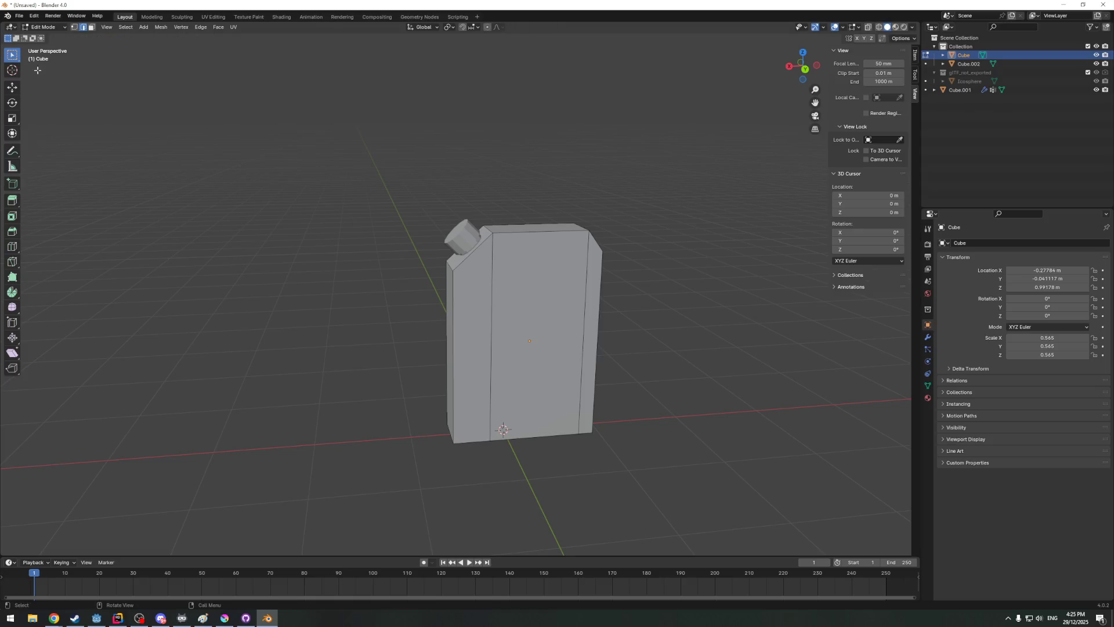
Orbit the can slightly and bring up the operator search (F3)
middle_click_drag(340, 234, 346, 238)
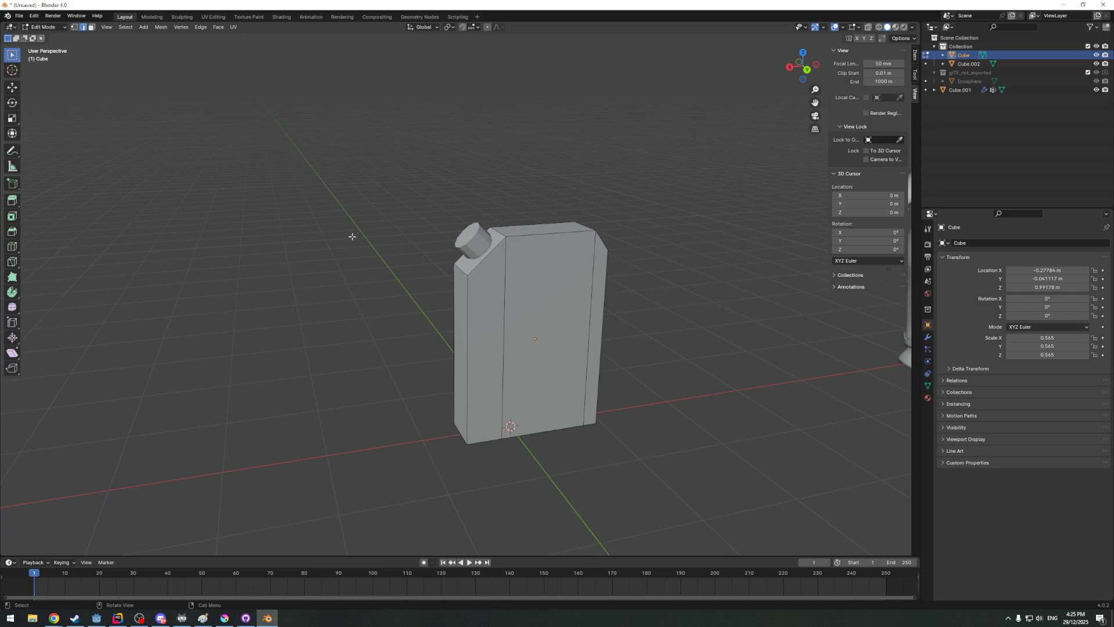
key("F3")
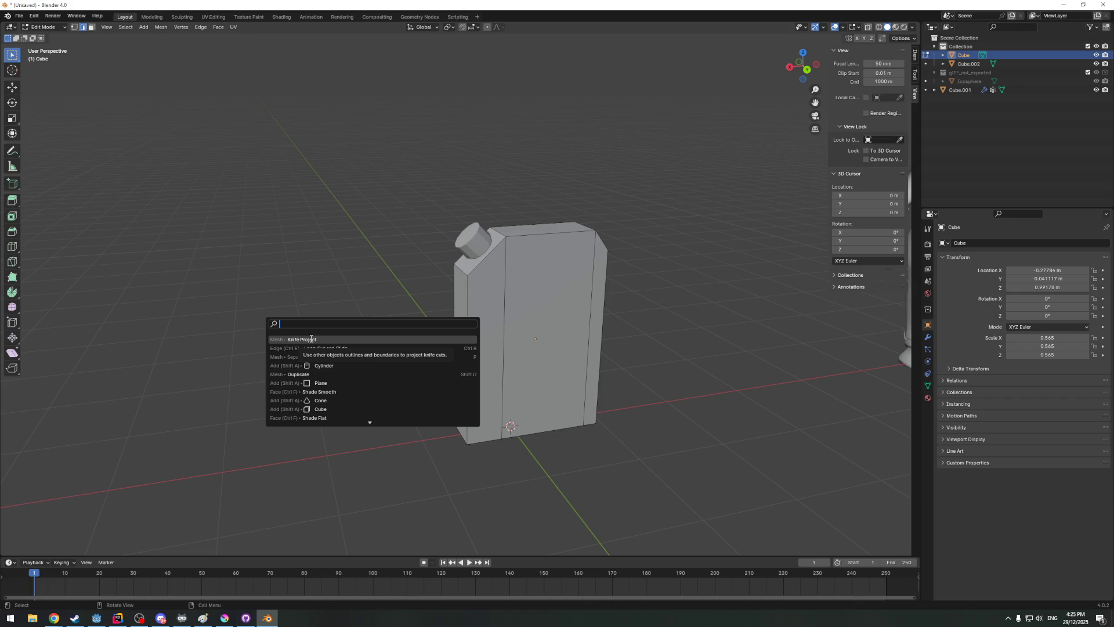
type("sq")
Add a cube to the mesh, shrink it to about 0.4 scale and place it on the upper can in back view
key("BackSpace")
key("BackSpace")
type("cube")
key("Return")
key("s")
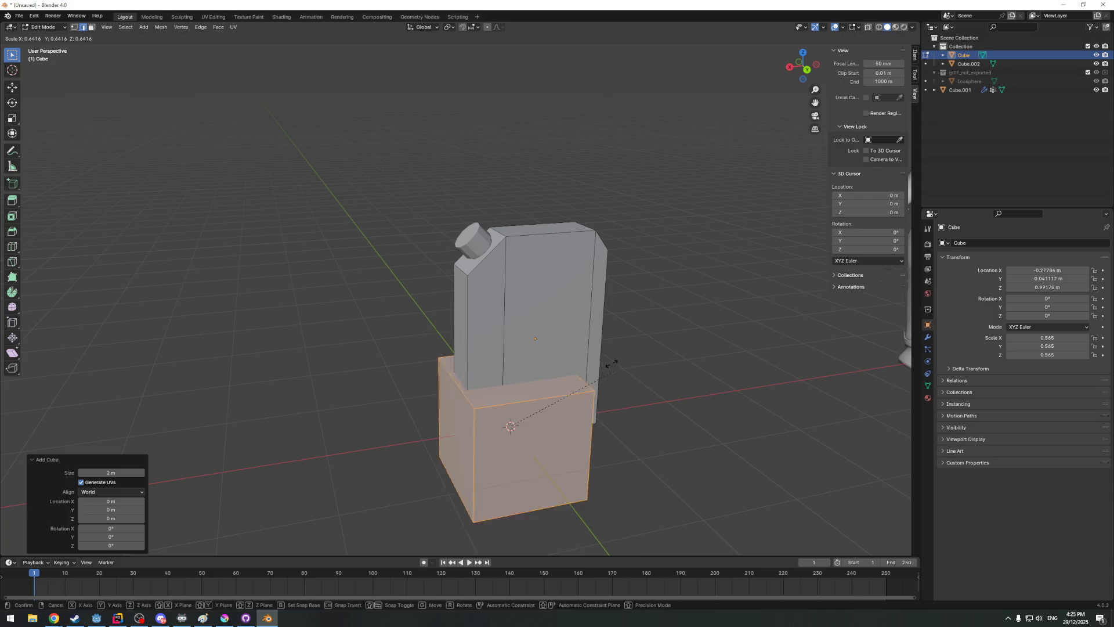
left_click(566, 365)
key("KP_1")
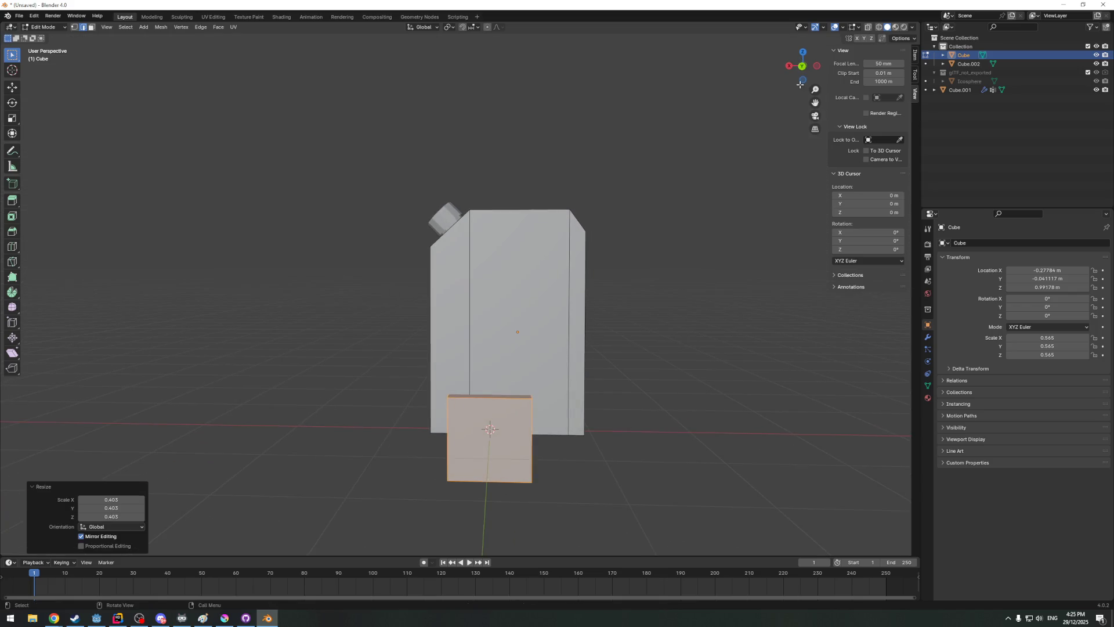
left_click(803, 65)
key("g")
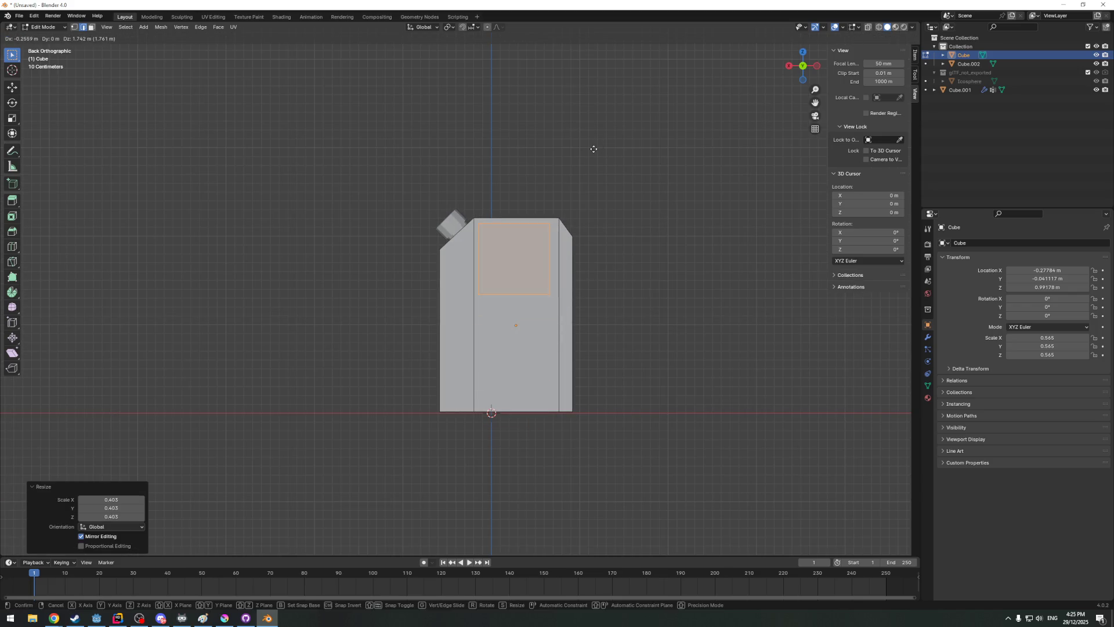
left_click(593, 149)
scroll(599, 253, "up", 2)
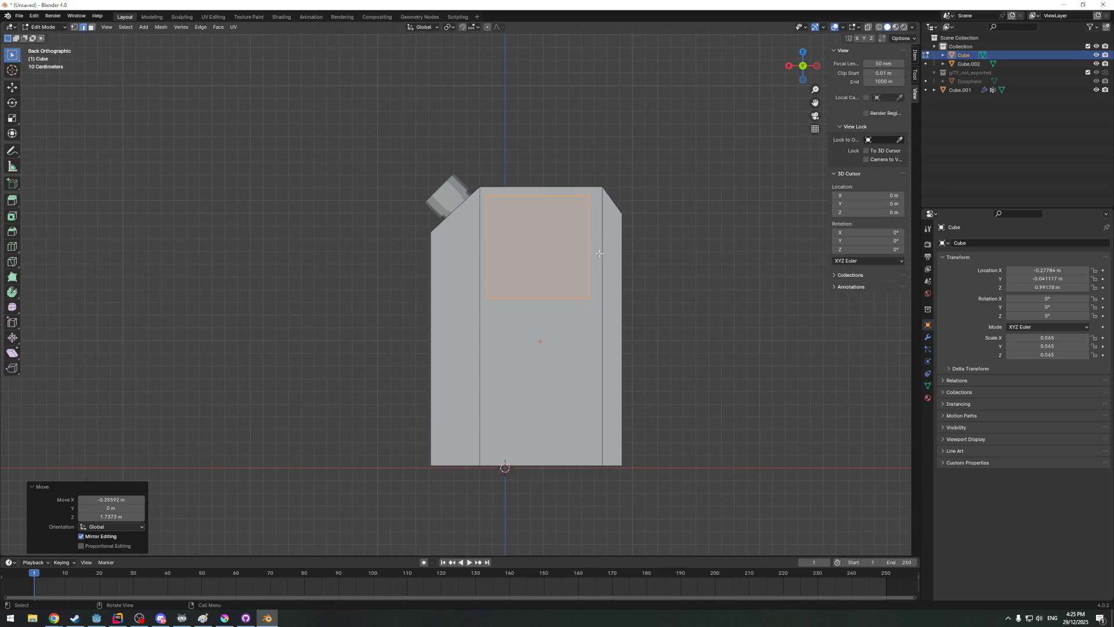
Widen the cube along X, flatten it along Z into a thin strip and position it near the can's top
key("g")
left_click(598, 250)
key("s")
key("x")
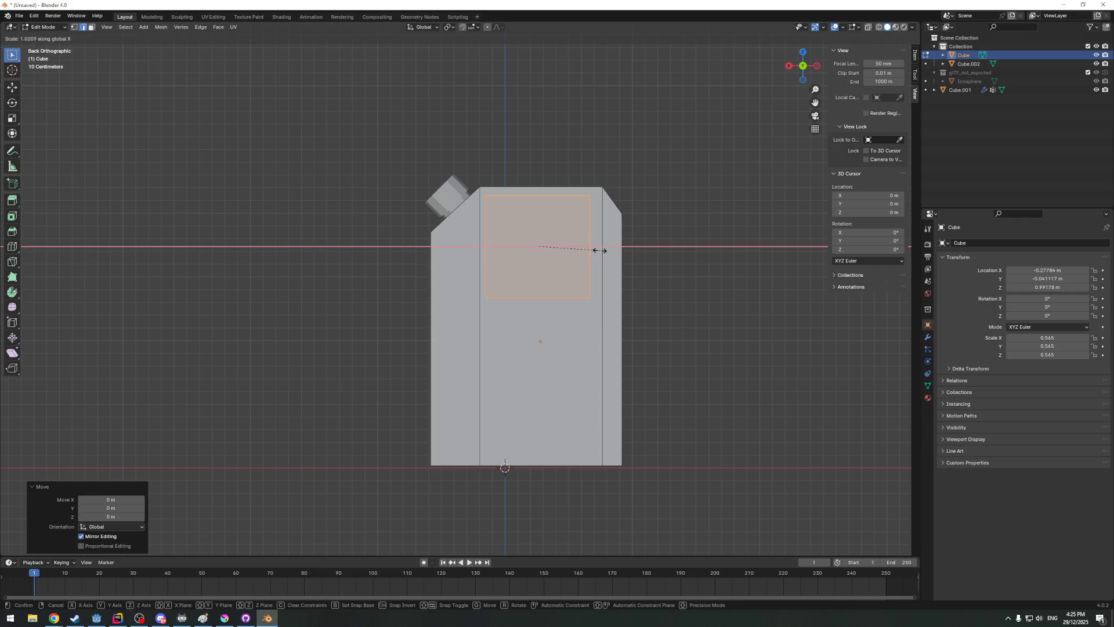
left_click(605, 248)
key("s")
key("z")
left_click(533, 228)
key("g")
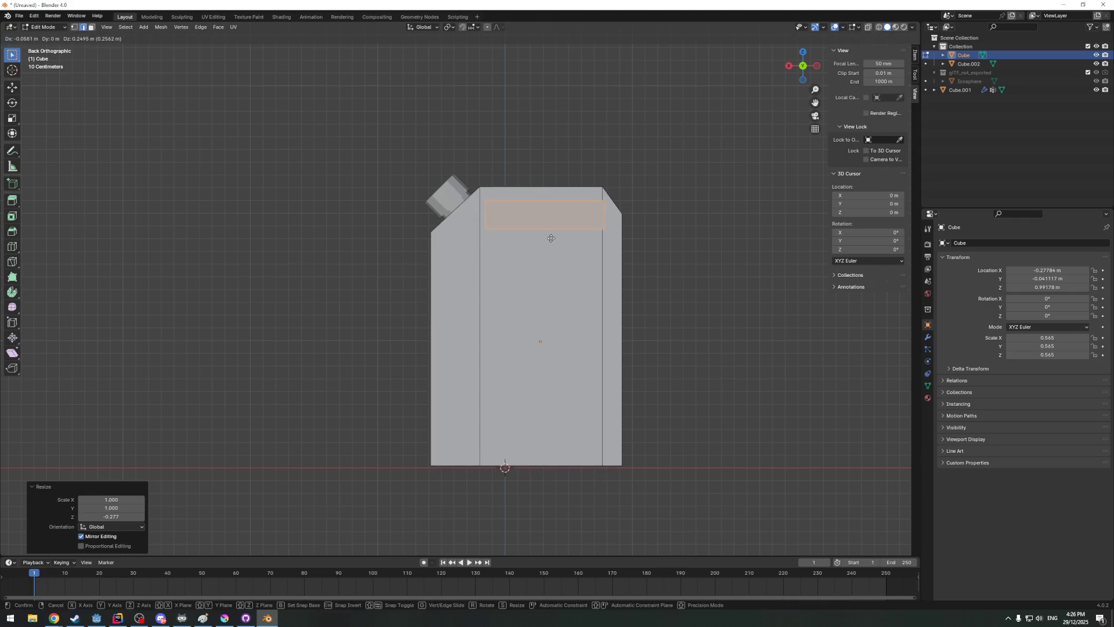
left_click(548, 237)
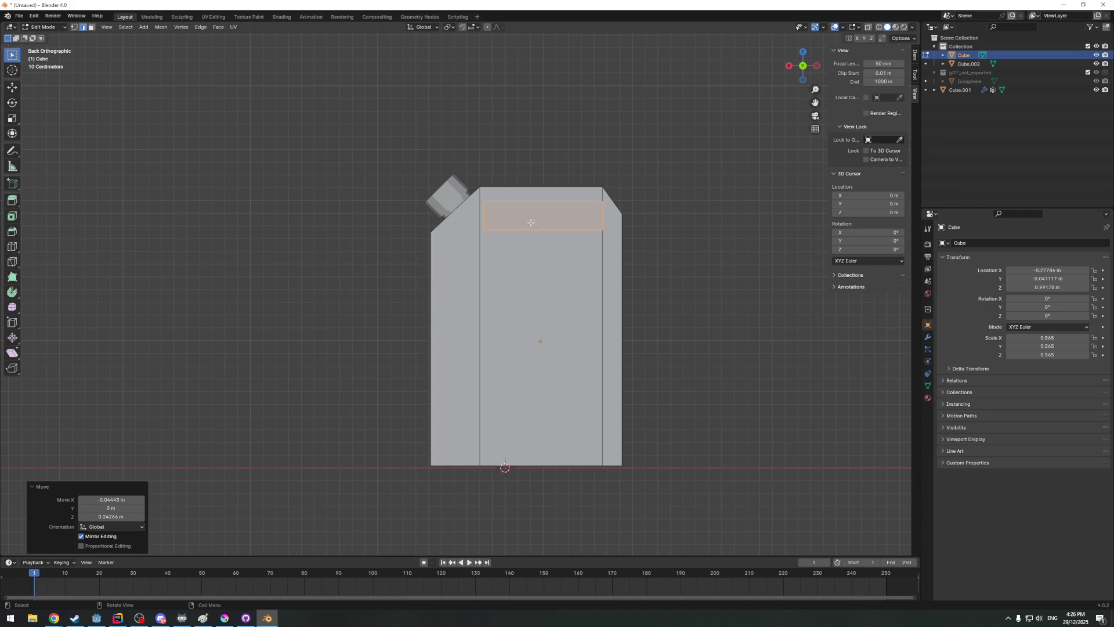
middle_click_drag(526, 225, 759, 113)
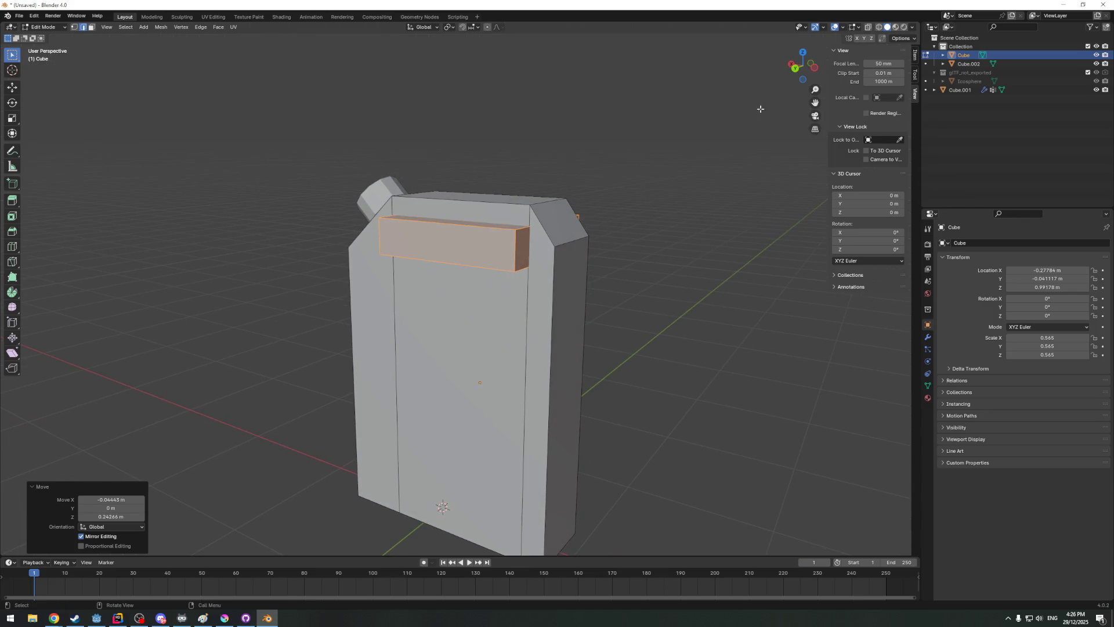
Check the strip from back and side views, toggle selections, then select the front strip face
left_click(796, 70)
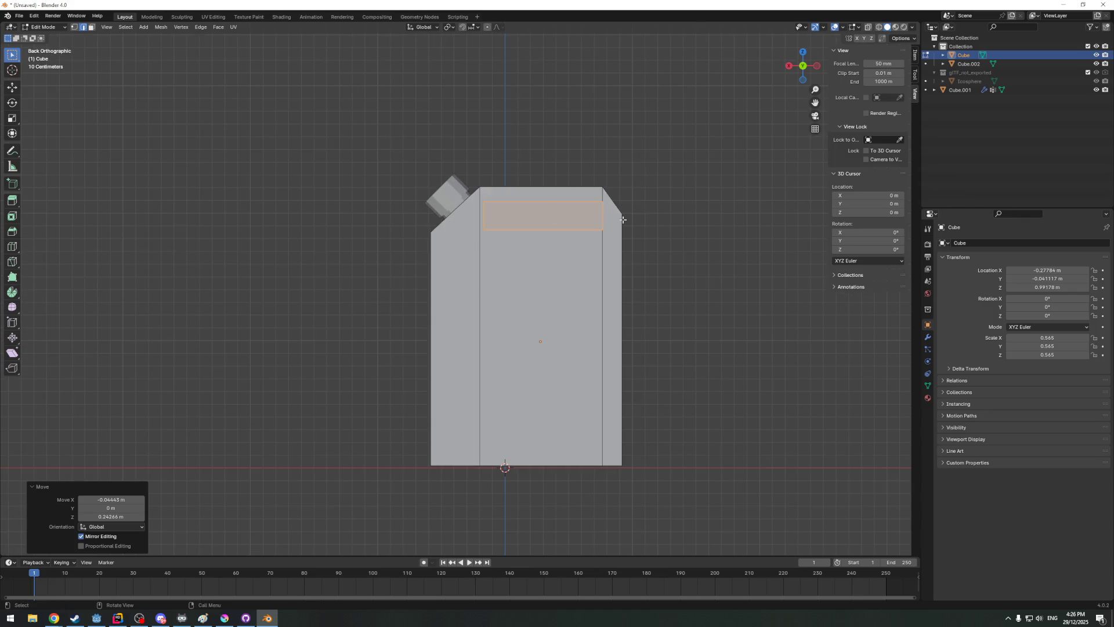
left_click(819, 66)
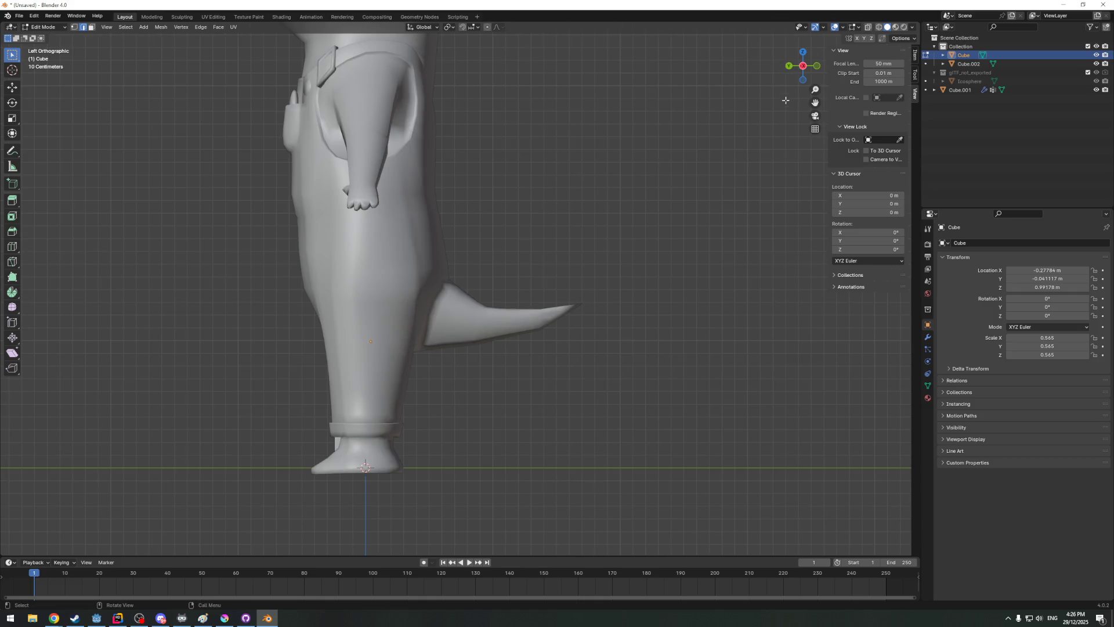
left_click(789, 65)
key("a")
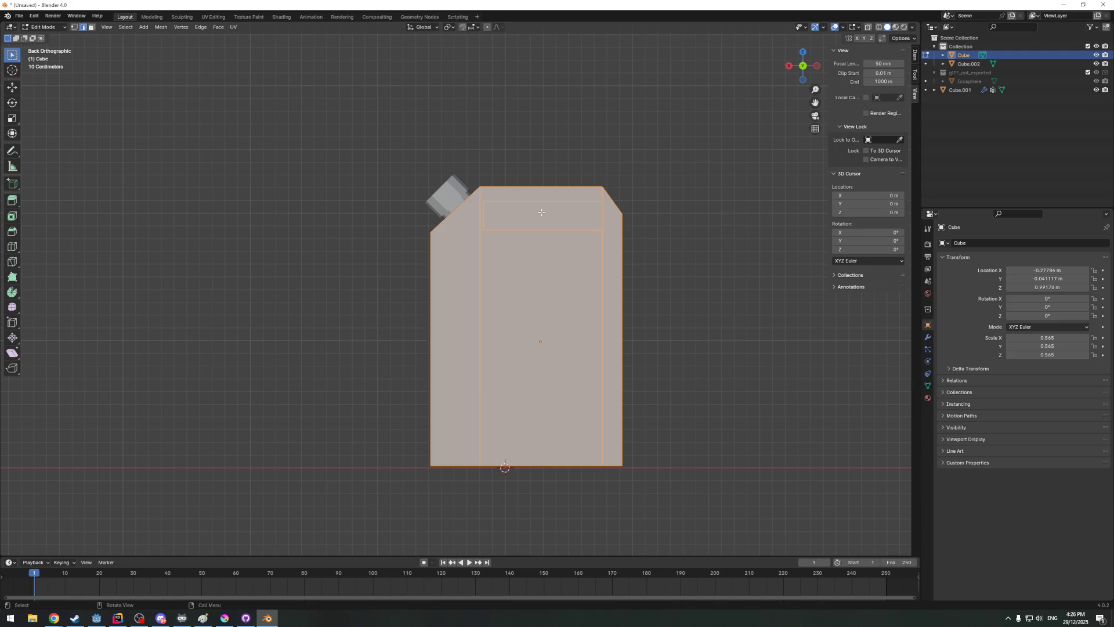
key("Tab")
mouse_move(659, 249)
middle_mouse_down()
mouse_move(557, 297)
mouse_move(476, 306)
middle_mouse_up()
key("Tab")
key("alt+a")
key("a")
key("Tab")
key("Tab")
key("alt+a")
left_click(501, 292)
middle_click_drag(501, 292, 582, 240)
Extrude the selected strip along Y into a solid block and clear the selection
key("e")
key("x")
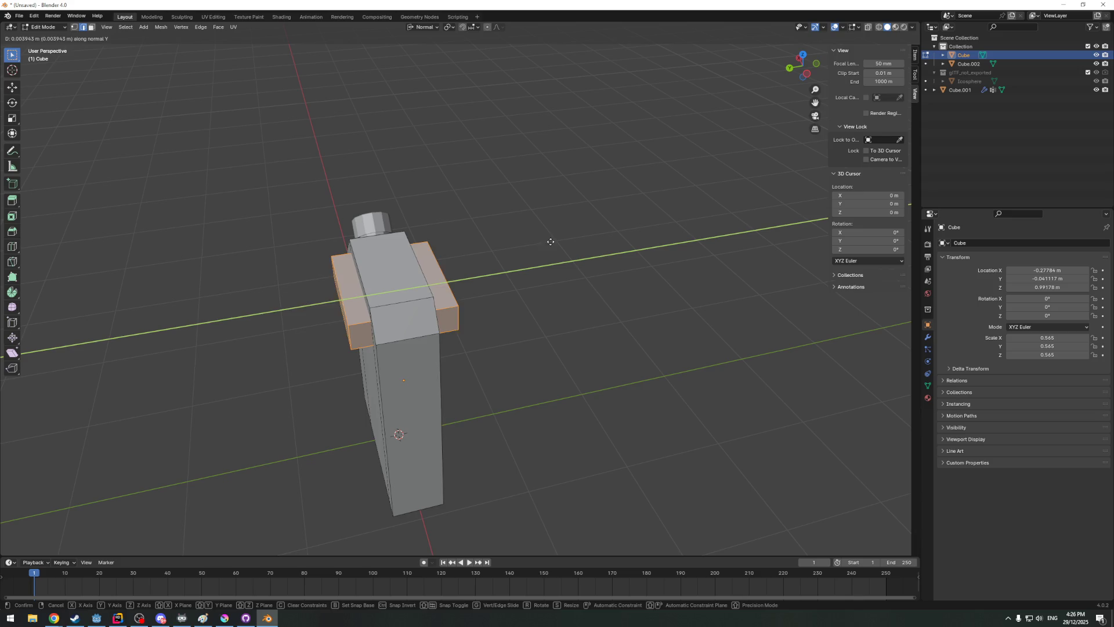
key("y")
key("Return")
left_click(794, 72)
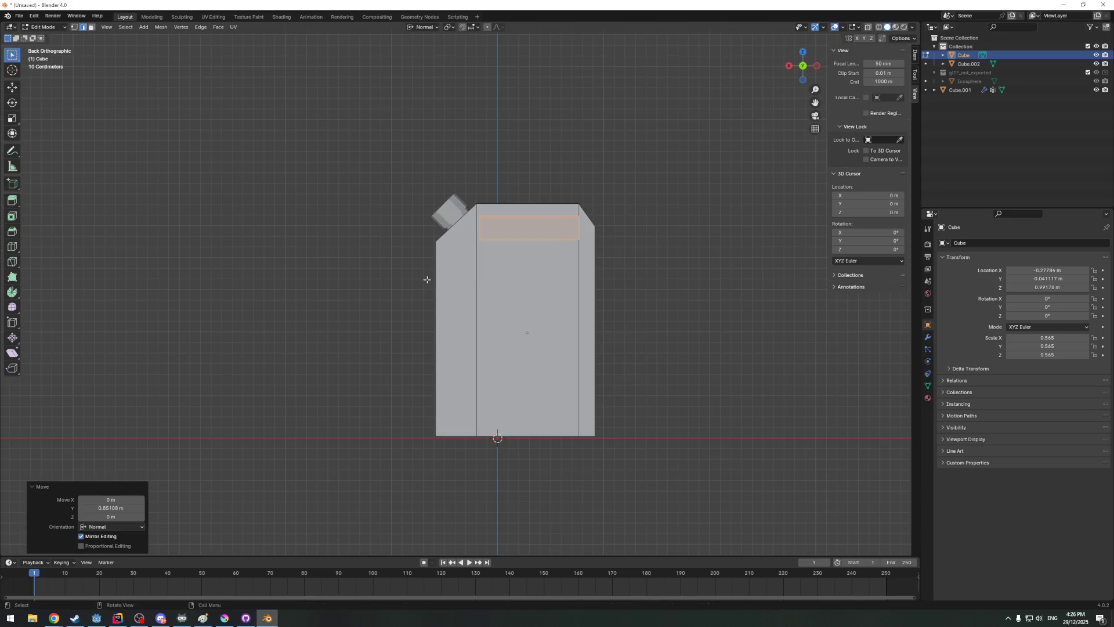
scroll(501, 259, "up", 2)
scroll(501, 259, "up", 3)
middle_click_drag(453, 261, 501, 260)
key("alt+a")
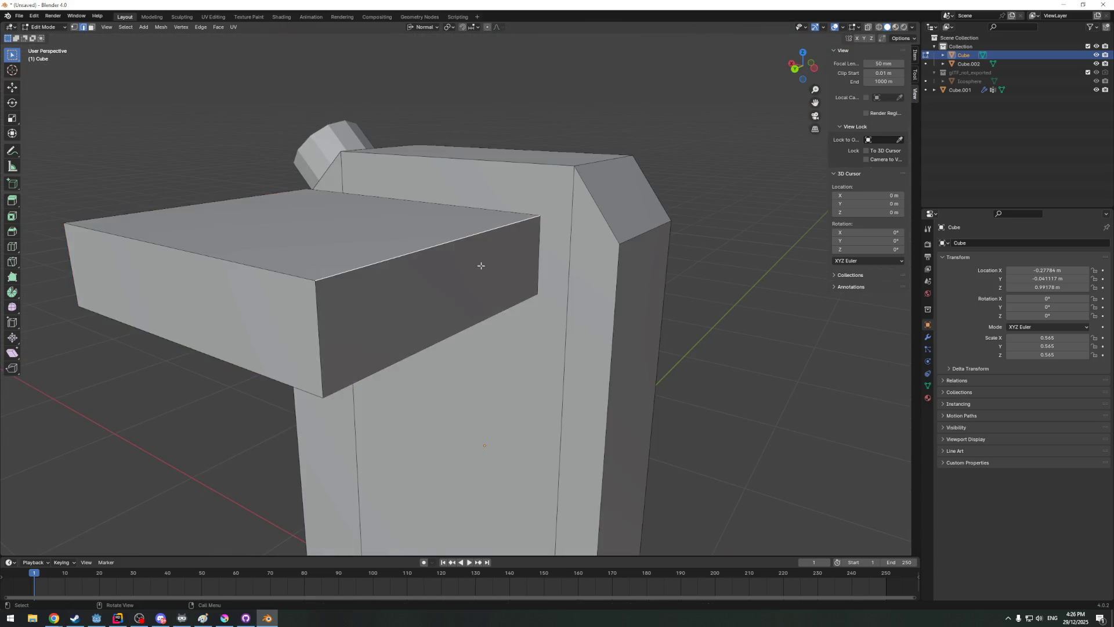
scroll(484, 261, "down", 4)
Select the block's front face and, after cancelled attempts, move it sideways along global X
left_click(92, 27)
left_click(457, 294)
key("g")
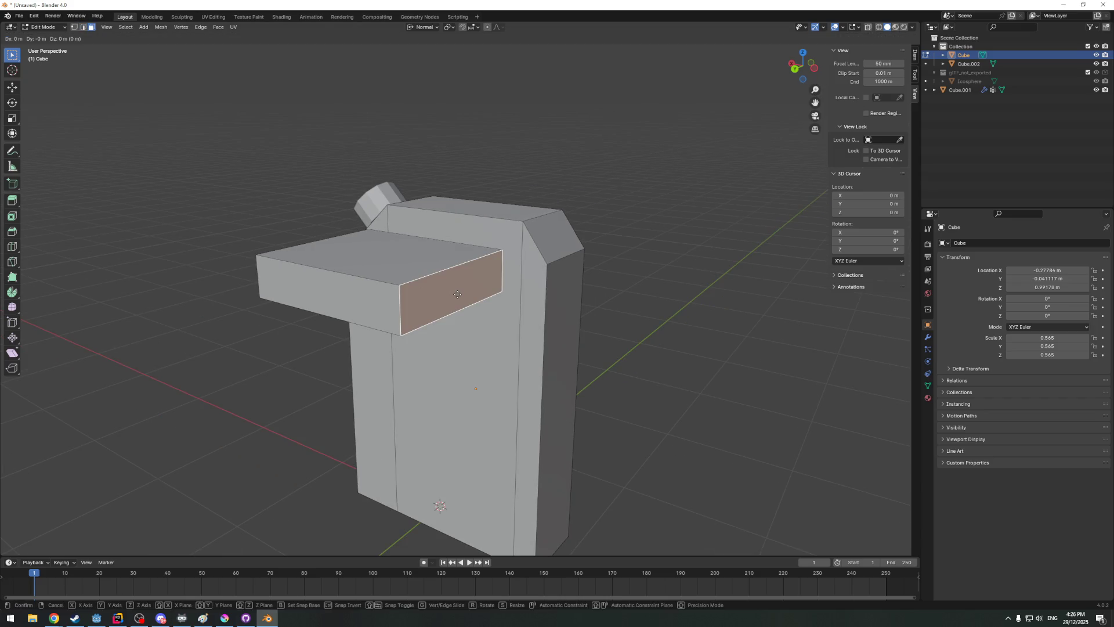
key("z")
key("Escape")
key("g")
key("z")
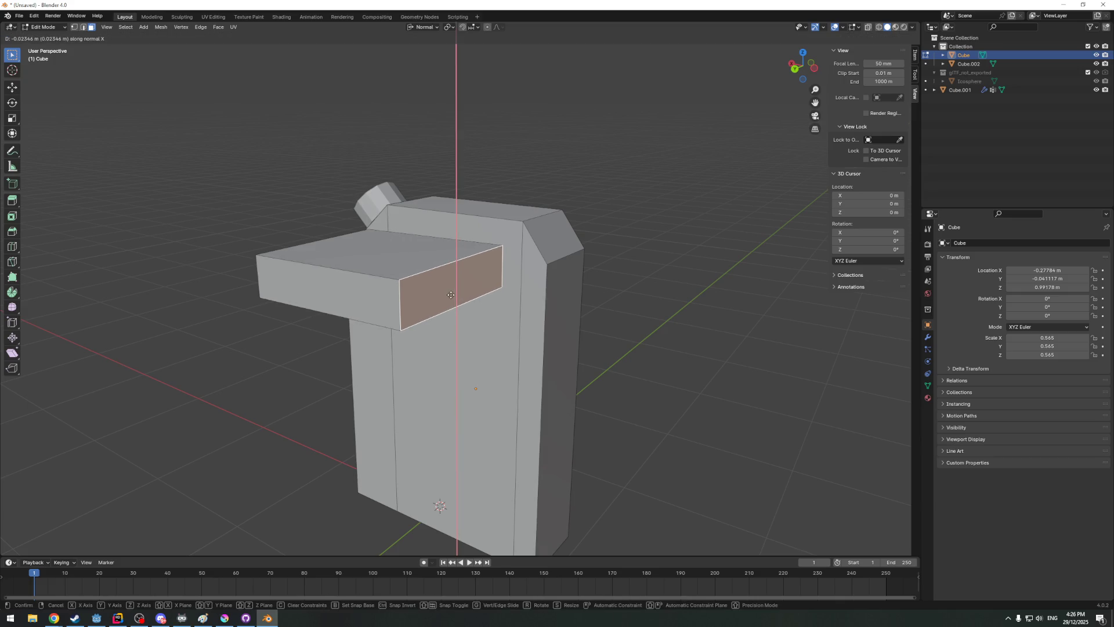
key("Escape")
key("g")
key("y")
key("x")
key("x")
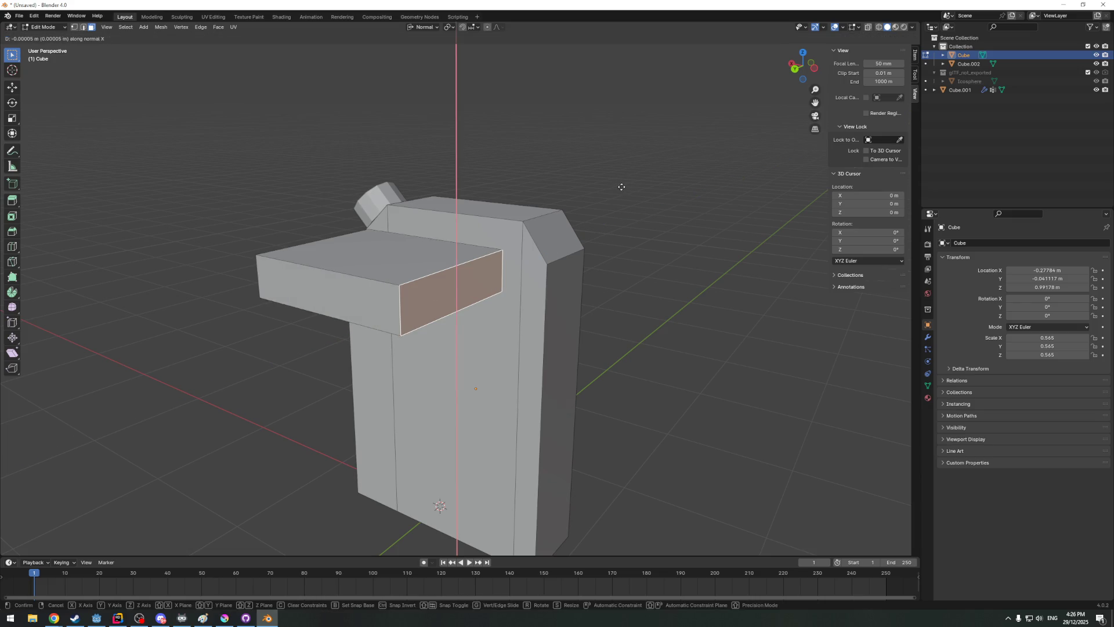
key("Escape")
left_click(424, 27)
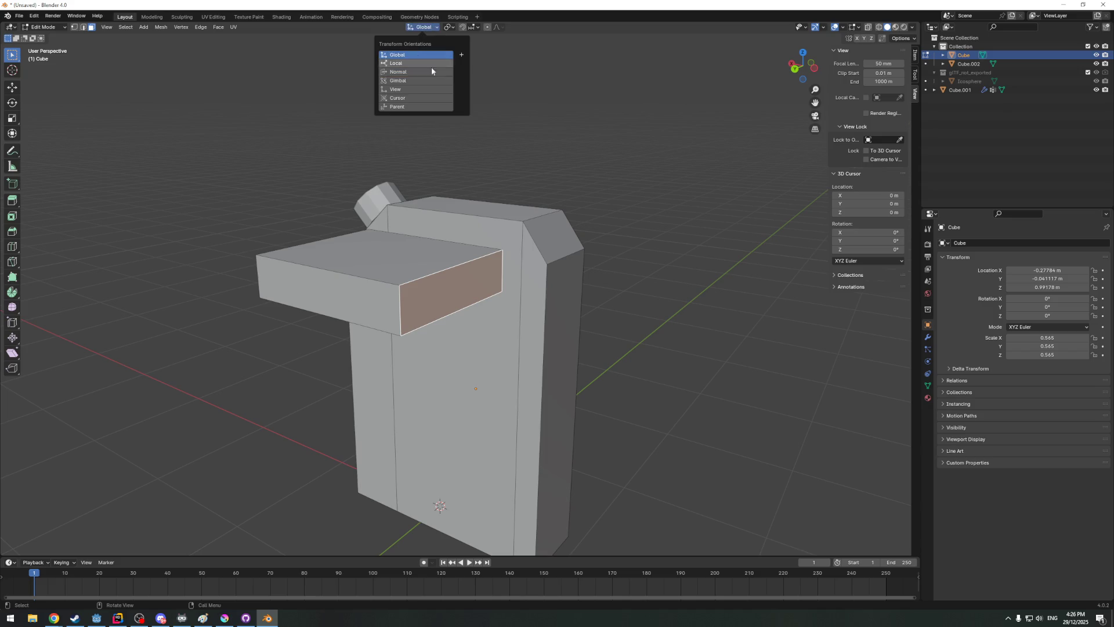
key("g")
key("x")
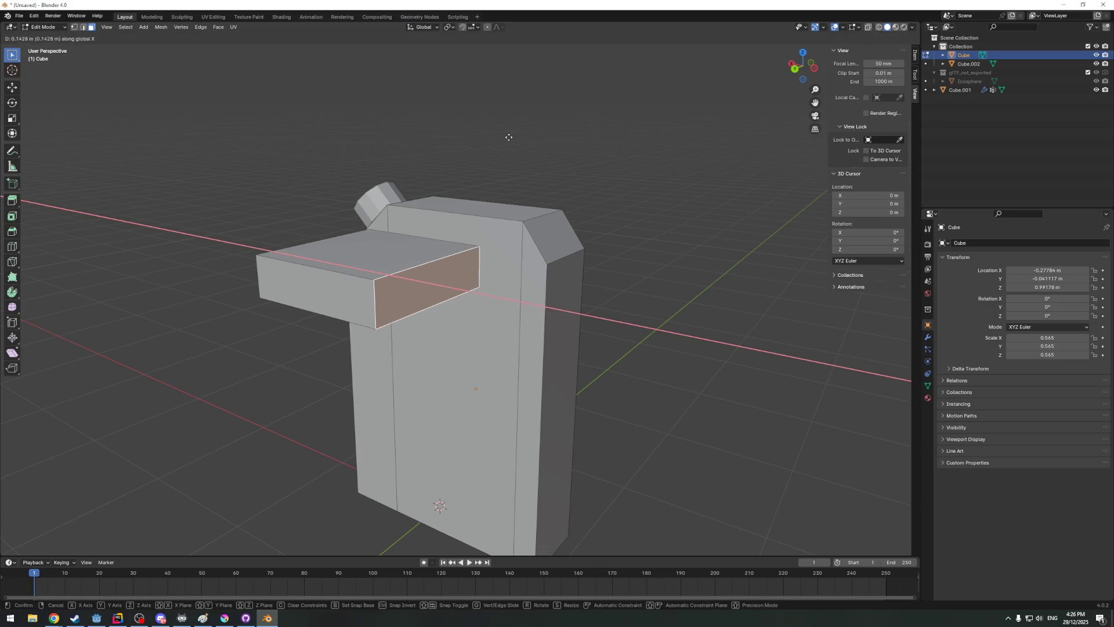
left_click(509, 137)
In back view shift the block's side further along global X, then deselect the face
left_click(794, 77)
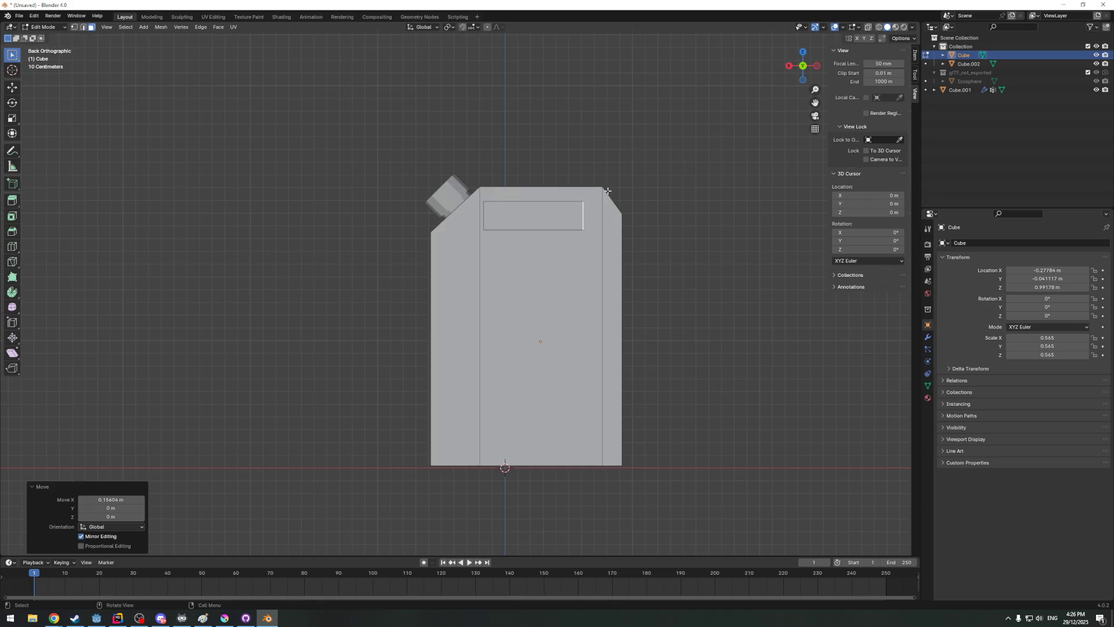
key("g")
key("x")
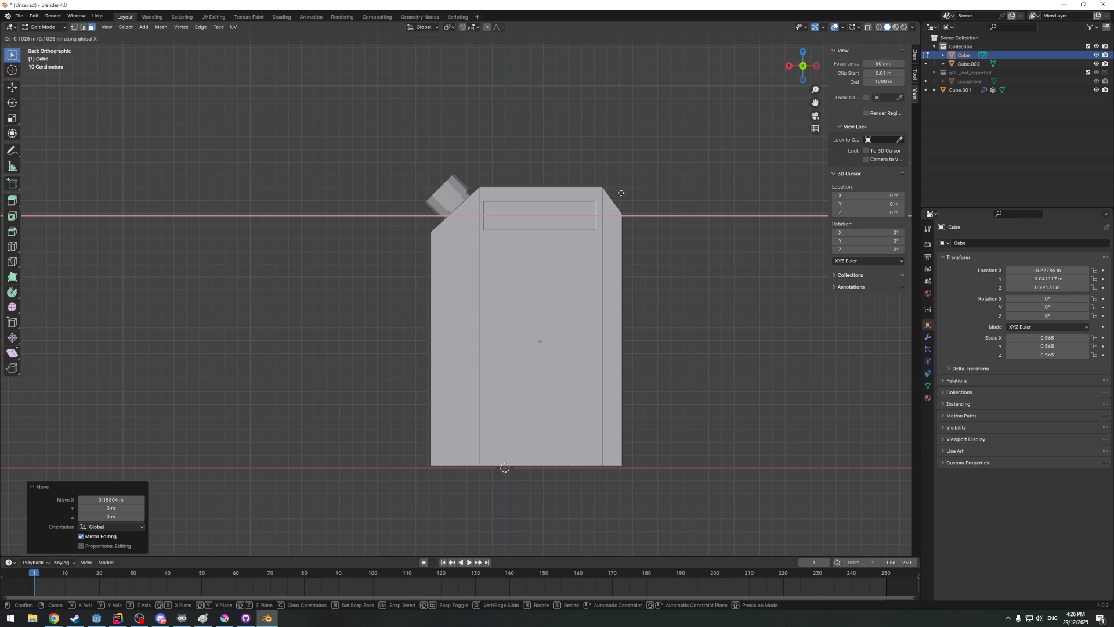
left_click(621, 192)
middle_click_drag(575, 206, 228, 247)
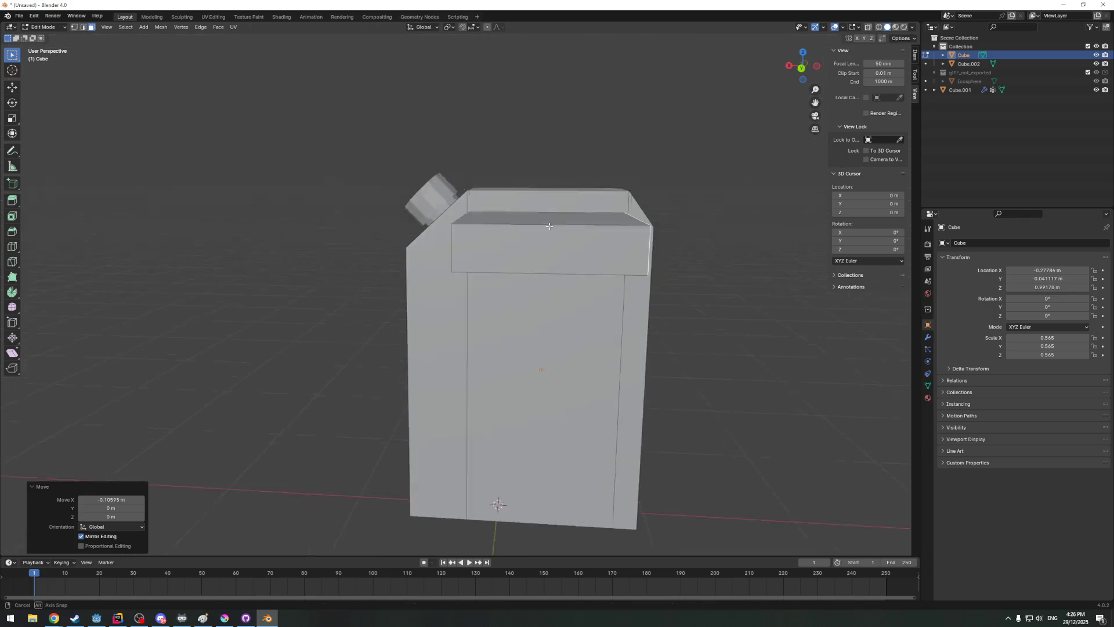
left_click(226, 258)
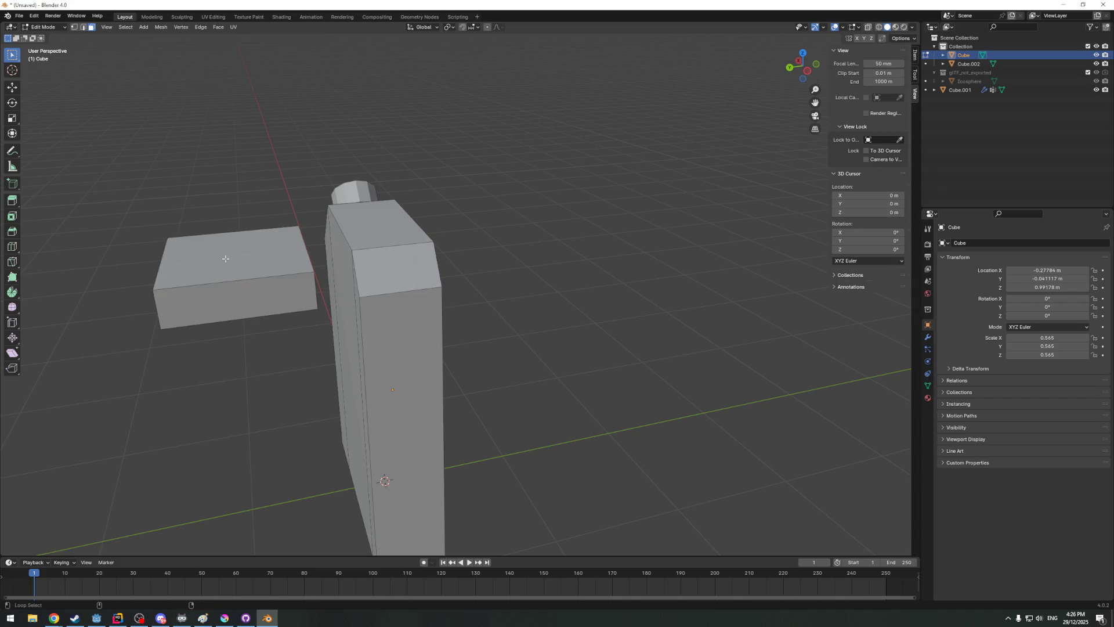
Select the block and raise its face slightly in back view
left_click(224, 268)
middle_click_drag(224, 268, 380, 247)
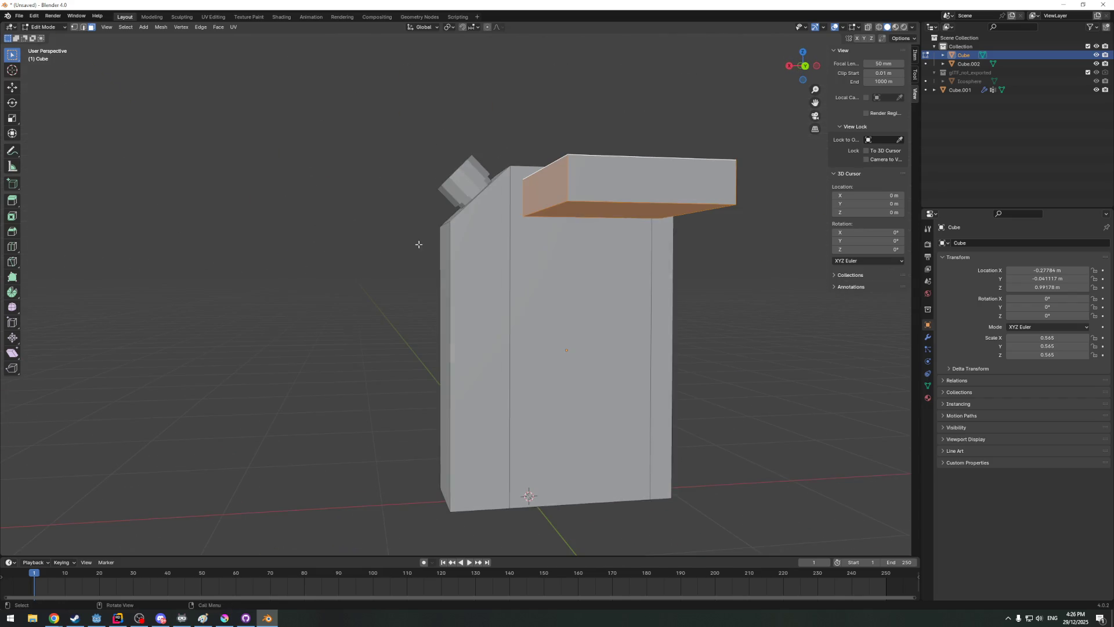
left_click(646, 187, "alt")
mouse_move(646, 188)
middle_mouse_down()
mouse_move(488, 252)
mouse_move(609, 261)
middle_mouse_up()
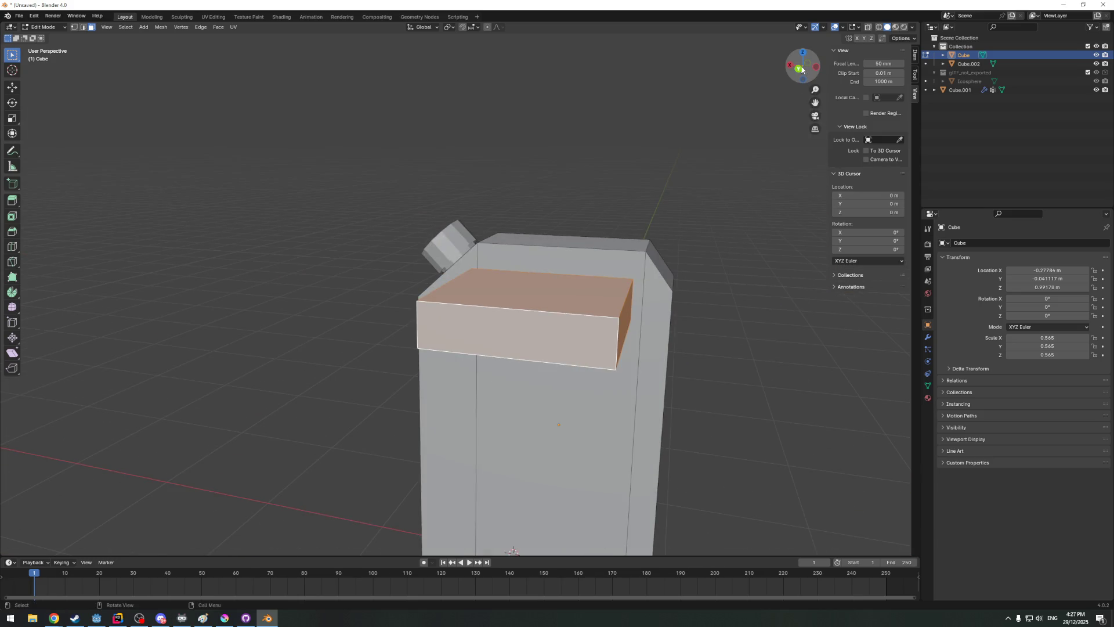
left_click(802, 66)
key("g")
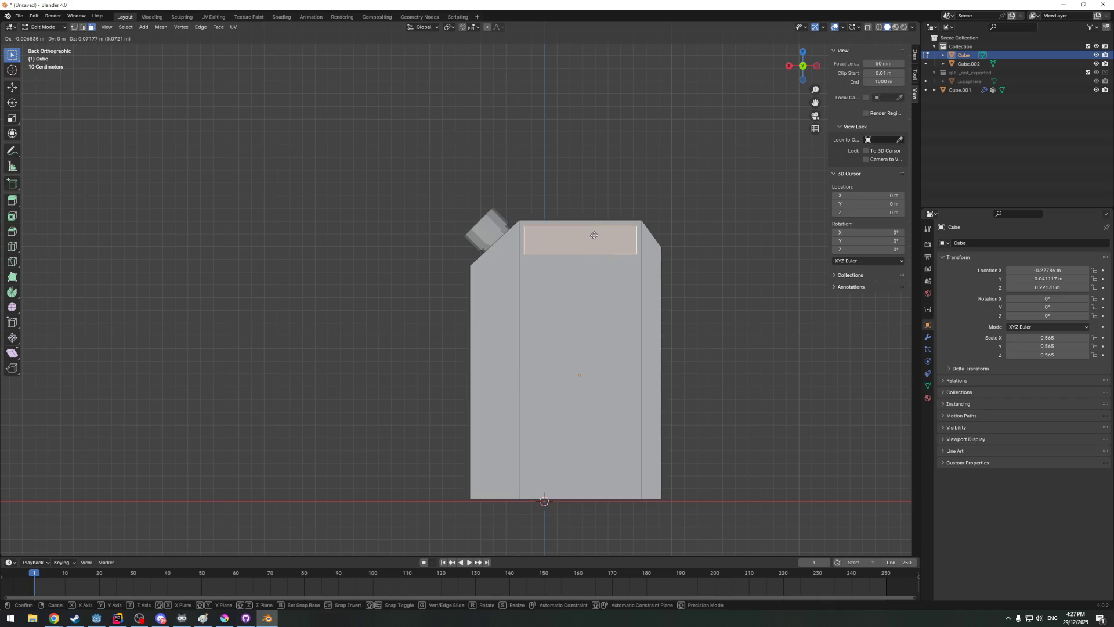
left_click(594, 236)
middle_click_drag(594, 236, 270, 261)
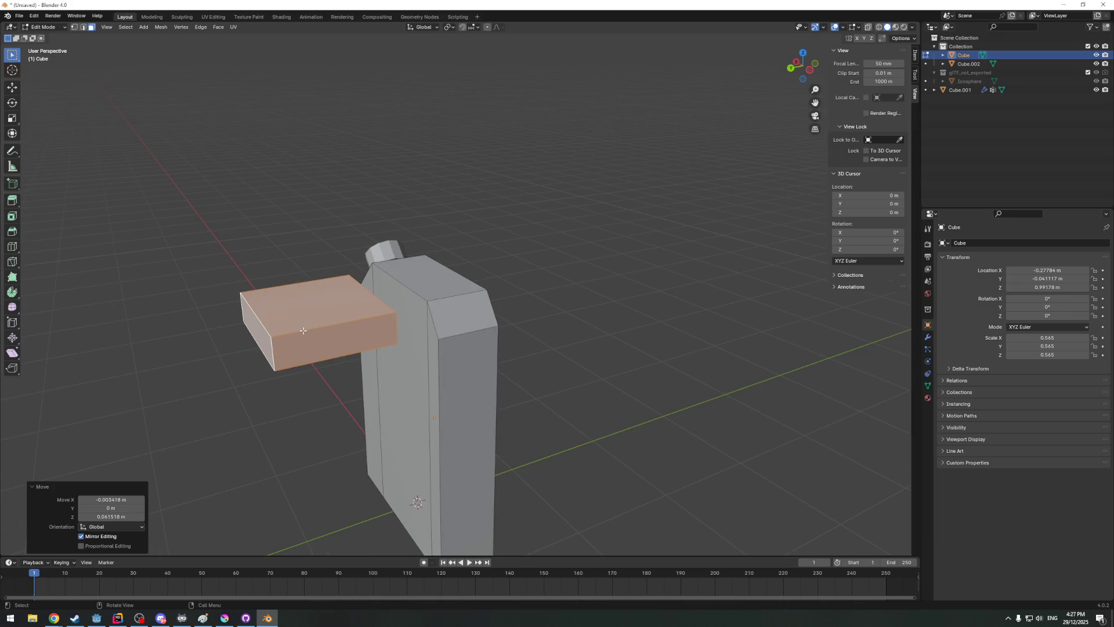
Switch to edge select, pick the block's top front edge and inspect it before returning to back view
left_click(287, 296)
key("2")
left_click(309, 360, "alt")
left_click(311, 332, "alt")
mouse_move(322, 349)
middle_mouse_down()
mouse_move(328, 390)
mouse_move(650, 235)
middle_mouse_up()
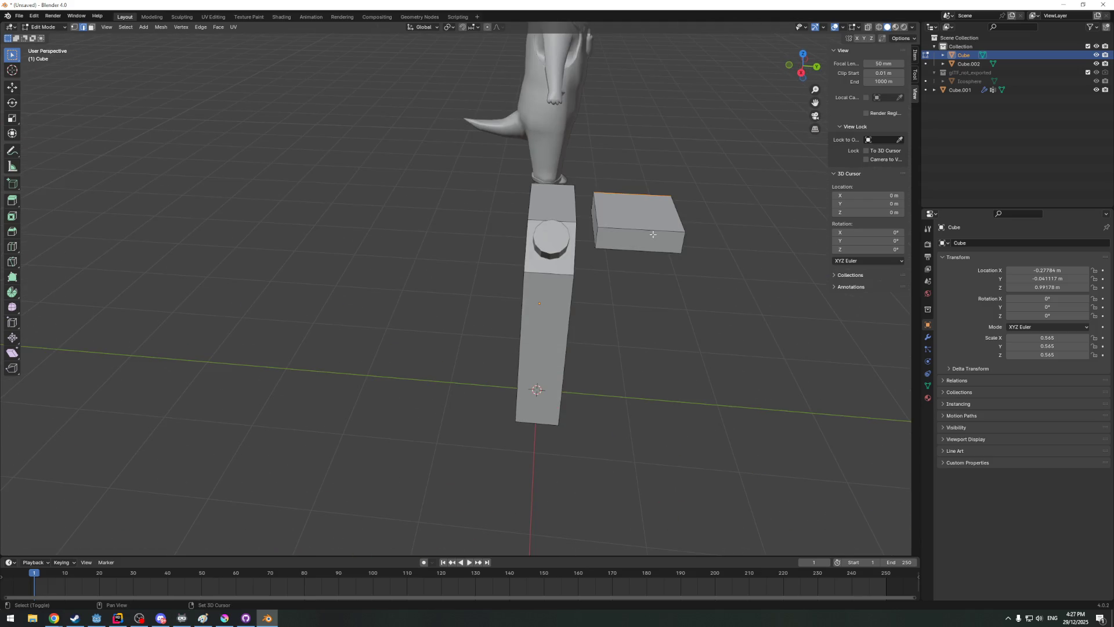
middle_click_drag(654, 275, 608, 272)
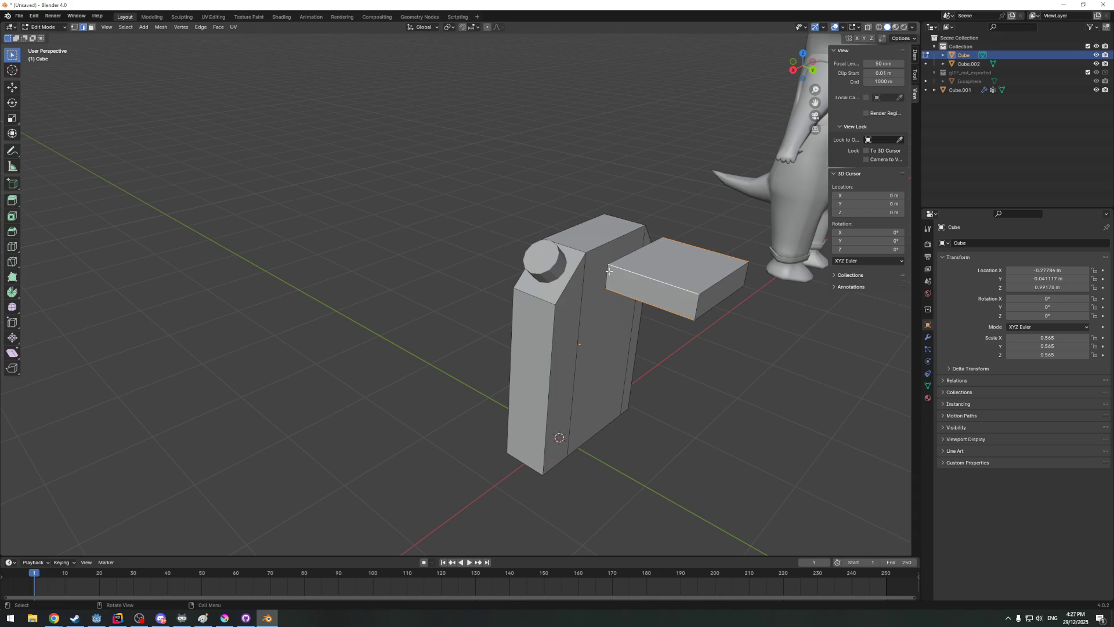
middle_click_drag(608, 272, 748, 140)
left_click(801, 72)
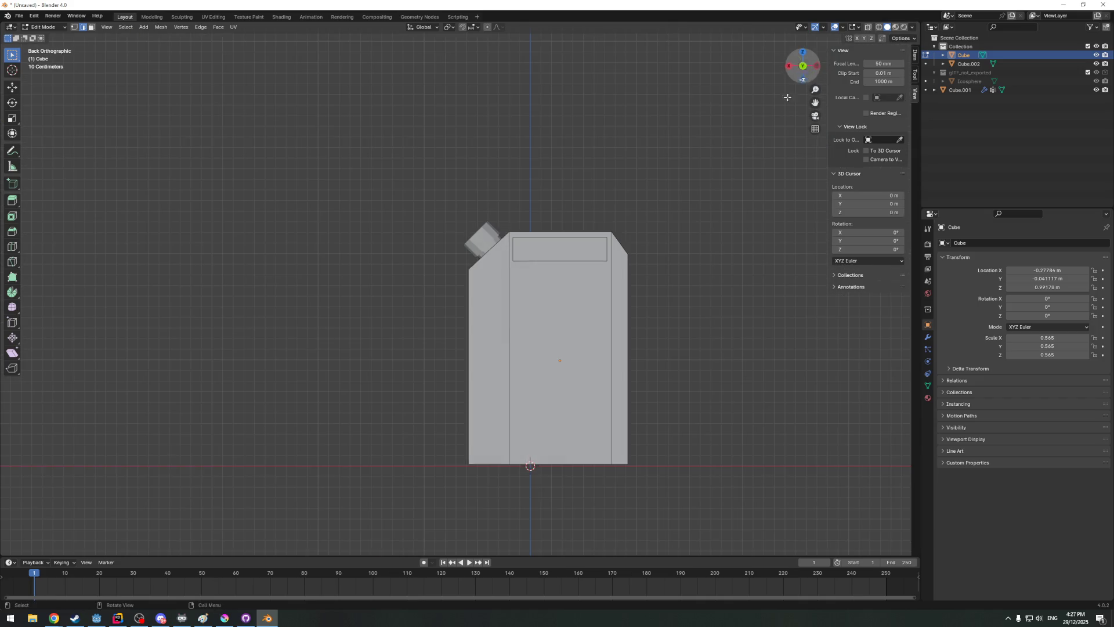
Bevel the top inset panel, inspect the result and undo it
left_click(592, 248)
key("ctrl+b")
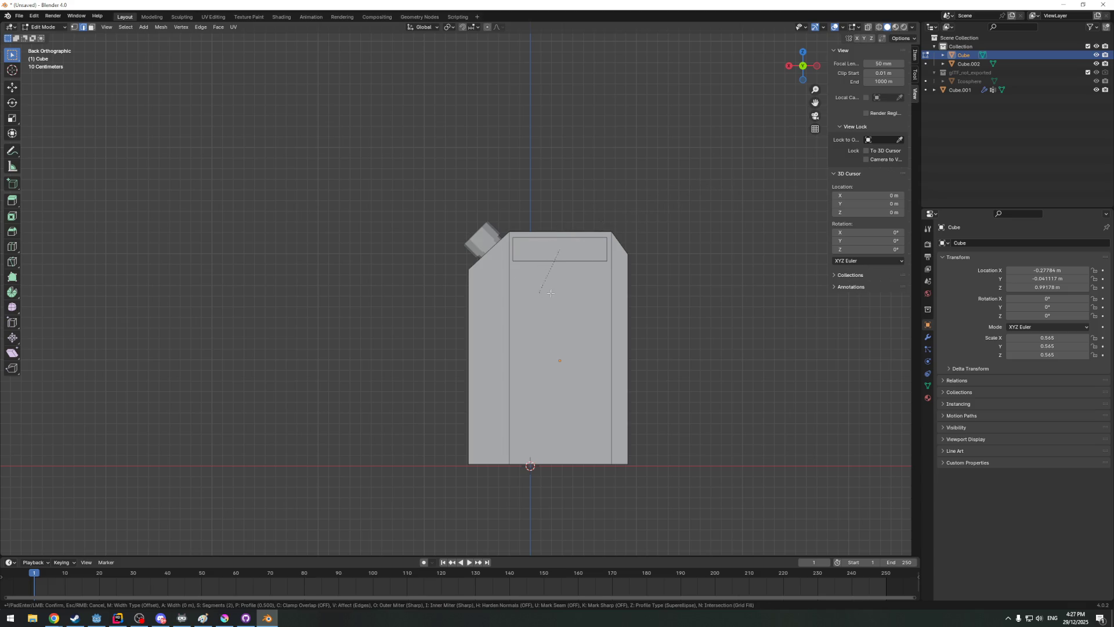
left_click(691, 183)
mouse_move(688, 183)
middle_mouse_down()
mouse_move(674, 224)
mouse_move(706, 192)
mouse_move(679, 212)
middle_mouse_up()
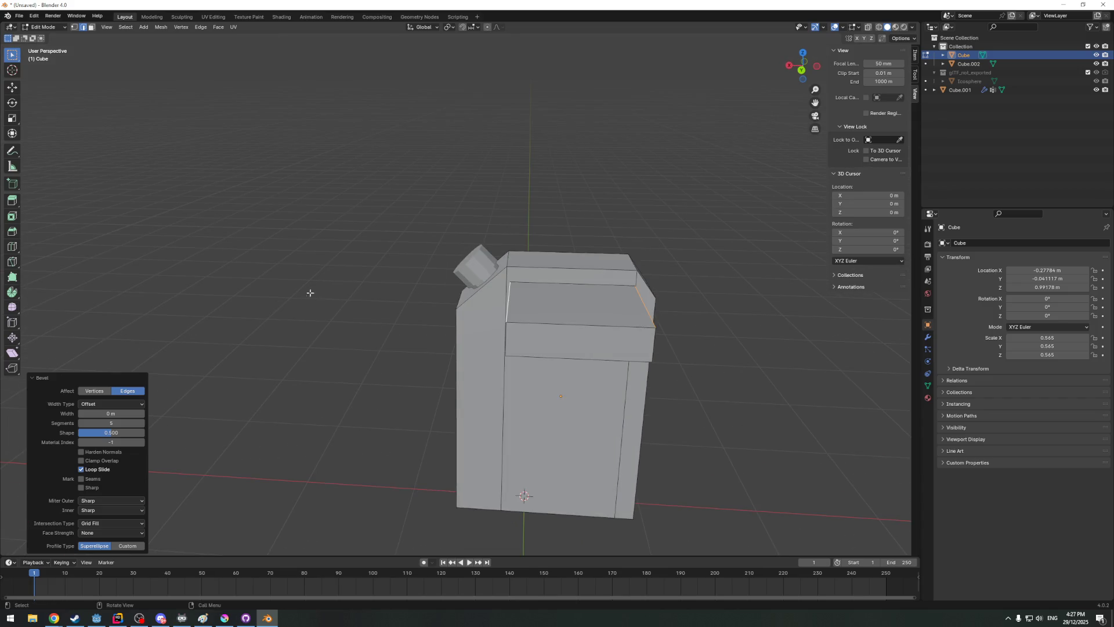
middle_click_drag(456, 300, 451, 301)
key("ctrl+z")
Bevel the raised plate's edges with 2 segments and about 0.17 m width, then clear the selection
key("ctrl+b")
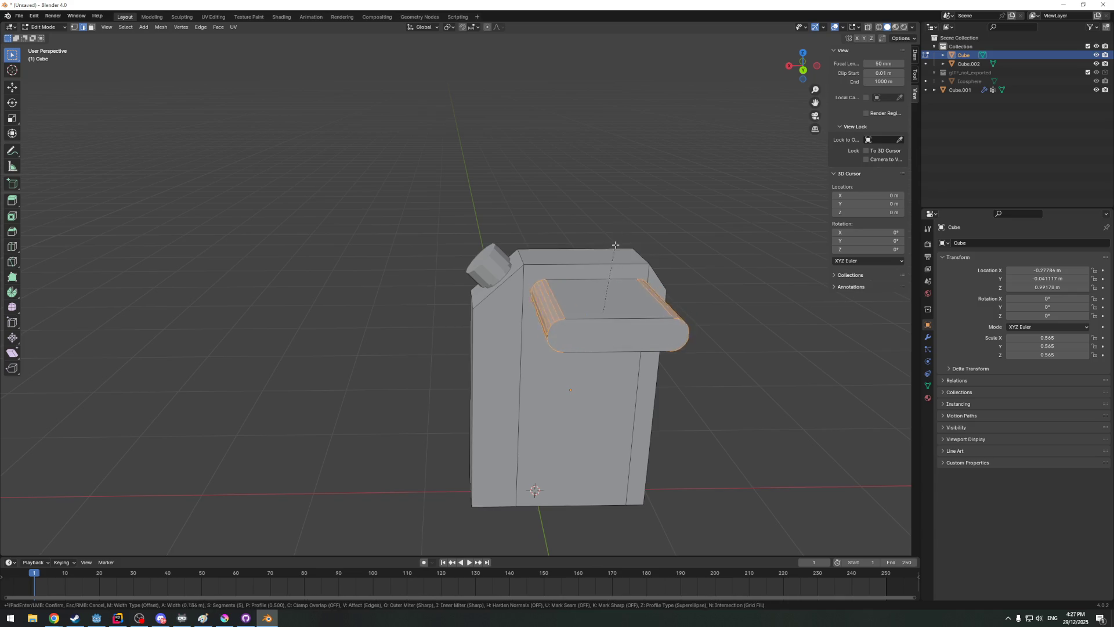
scroll(615, 246, "down", 3)
scroll(618, 246, "up", 1)
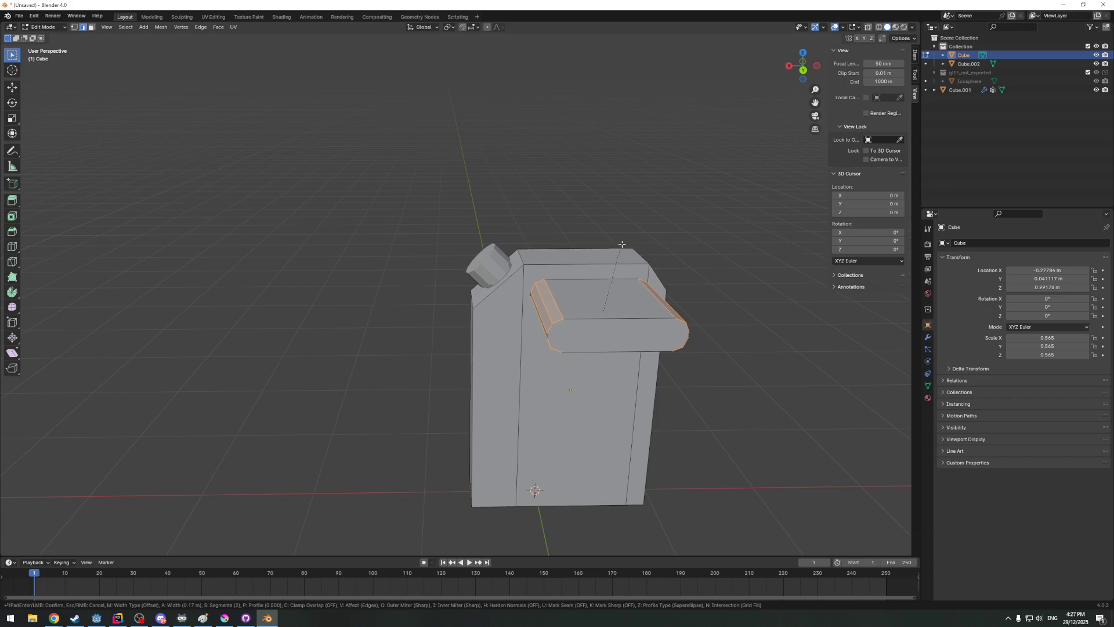
left_click(622, 244)
left_click(803, 70)
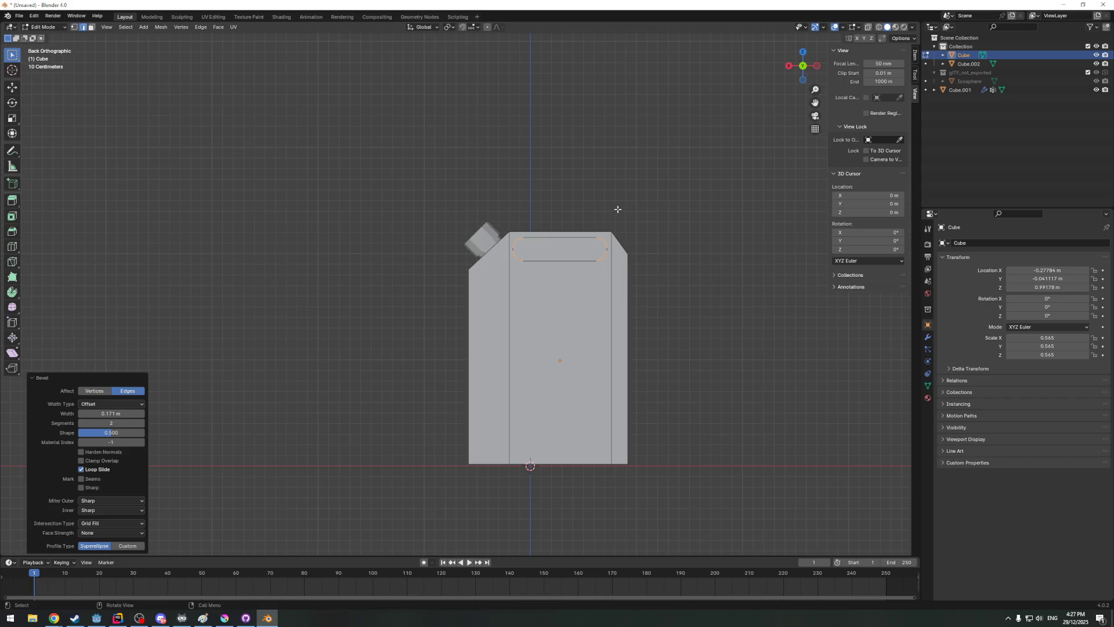
key("a")
key("alt+a")
mouse_move(647, 219)
middle_mouse_down()
mouse_move(621, 257)
mouse_move(364, 427)
mouse_move(309, 391)
middle_mouse_up()
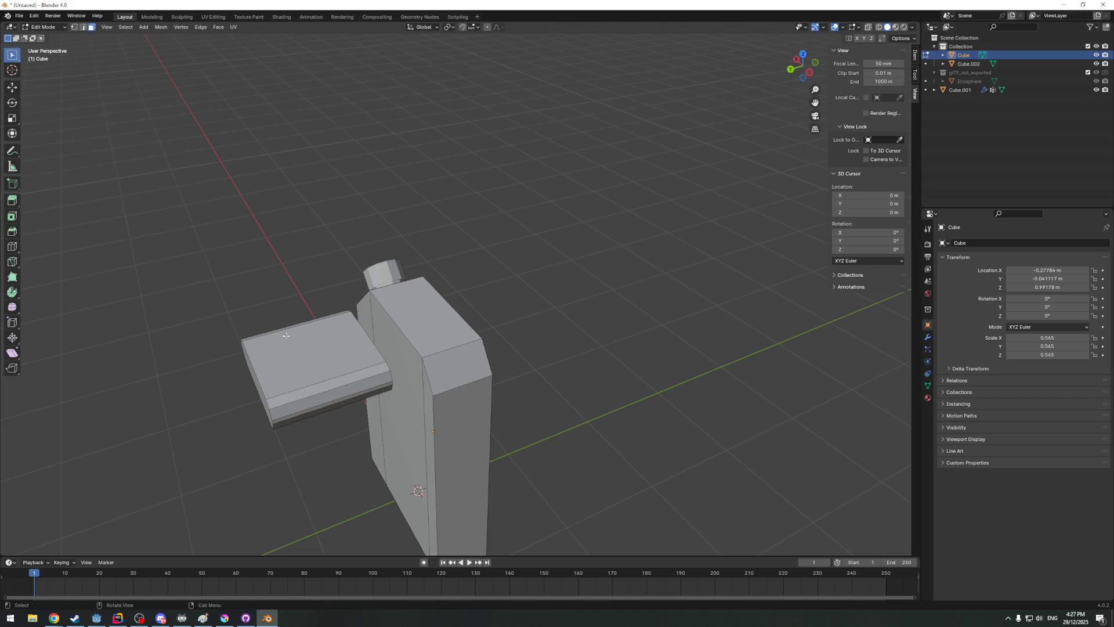
Select the rounded plate and begin moving it across the can's top
left_click(322, 390, "alt")
mouse_move(322, 391)
middle_mouse_down()
mouse_move(274, 298)
mouse_move(530, 305)
middle_mouse_up()
key("g")
Move the plate along Y to set it down on the can's top edge
key("y")
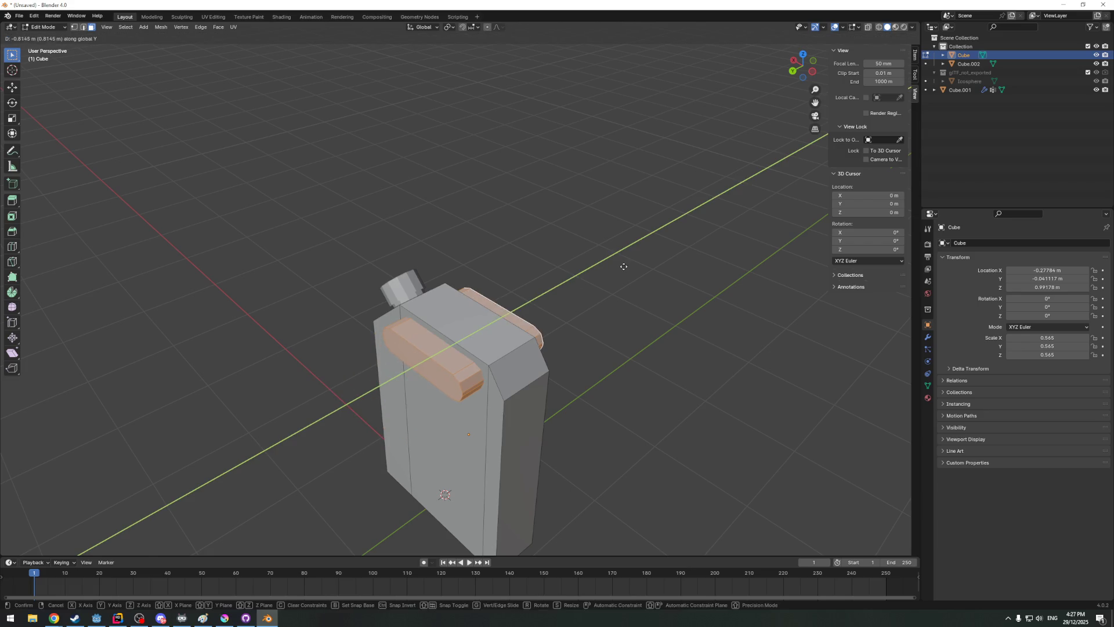
left_click(624, 266)
middle_click_drag(517, 362, 349, 232)
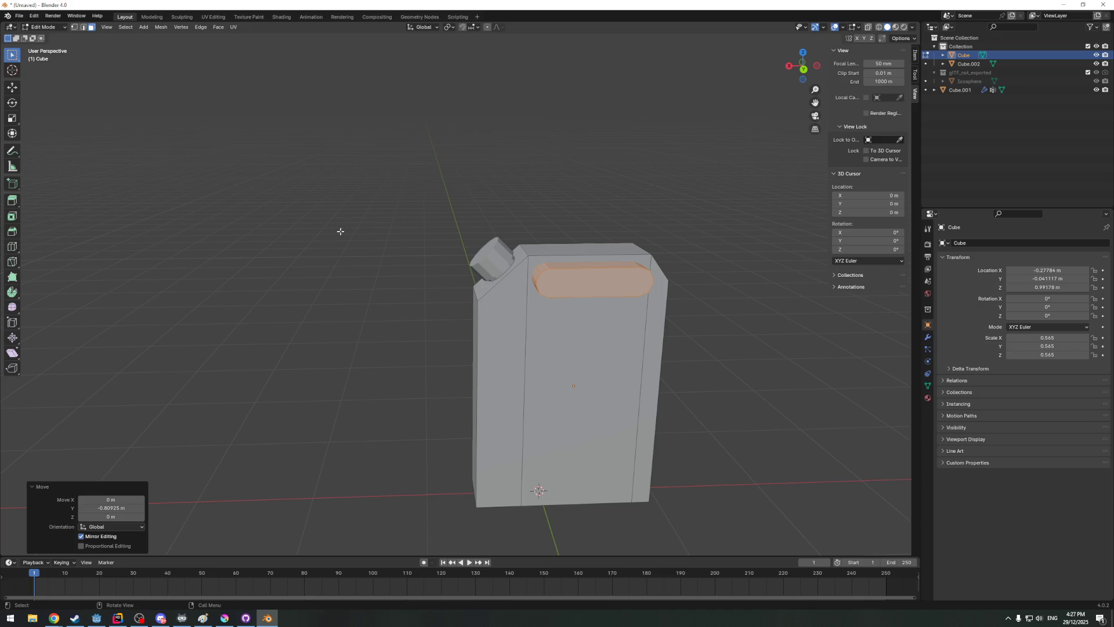
key("Tab")
key("Tab")
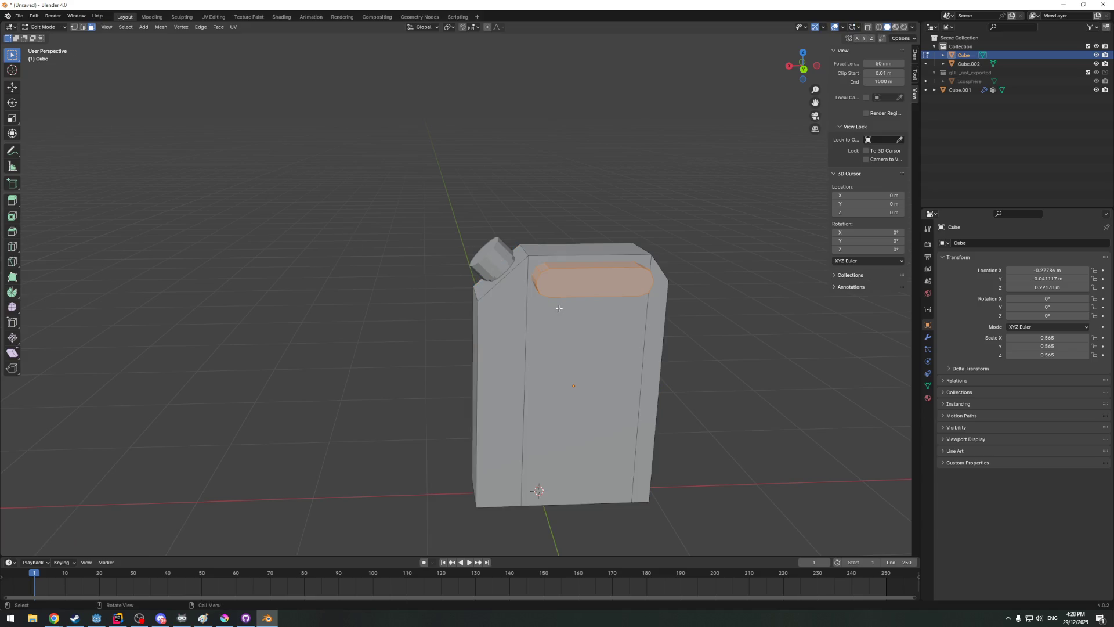
key("a")
Separate the plate by loose parts into its own object and add Cube.003 to the selection
key("F3")
type("seper")
key("Down")
key("Return")
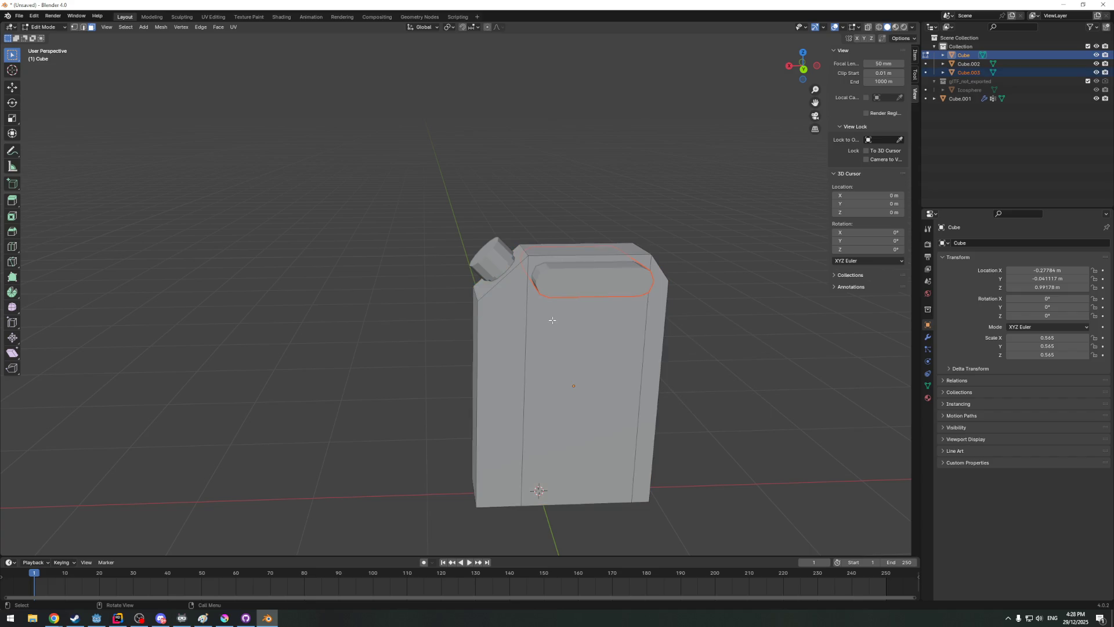
key("Tab")
left_click(594, 284, "shift")
Edit both objects together with all geometry selected, viewed straight from the back
key("F3")
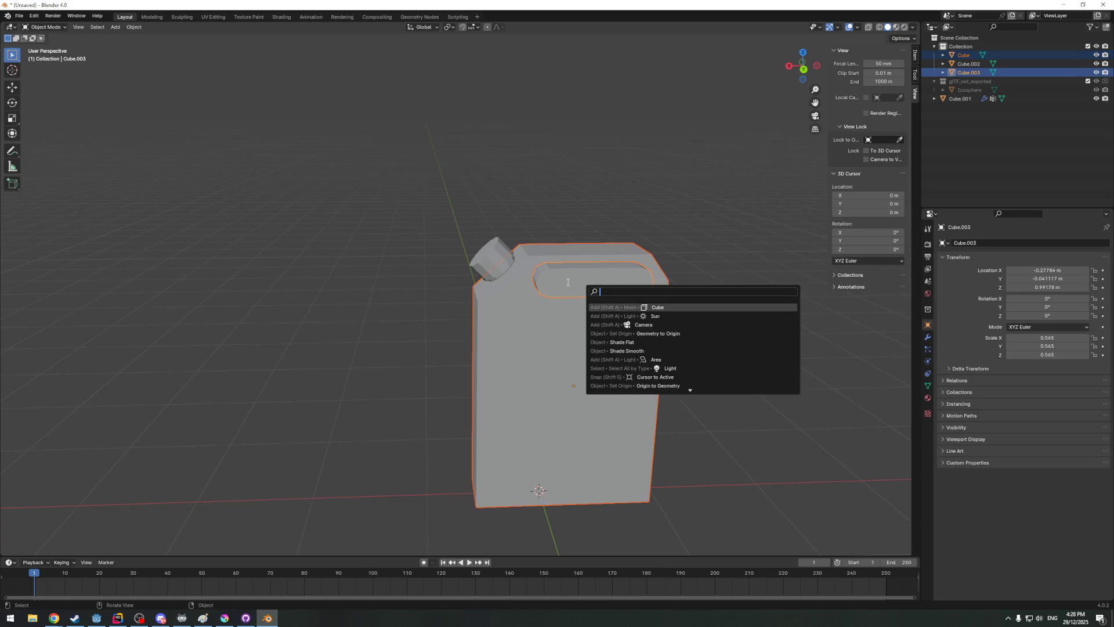
key("Escape")
key("Tab")
key("a")
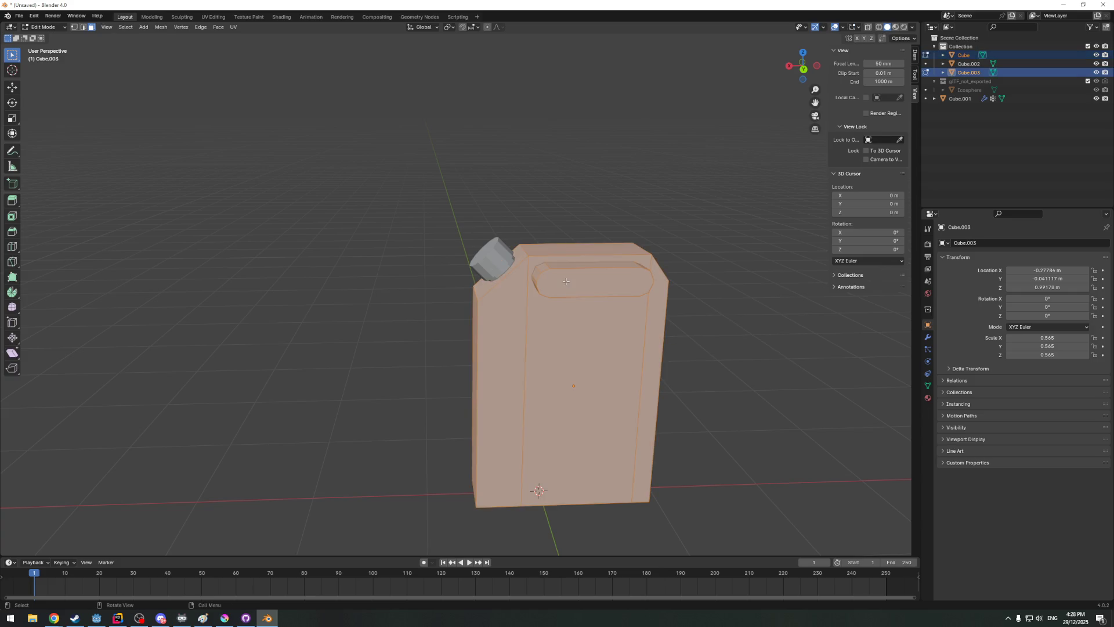
left_click(802, 68)
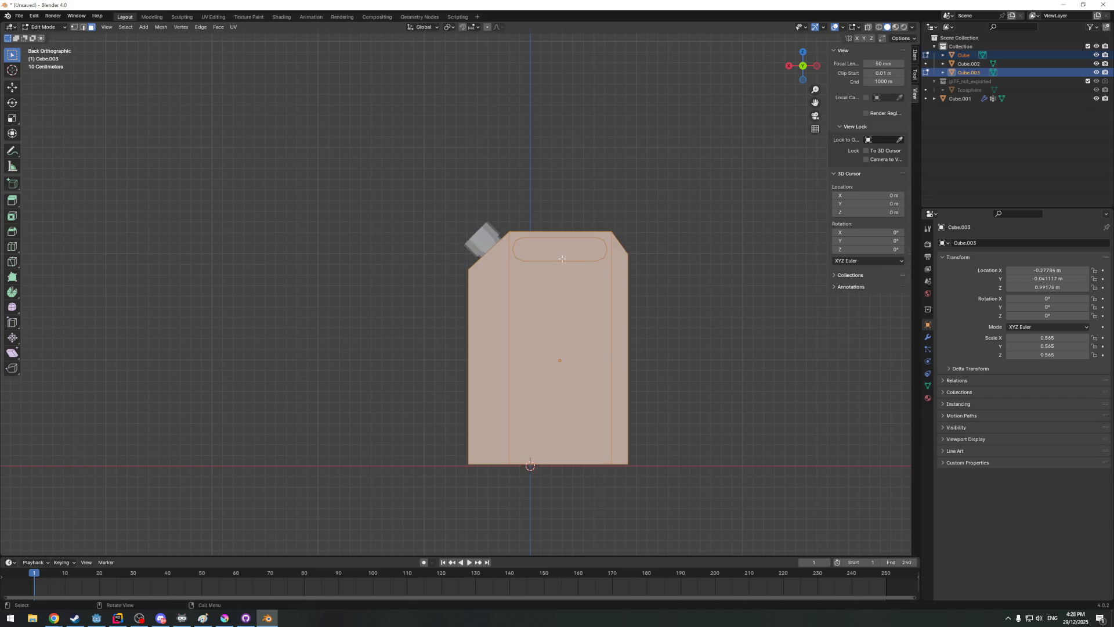
key("F3")
type("knife")
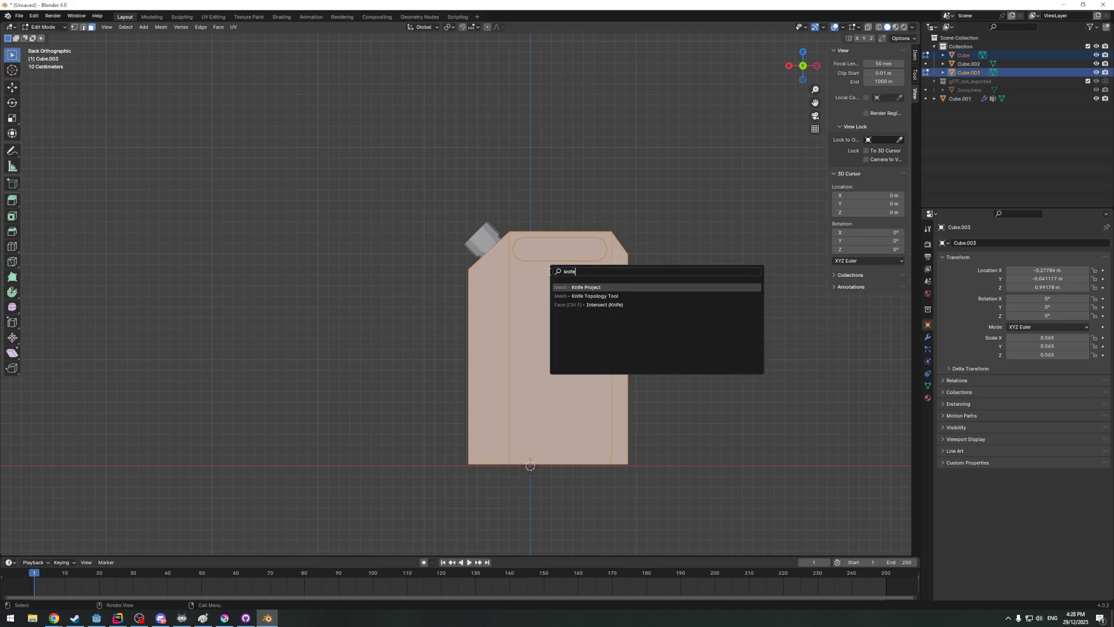
key("Return")
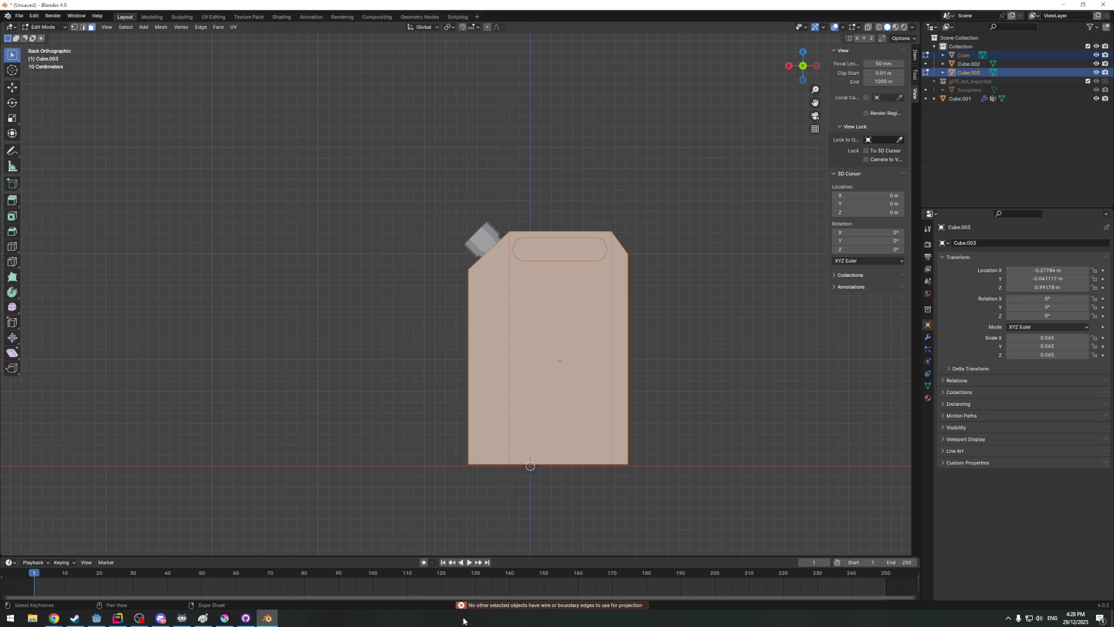
mouse_move(54, 618)
left_click(267, 577)
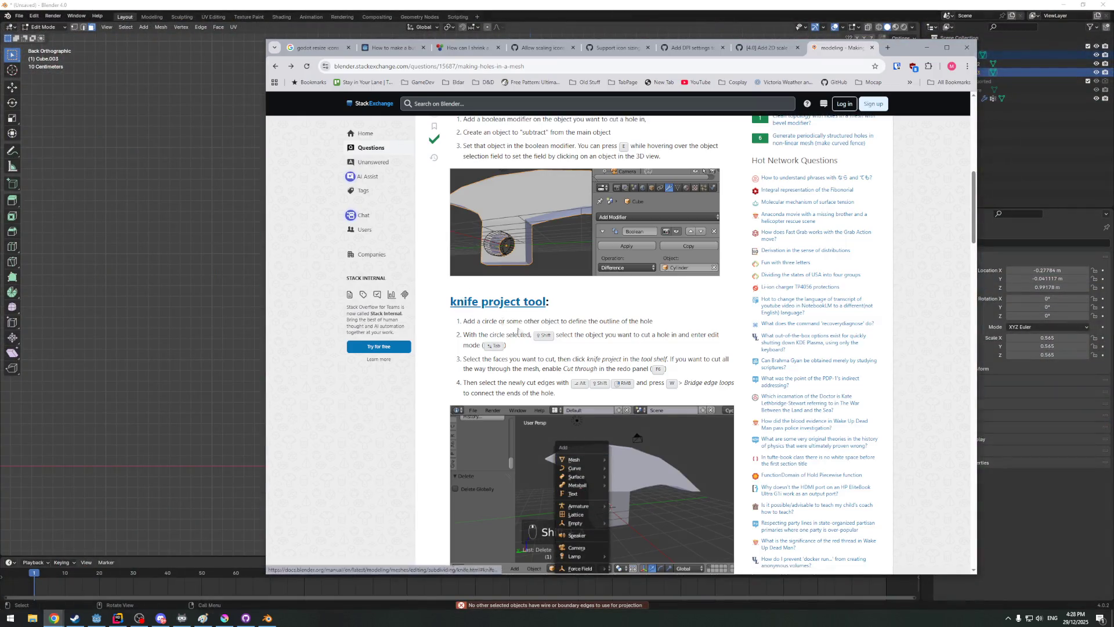
Search Google for 'knife project tool blender'
left_click(477, 66)
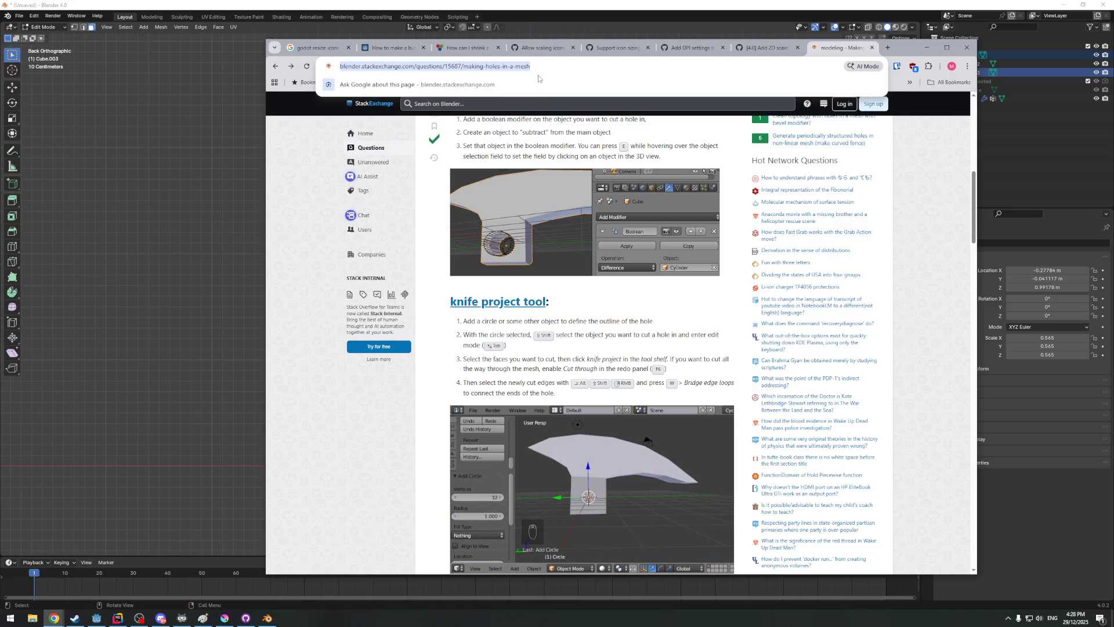
type("knife project top")
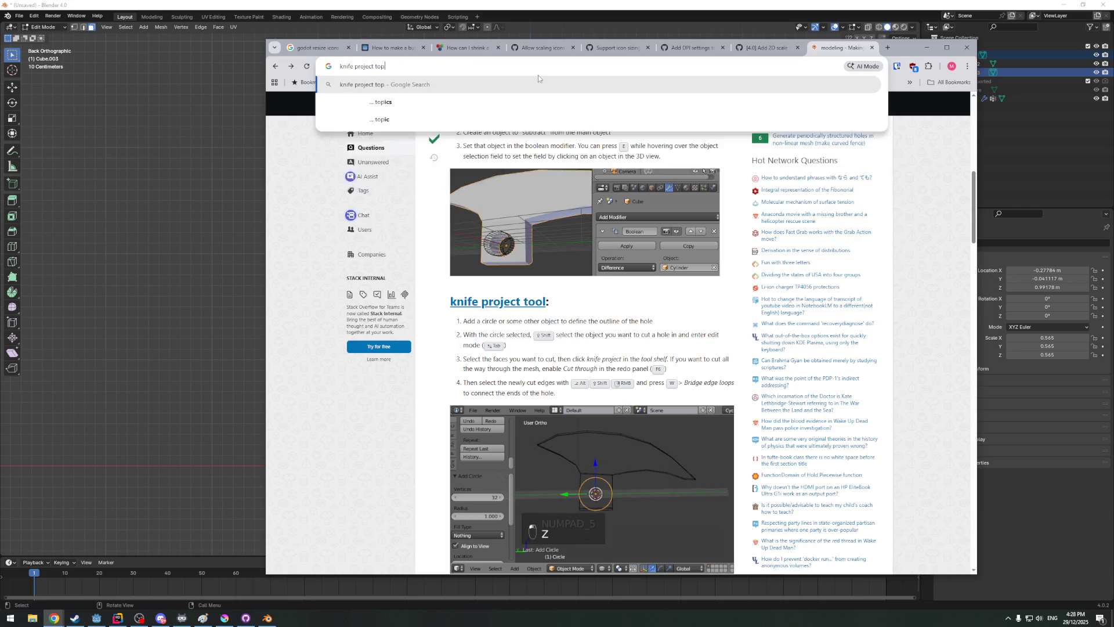
type("ol blender")
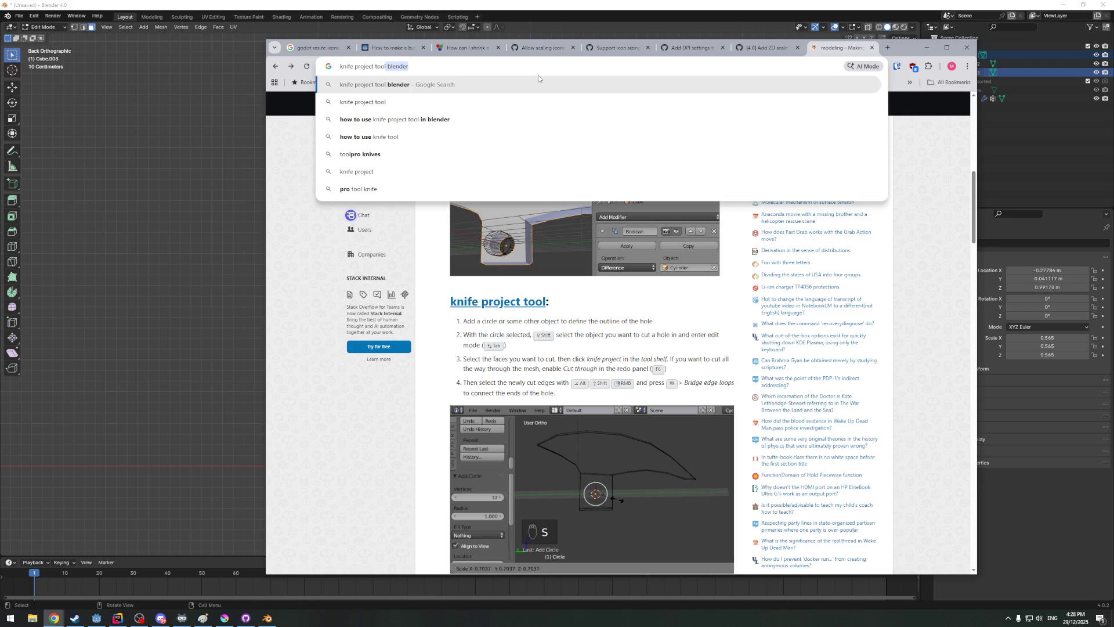
key("Right")
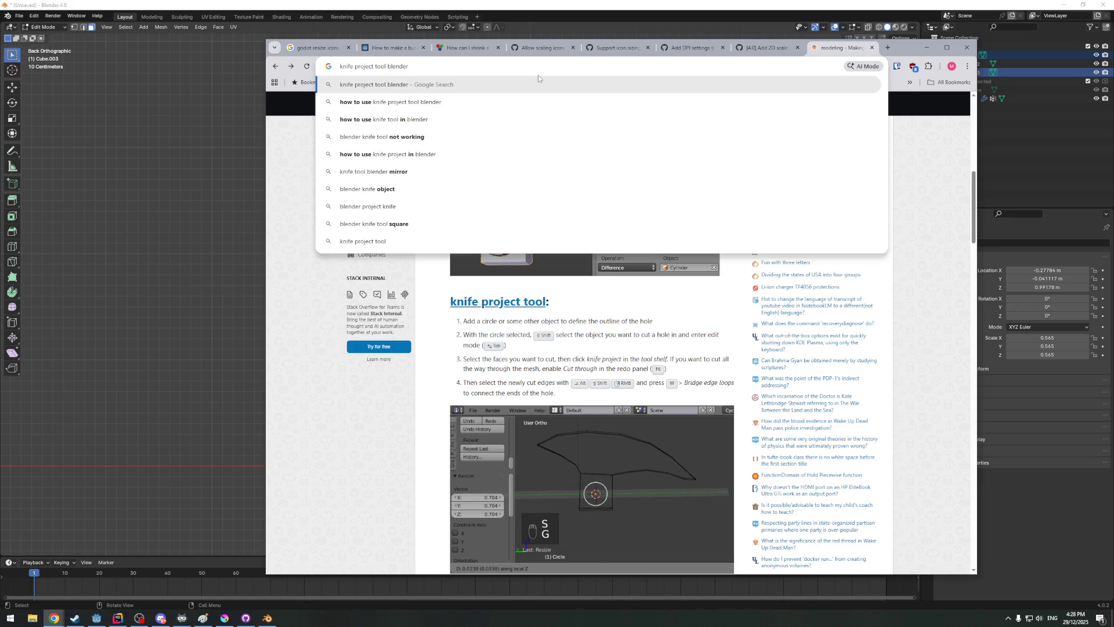
key("Return")
scroll(375, 332, "down", 1)
scroll(410, 348, "down", 1)
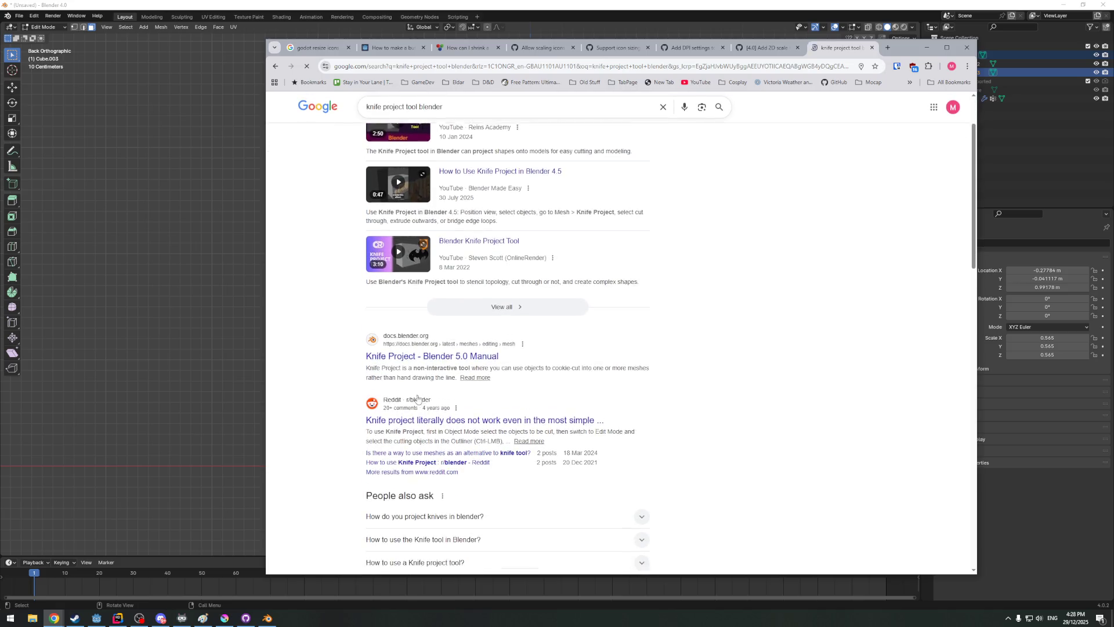
Glance at the Knife Project manual tab, then open the Reddit thread about knife project not working
key("ctrl+Tab")
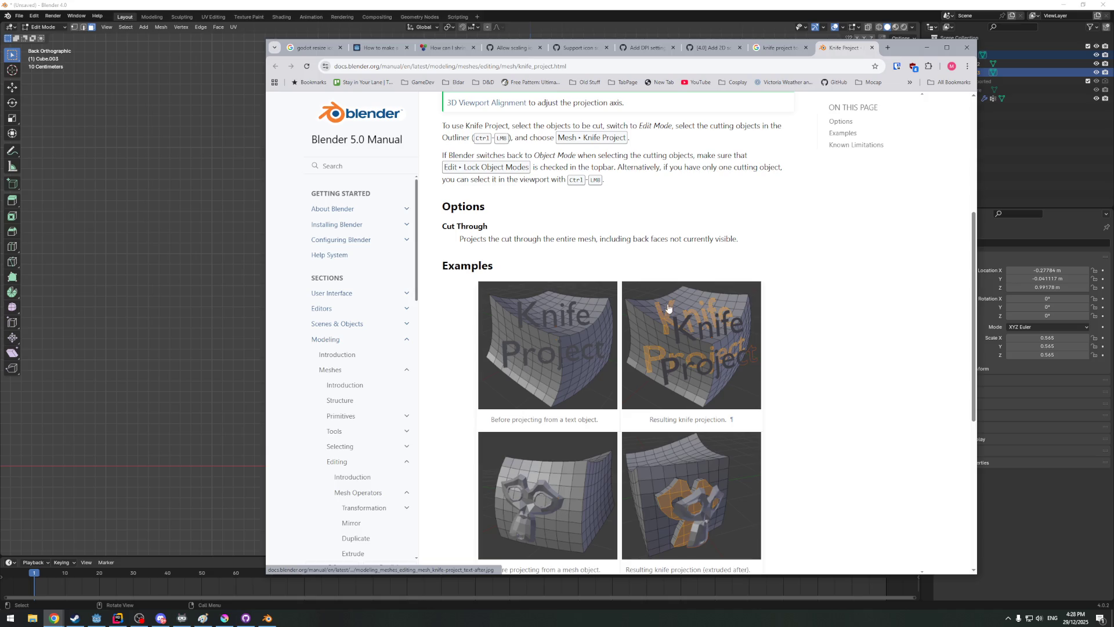
left_click(766, 48)
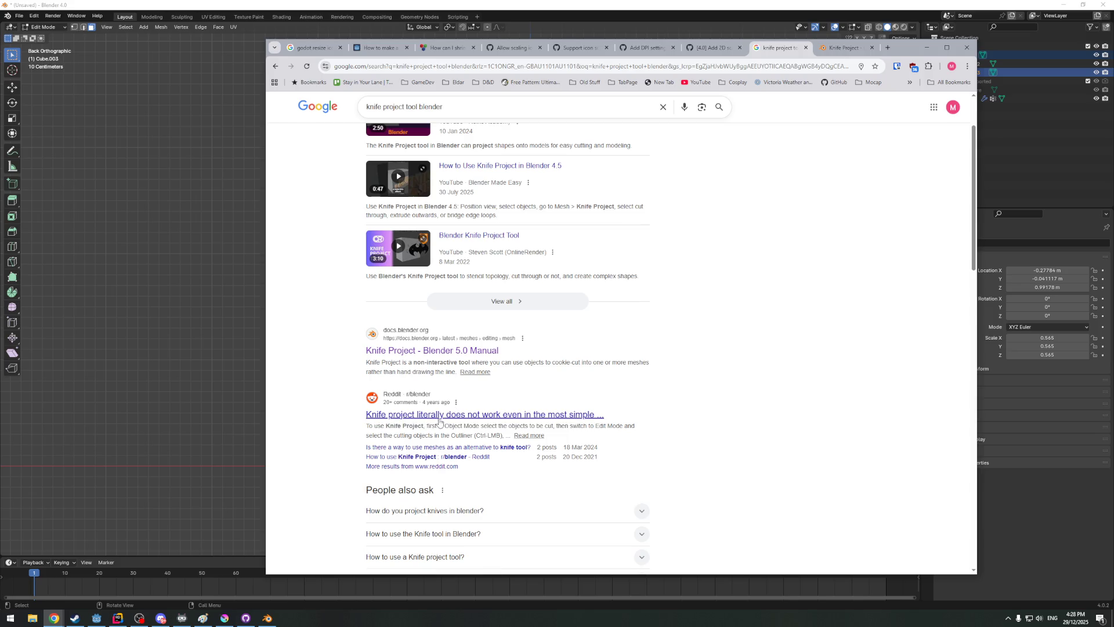
left_click(439, 418)
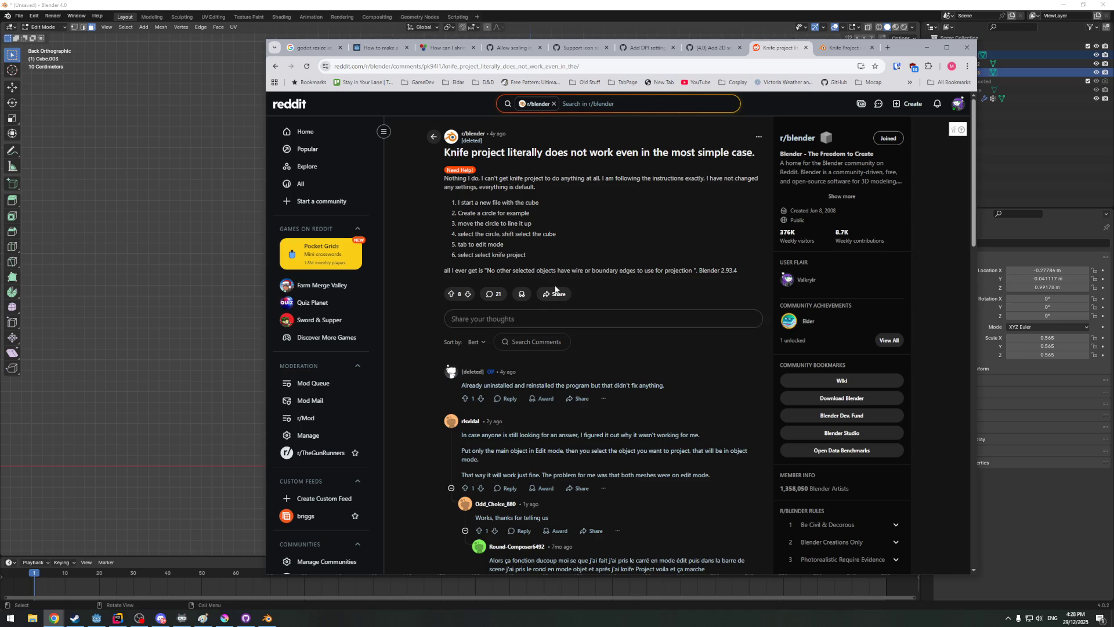
scroll(566, 301, "down", 1)
scroll(577, 312, "down", 1)
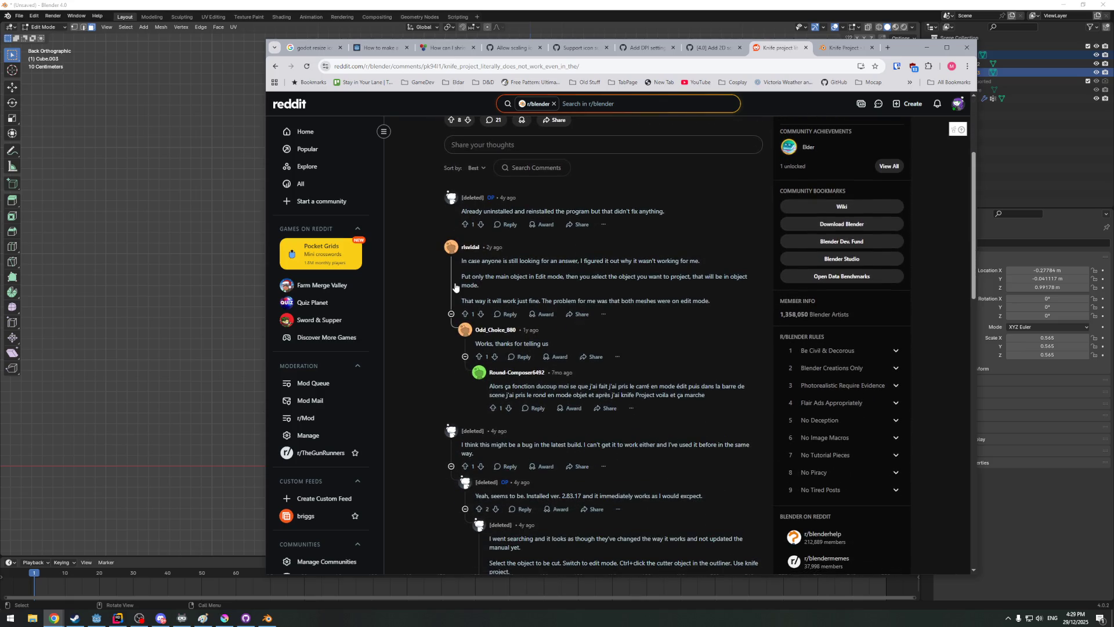
scroll(445, 305, "down", 1)
scroll(420, 328, "down", 1)
scroll(421, 327, "down", 2)
scroll(420, 328, "down", 2)
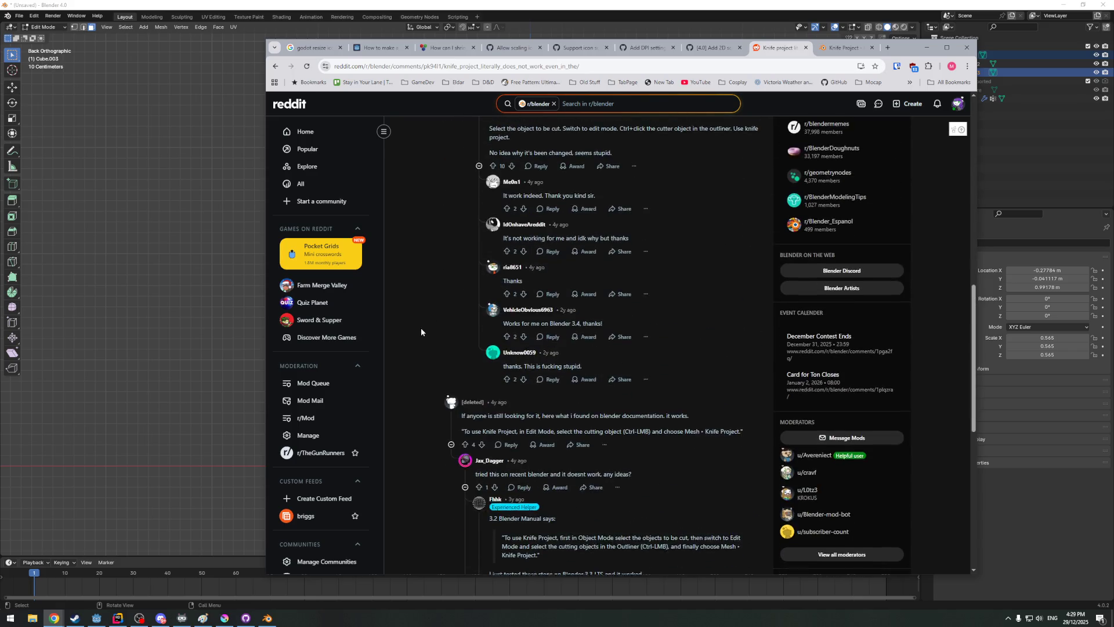
scroll(421, 327, "down", 1)
scroll(424, 410, "down", 2)
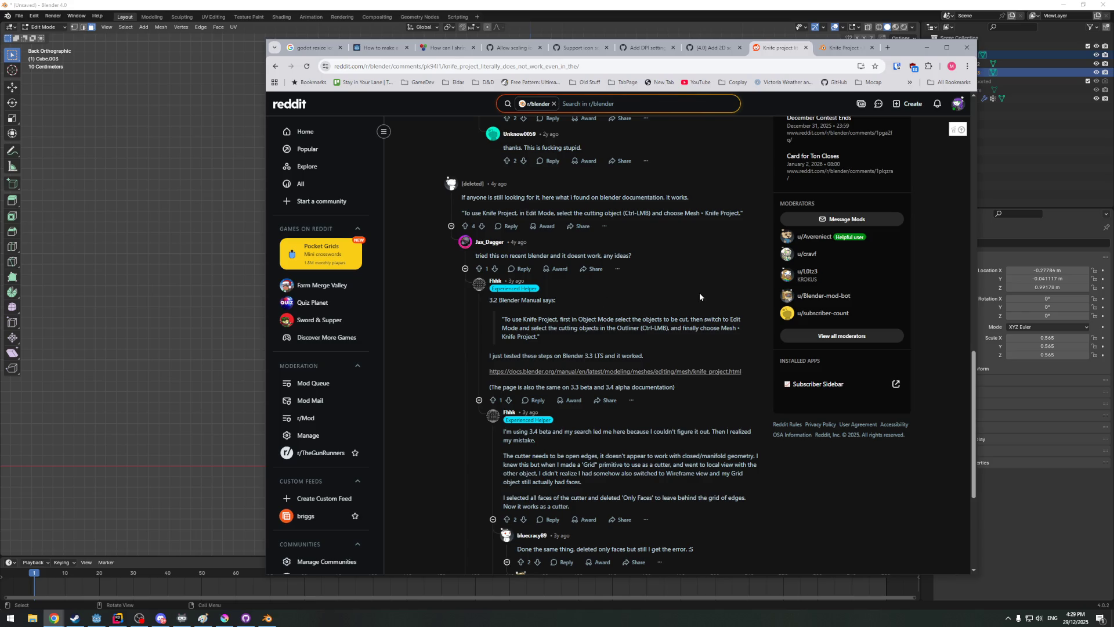
scroll(516, 245, "up", 1)
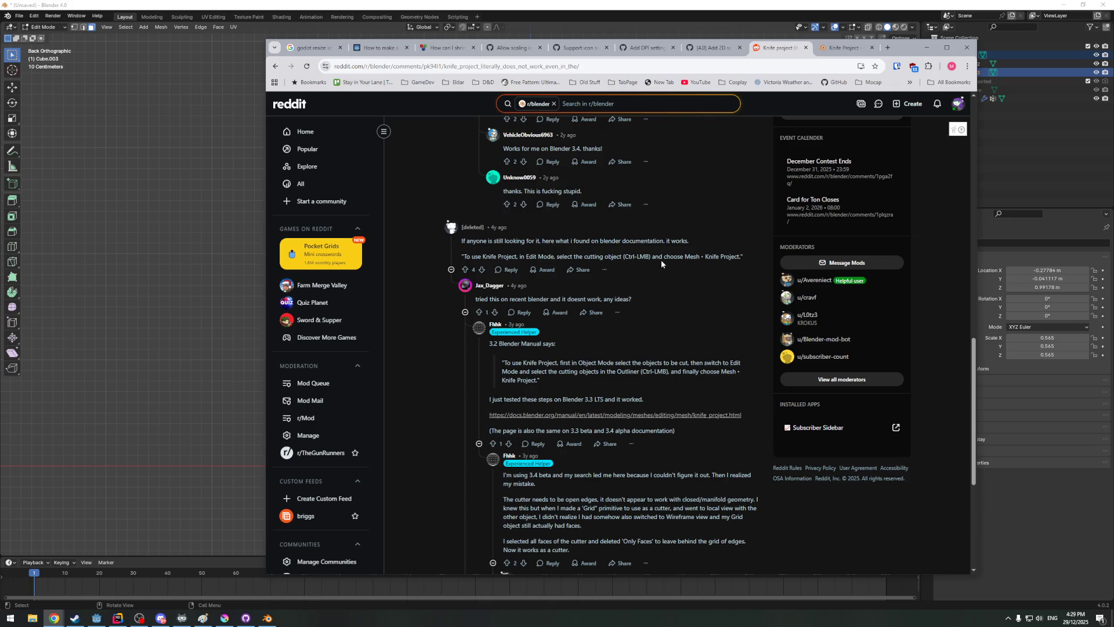
scroll(625, 304, "down", 3)
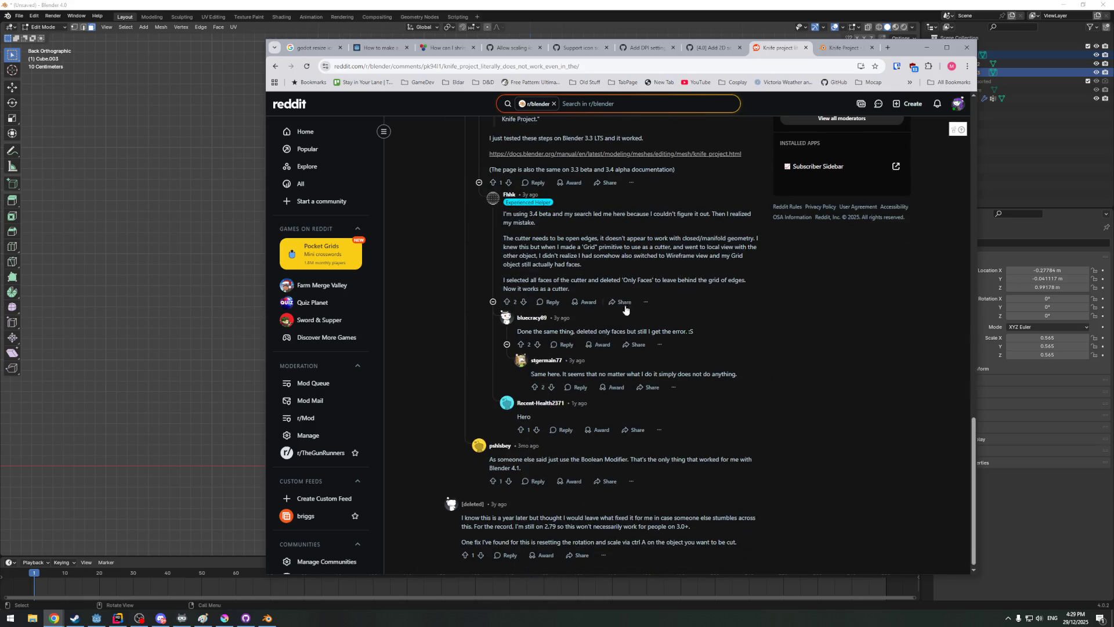
left_click(276, 67)
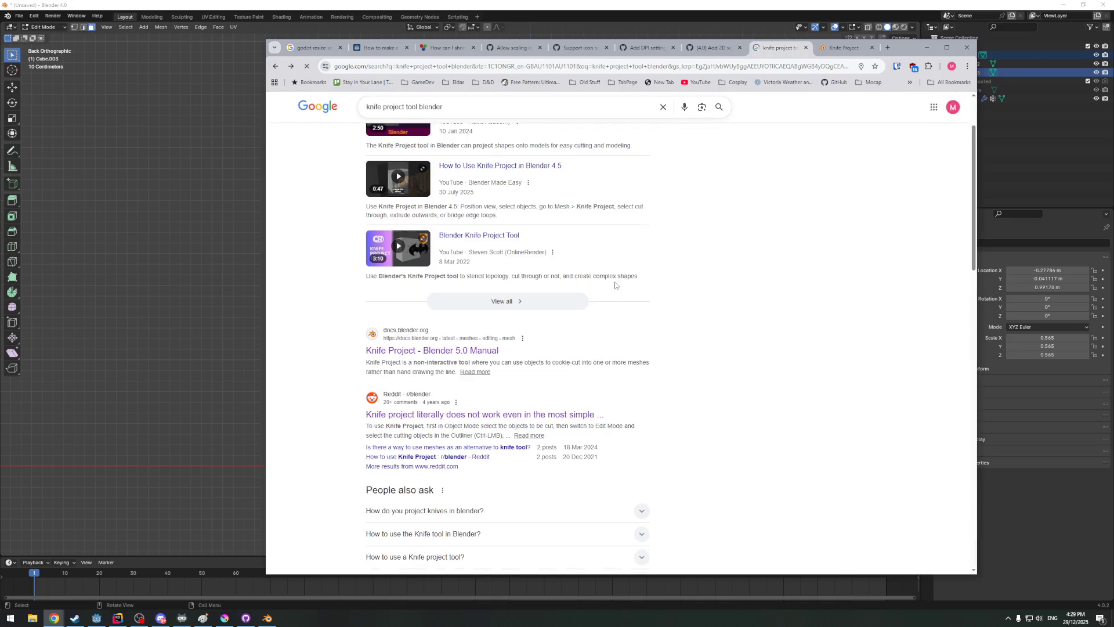
scroll(418, 451, "down", 1)
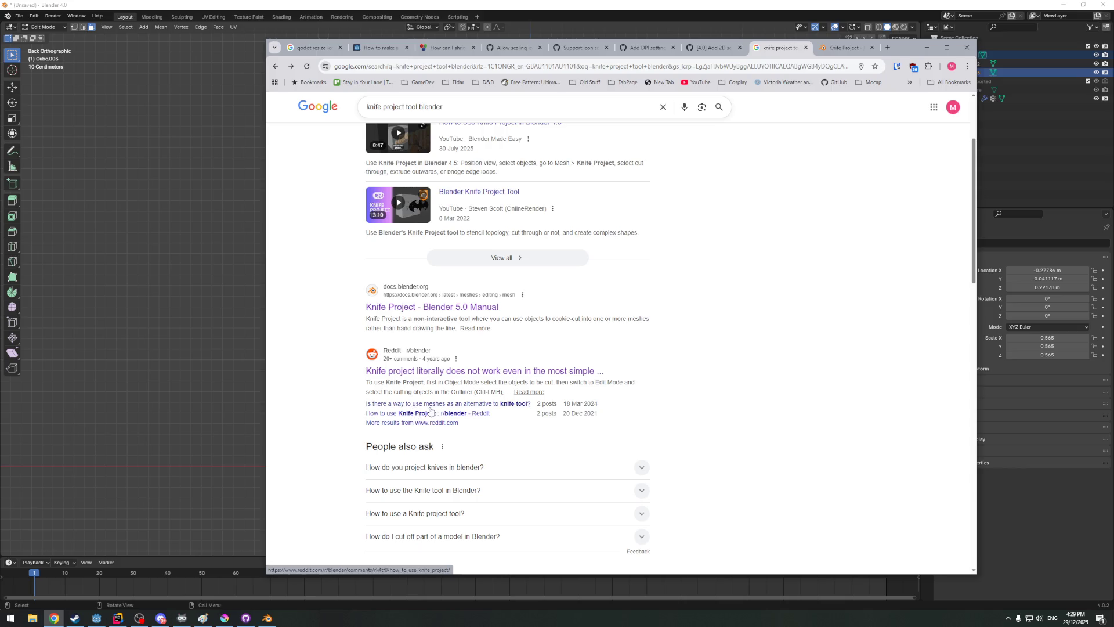
left_click(416, 413)
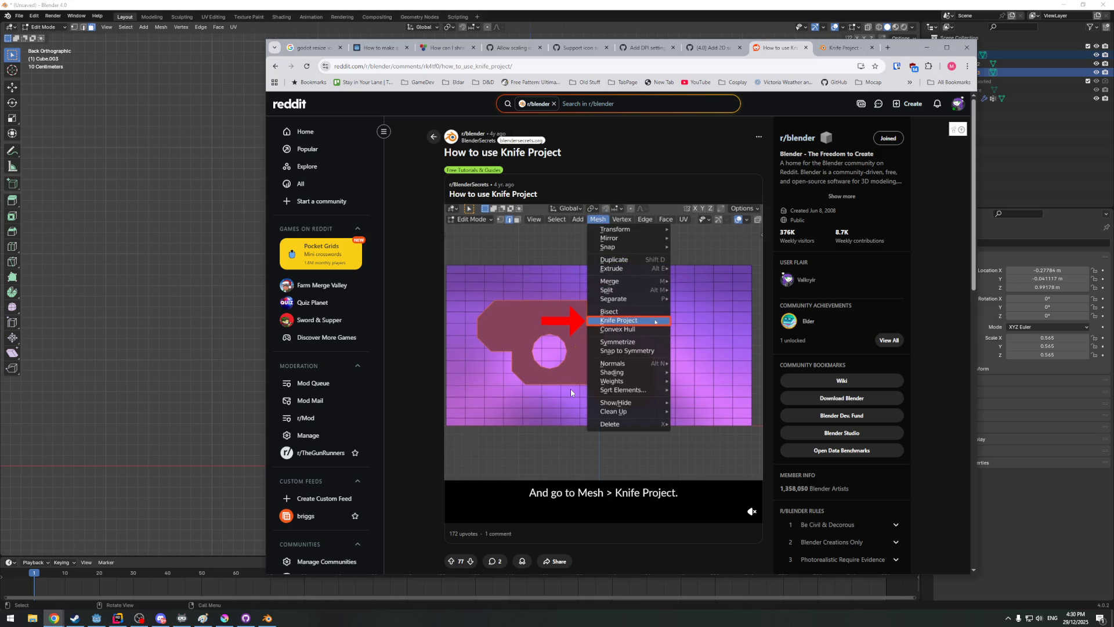
Pause the tutorial video and bring Blender back to the front
left_click(549, 414)
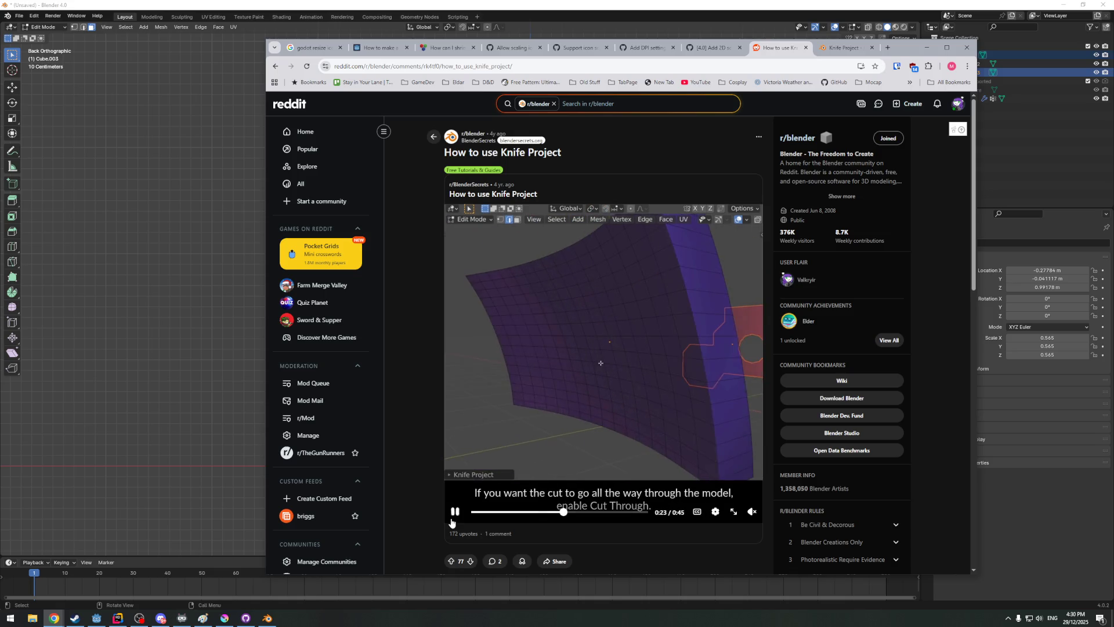
left_click(168, 463)
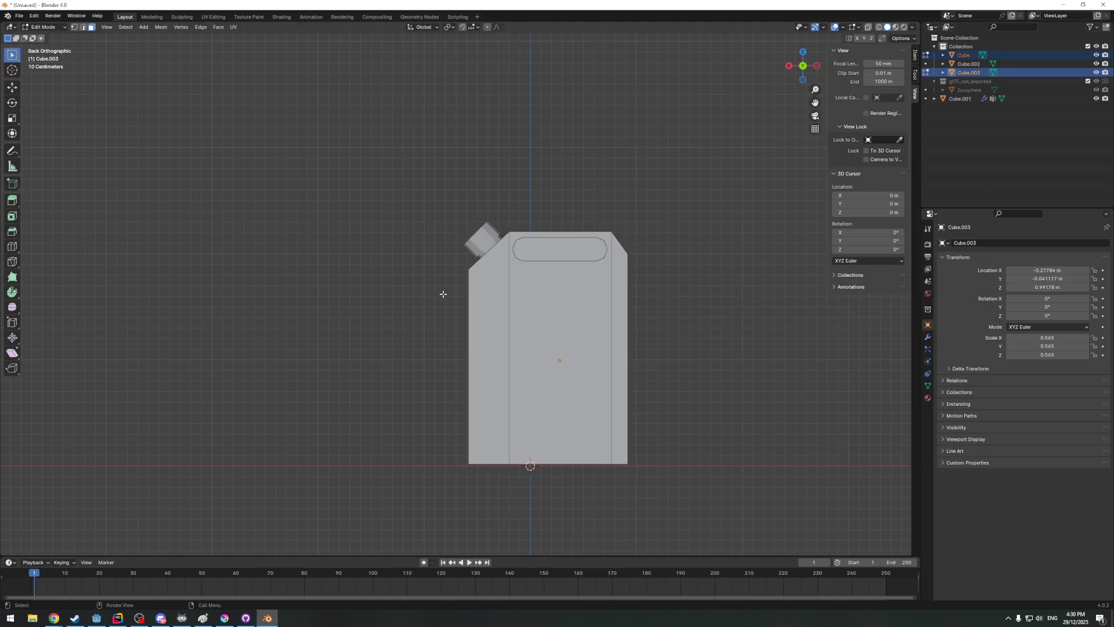
Delete the handle block's side faces, leaving only the flat oval face
middle_click_drag(412, 314, 440, 322)
left_click(634, 252)
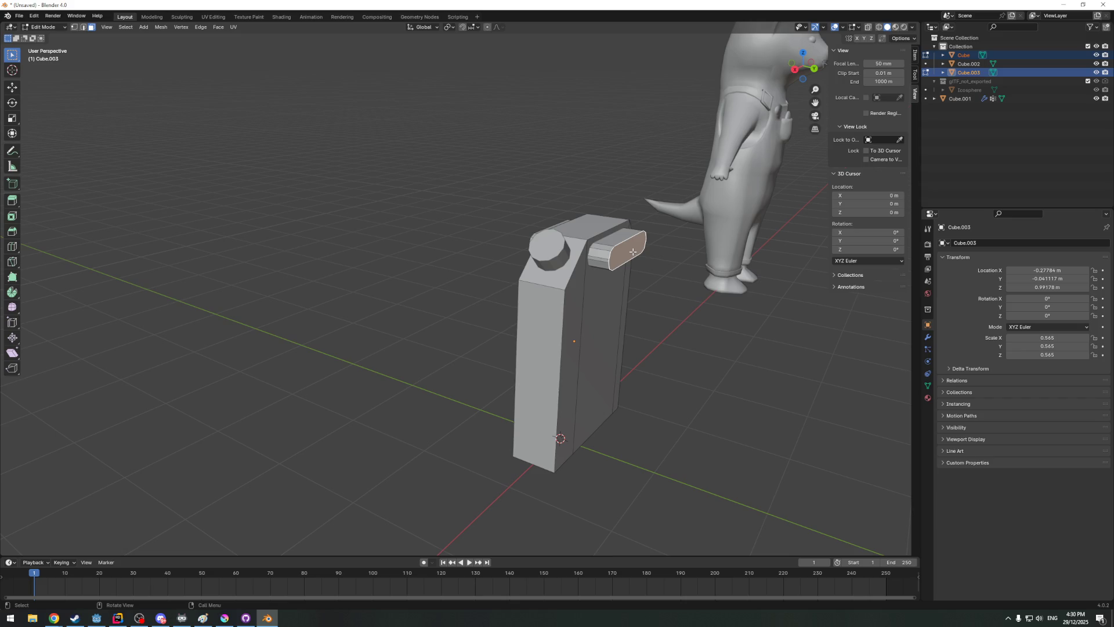
middle_click_drag(632, 252, 586, 231)
left_click(585, 232, "alt")
middle_click_drag(585, 232, 622, 237)
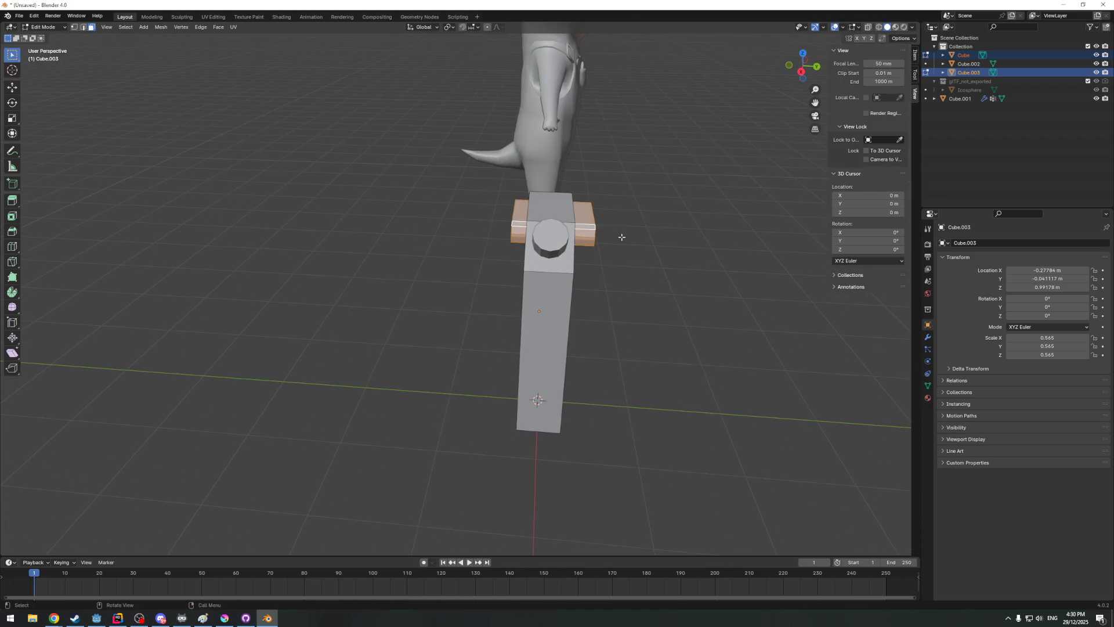
key("x")
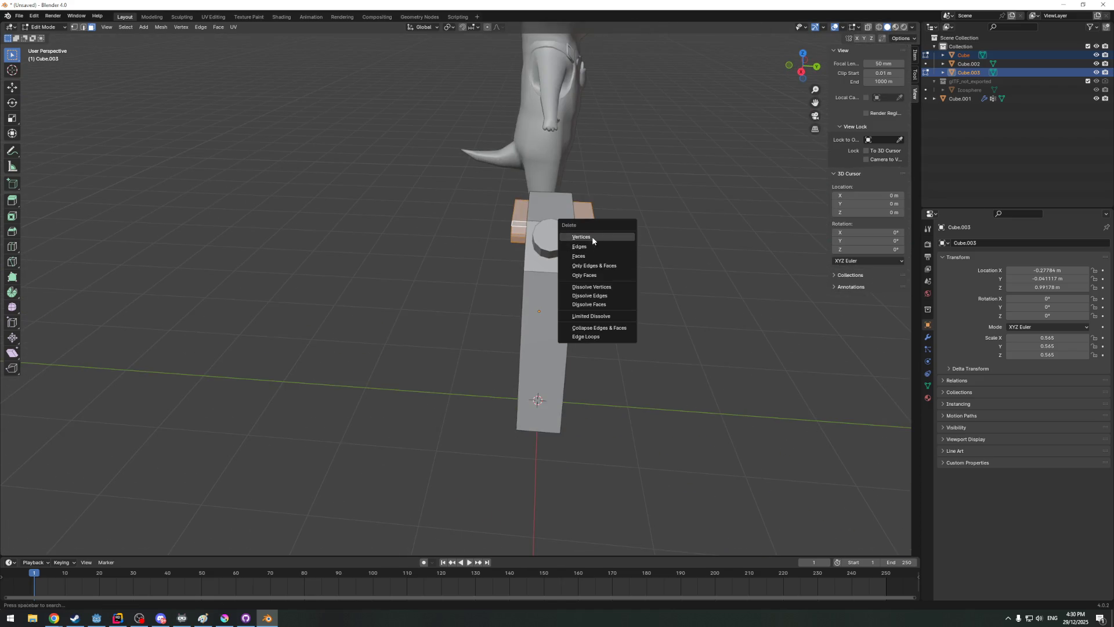
left_click(588, 257)
mouse_move(587, 258)
middle_mouse_down()
mouse_move(448, 218)
mouse_move(408, 221)
mouse_move(609, 261)
mouse_move(585, 275)
mouse_move(627, 261)
mouse_move(662, 218)
middle_mouse_up()
key("x")
left_click(396, 219)
Select the oval face and run Knife Project from back view; it fails with an error
left_click(610, 253)
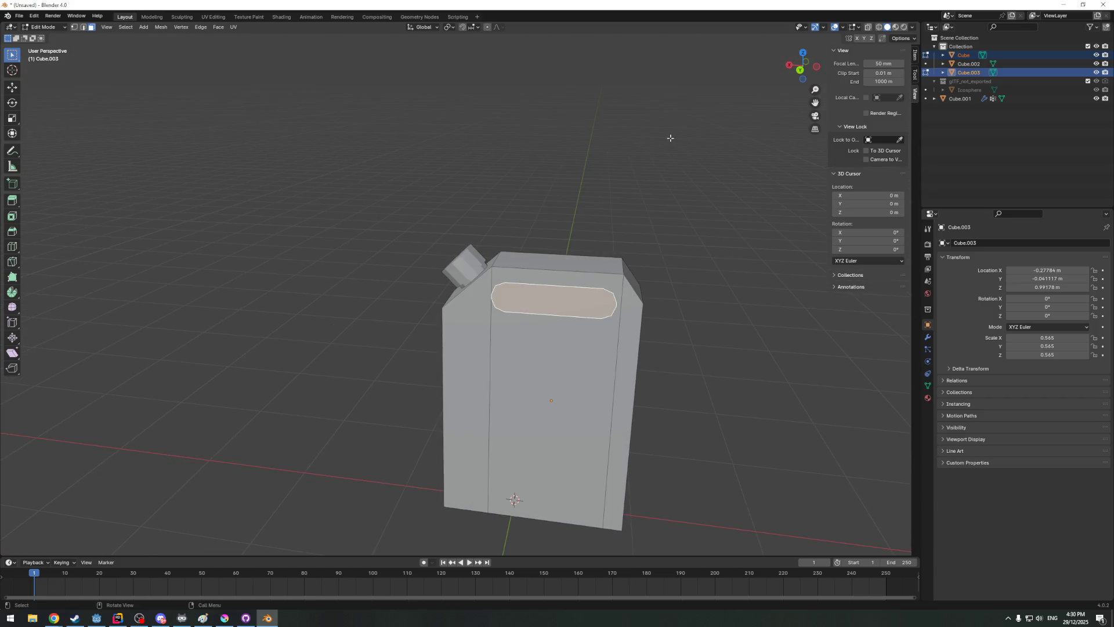
left_click(803, 66)
key("F3")
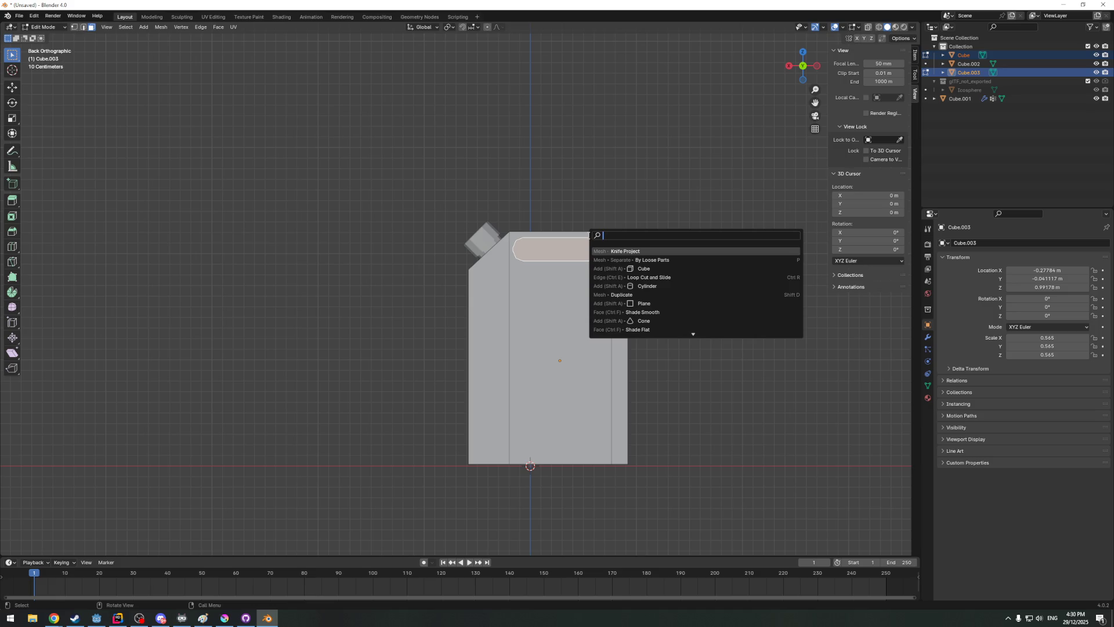
left_click(603, 251)
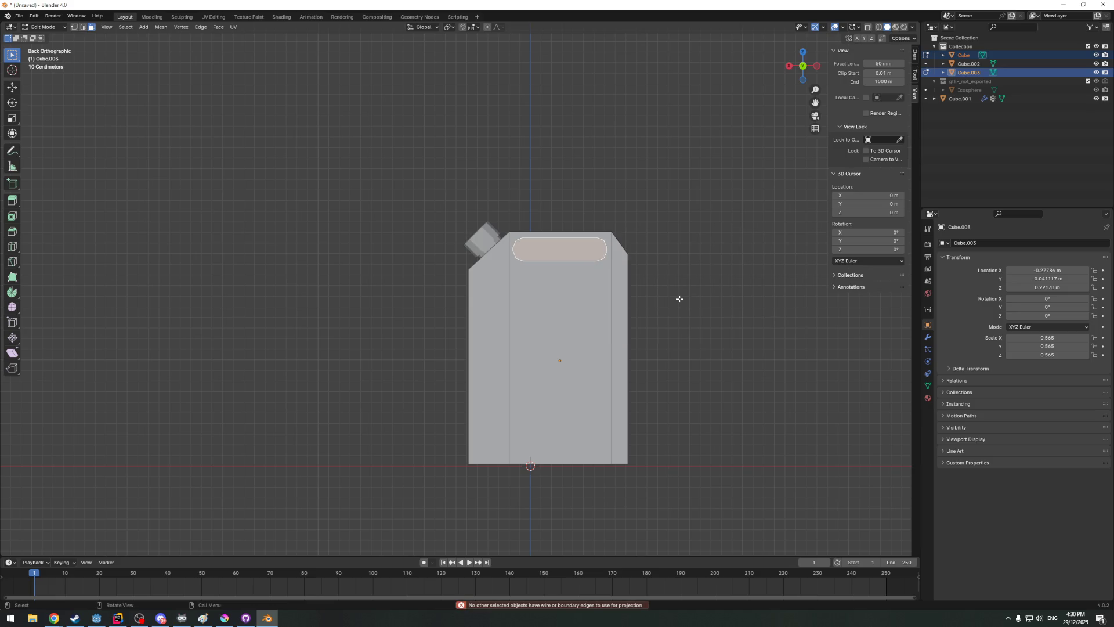
mouse_move(54, 618)
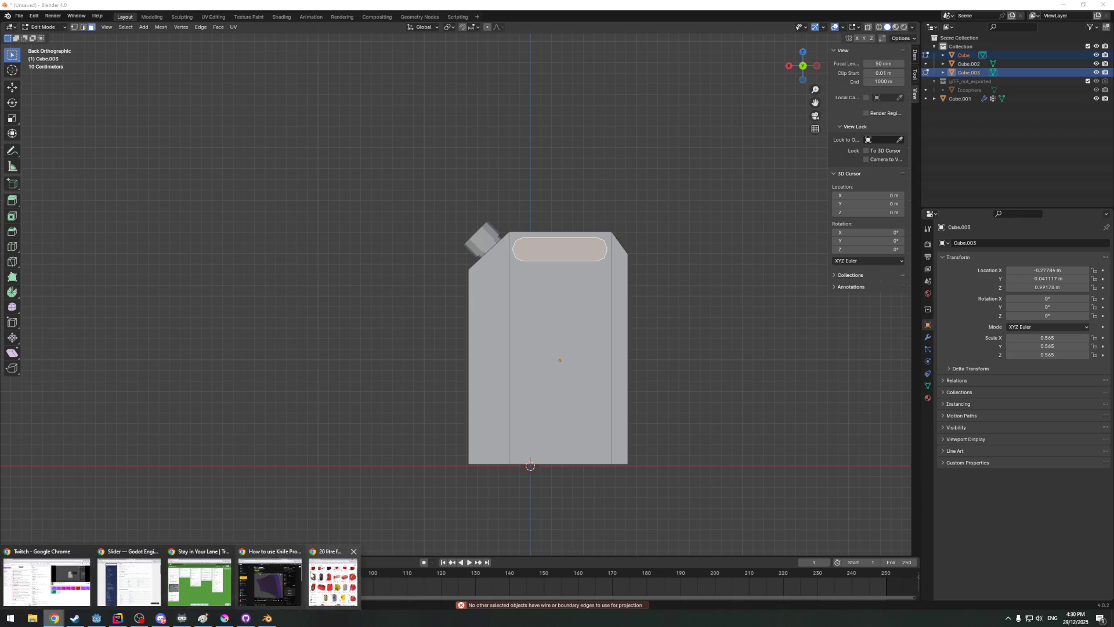
Rewind the Reddit tutorial and rewatch its steps on choosing the cutting object
left_click(270, 584)
left_click_drag(564, 513, 490, 517)
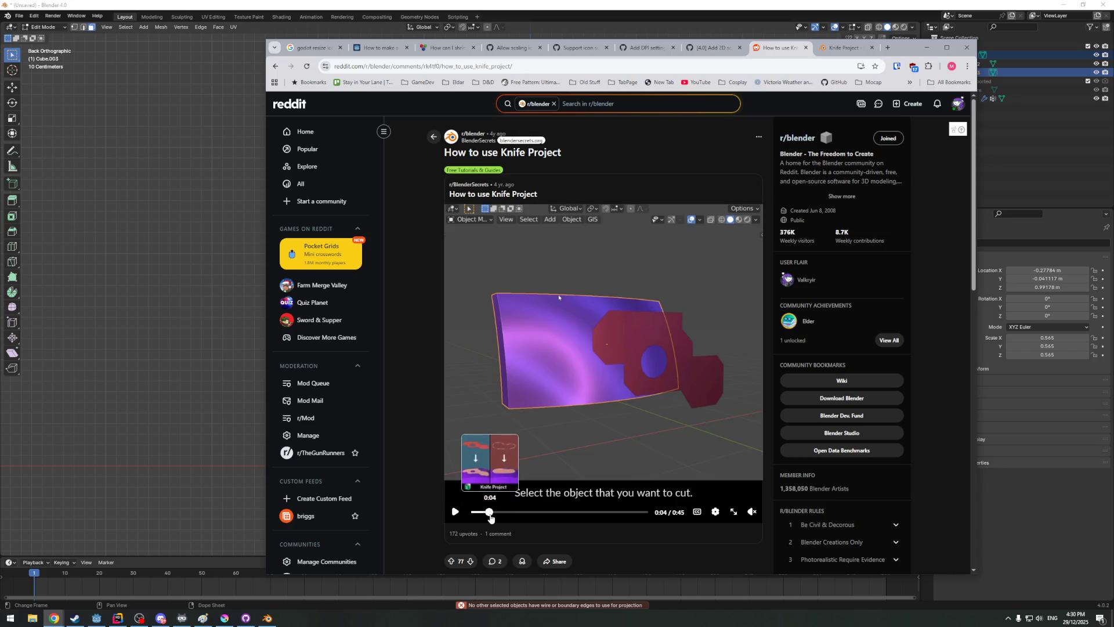
left_click_drag(490, 517, 508, 523)
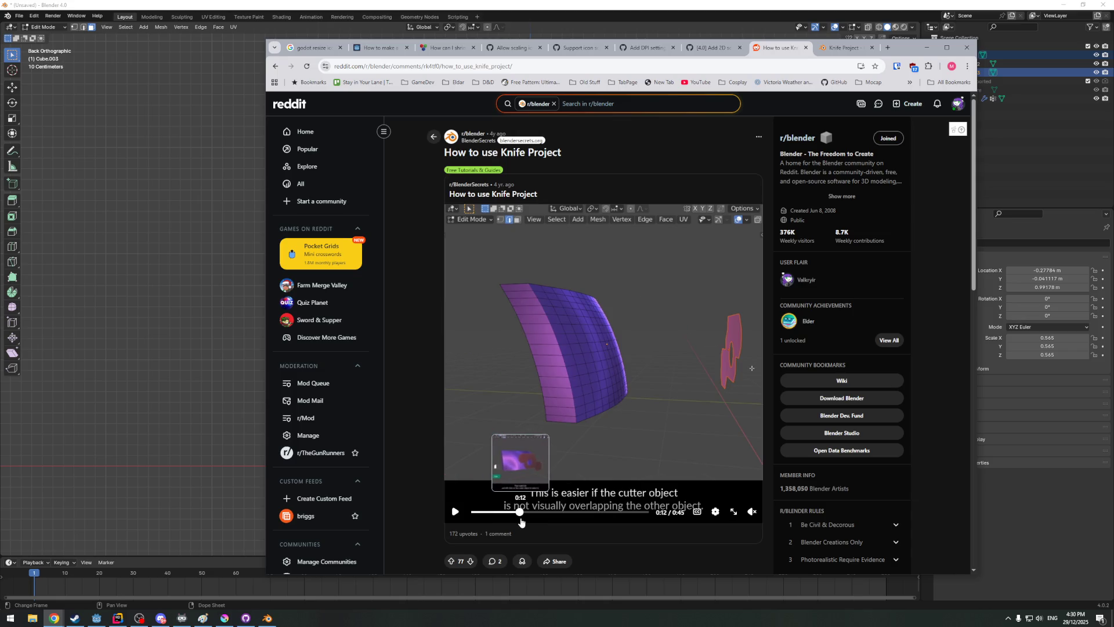
Return to Blender and switch the can to Object Mode in perspective view
left_click(383, 298)
key("Tab")
mouse_move(432, 304)
middle_mouse_down()
mouse_move(564, 309)
mouse_move(611, 283)
middle_mouse_up()
key("ctrl")
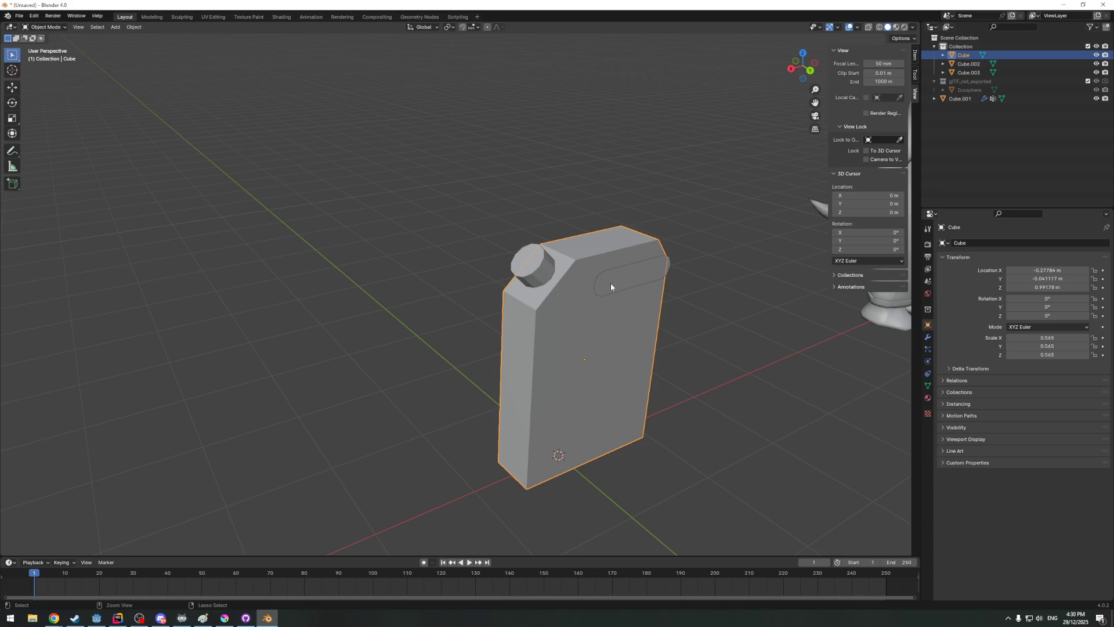
Select the can's side face and the handle's oval face together in Edit Mode, viewed from the back
key("Tab")
left_click(611, 285, "ctrl")
mouse_move(616, 285)
middle_mouse_down()
mouse_move(639, 286)
mouse_move(591, 257)
mouse_move(558, 266)
middle_mouse_up()
key("Tab")
left_click(638, 261, "shift")
key("Tab")
left_click(558, 266)
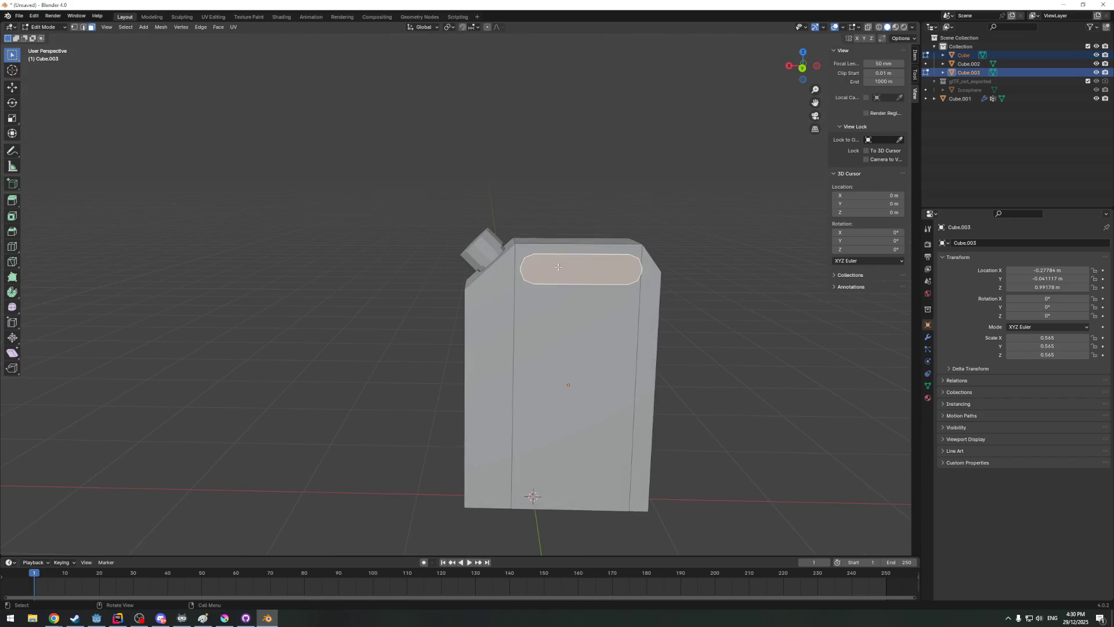
left_click(802, 67)
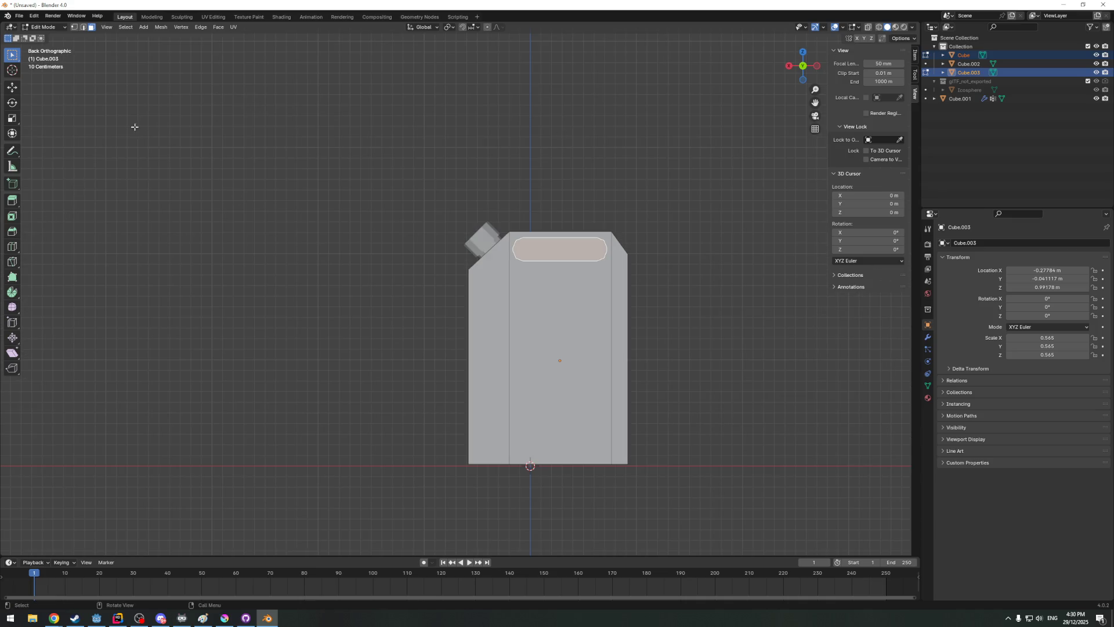
Run Knife Project again, hit the no-boundary-edges error, and return to the Google results
key("F3")
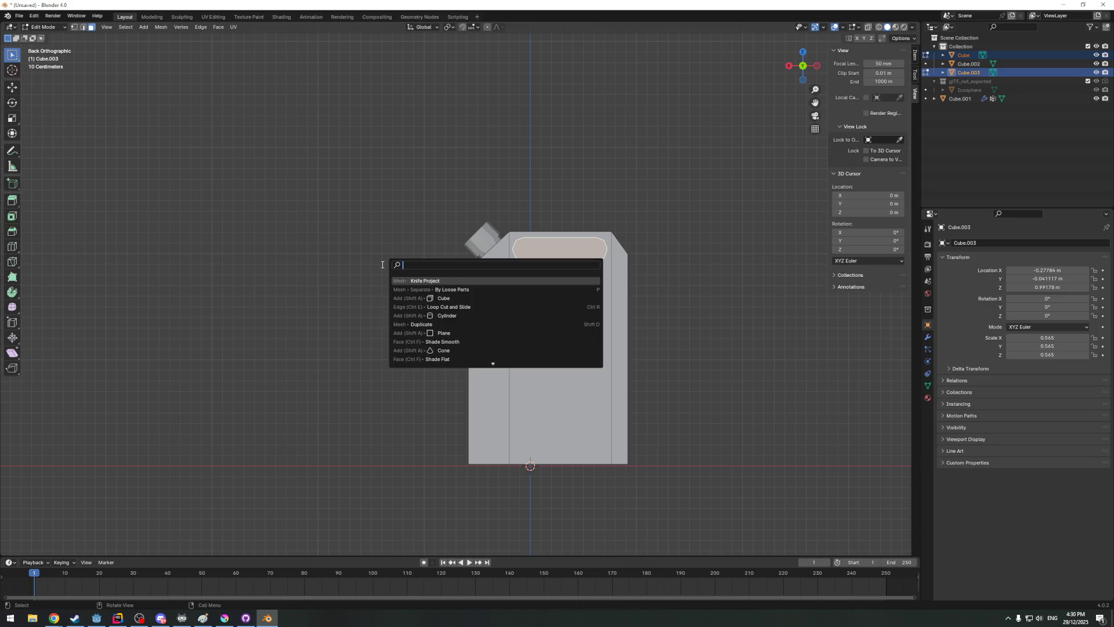
left_click(403, 281)
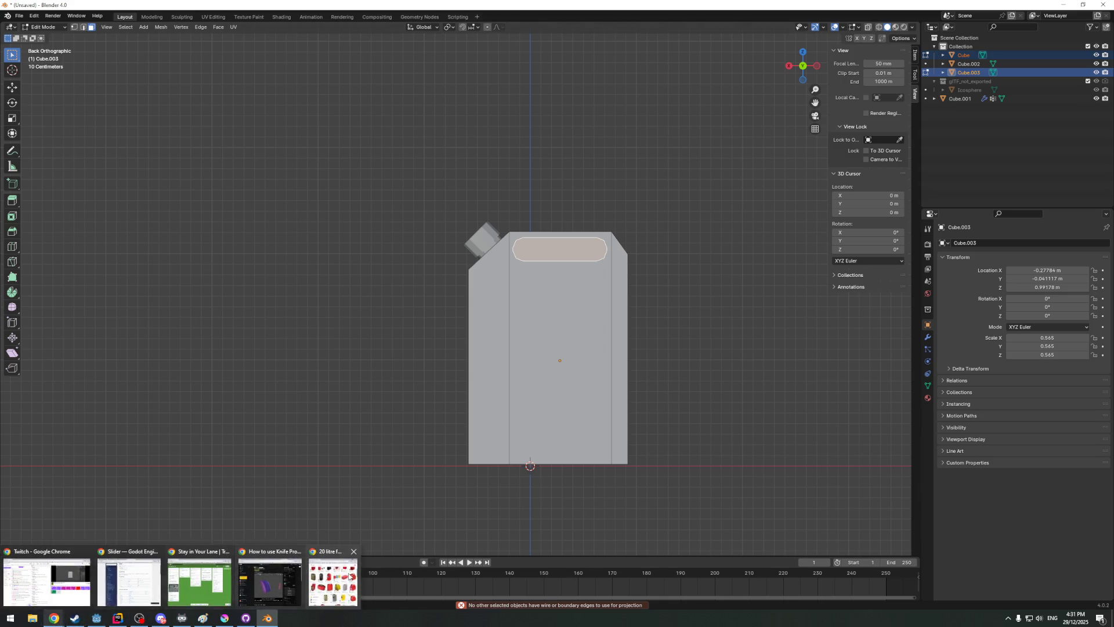
mouse_move(54, 618)
left_click(270, 583)
left_click(275, 66)
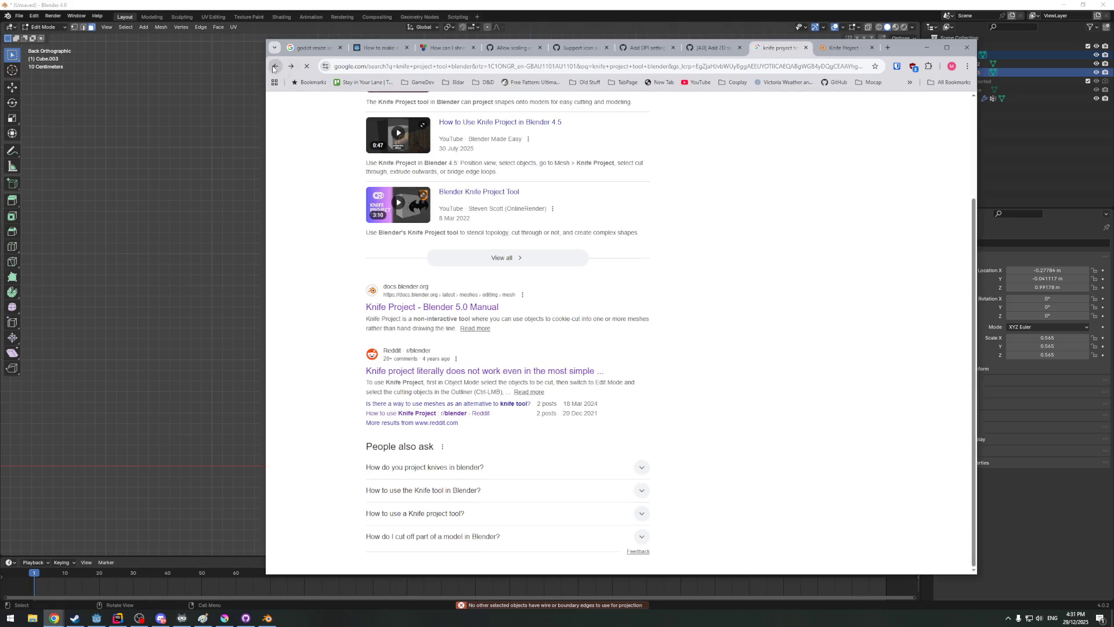
Read the Blender Manual's Knife Project page, then return to the jerry can scene
left_click(837, 48)
scroll(529, 457, "down", 5)
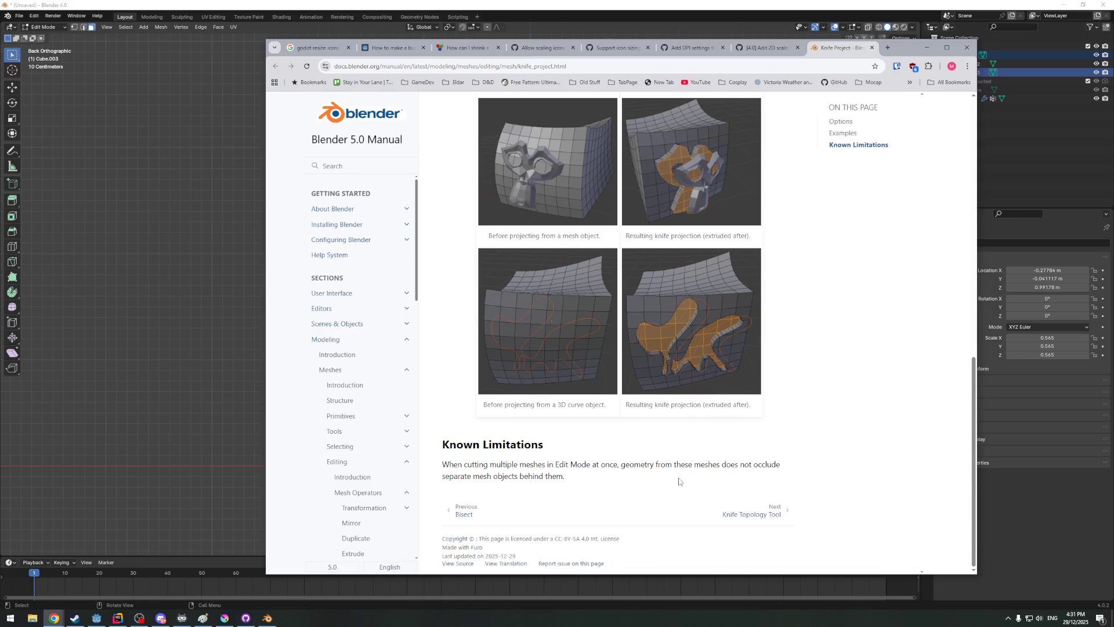
scroll(524, 483, "up", 3)
scroll(523, 483, "up", 2)
scroll(532, 392, "up", 1)
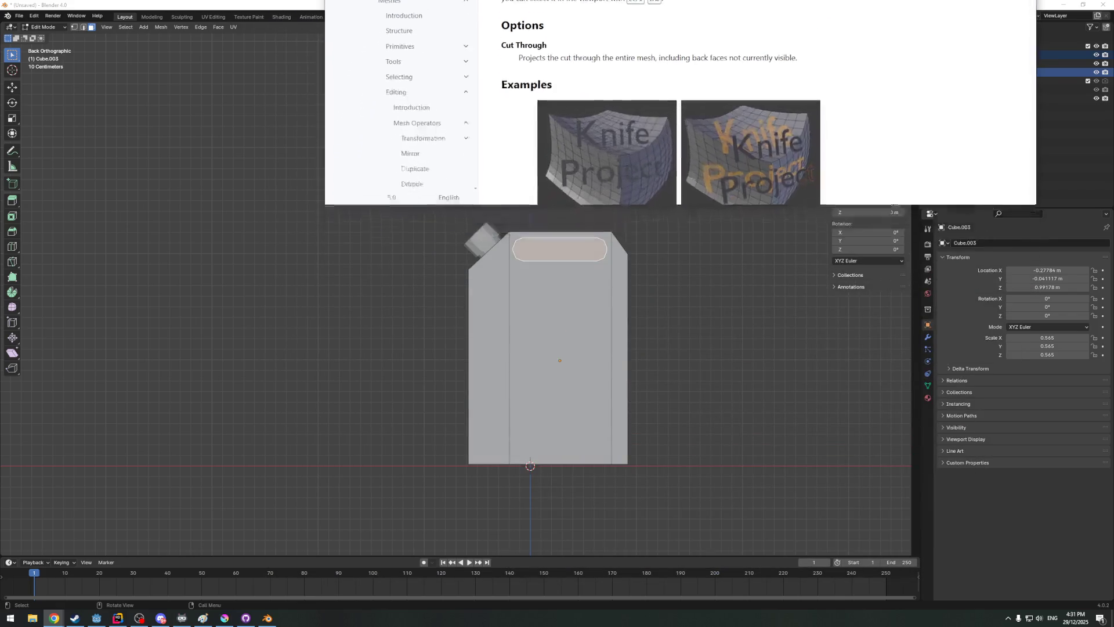
middle_click_drag(451, 209, 636, 278)
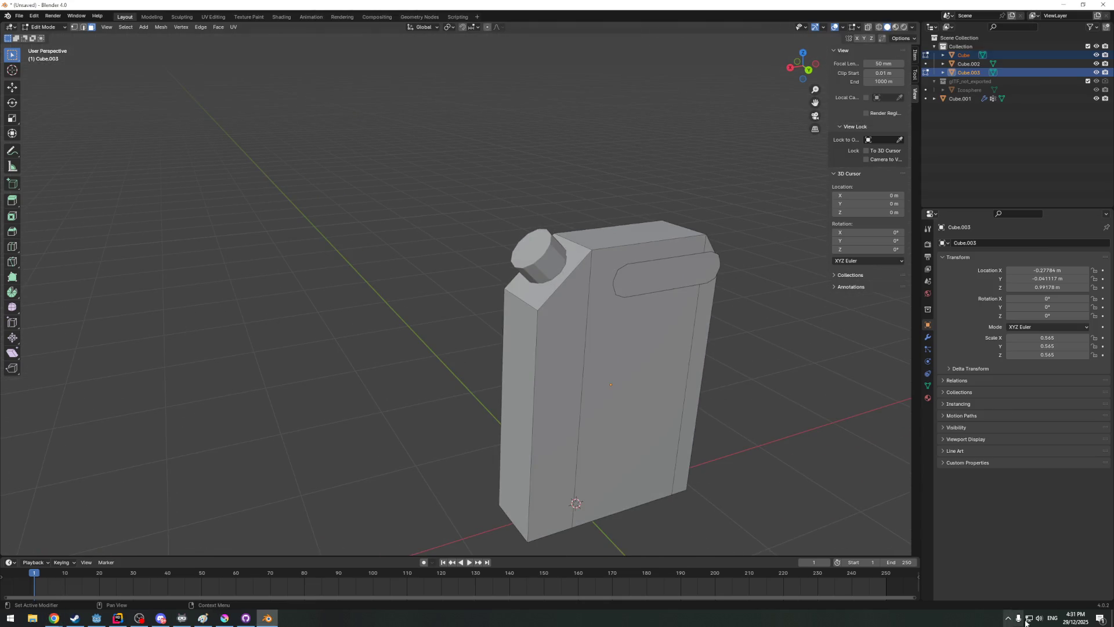
Return to Blender, deselect everything and enter Edit Mode on the can object alone
key("alt+Tab")
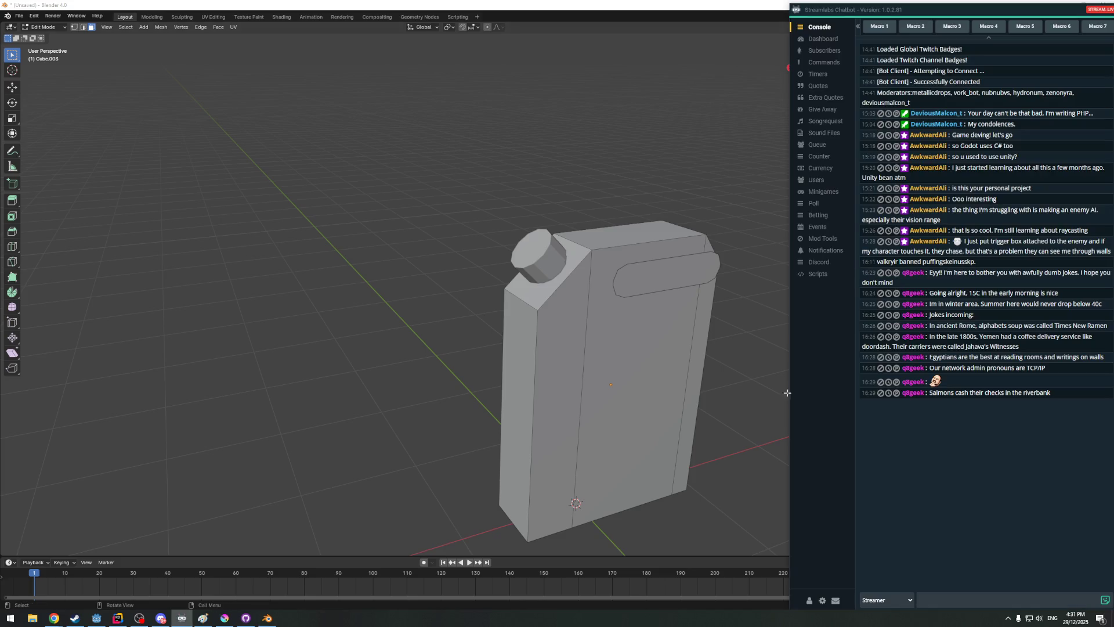
key("alt+Tab")
mouse_move(665, 335)
middle_mouse_down()
mouse_move(627, 265)
mouse_move(624, 277)
middle_mouse_up()
left_click(633, 273)
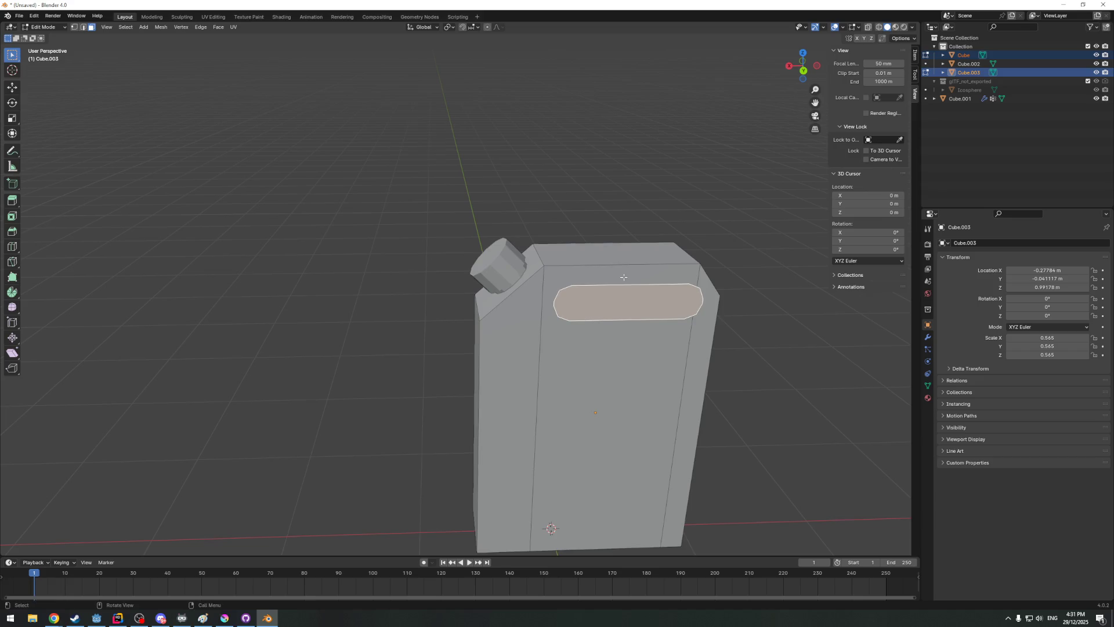
left_click(597, 402)
key("Tab")
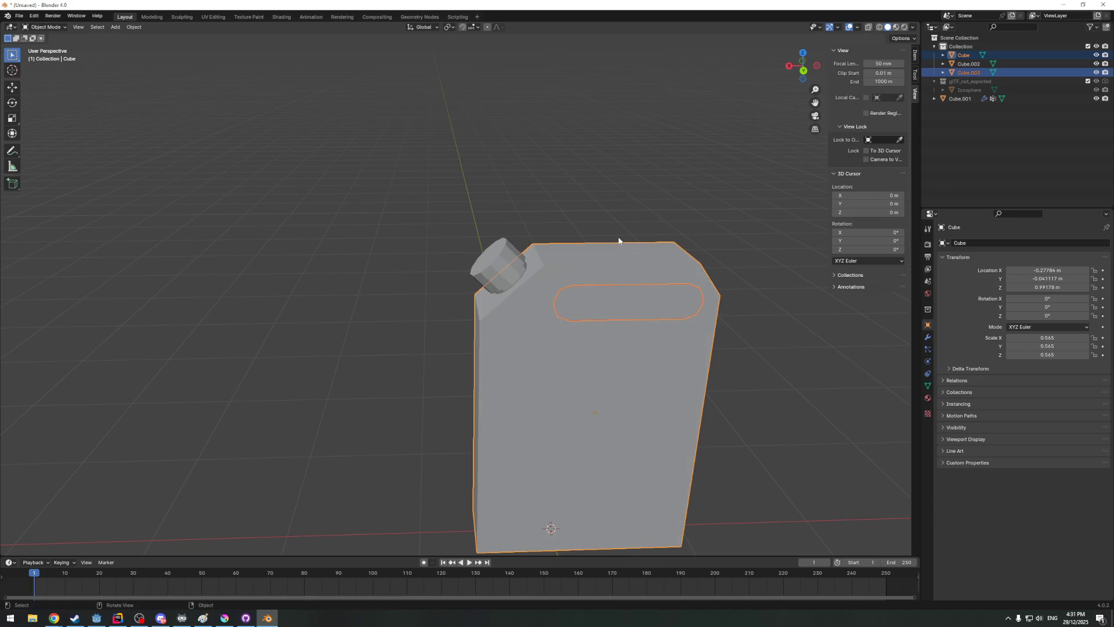
key("alt+a")
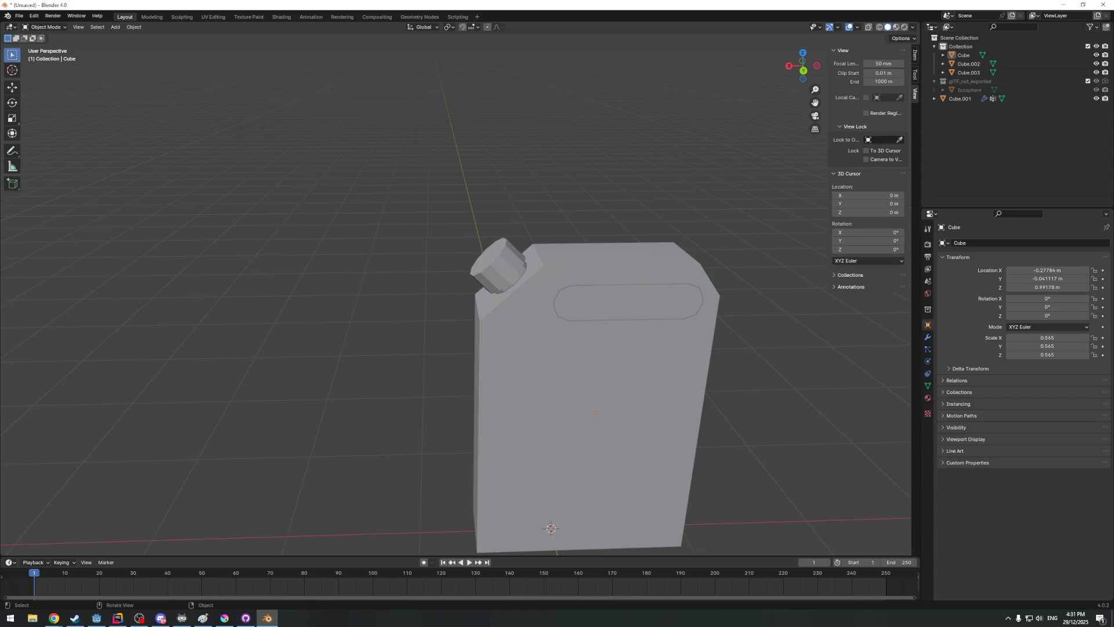
left_click(581, 252)
key("Tab")
Clear the can's face selection and Ctrl-add the handle cutter Cube.003 from the Outliner
middle_click_drag(575, 271, 580, 295)
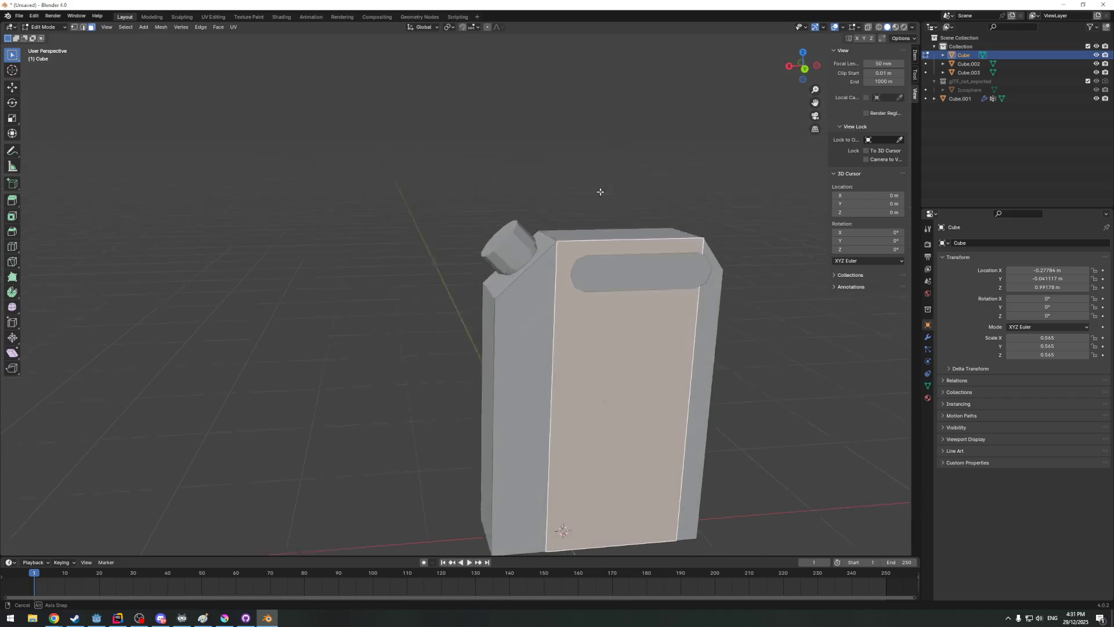
key("a")
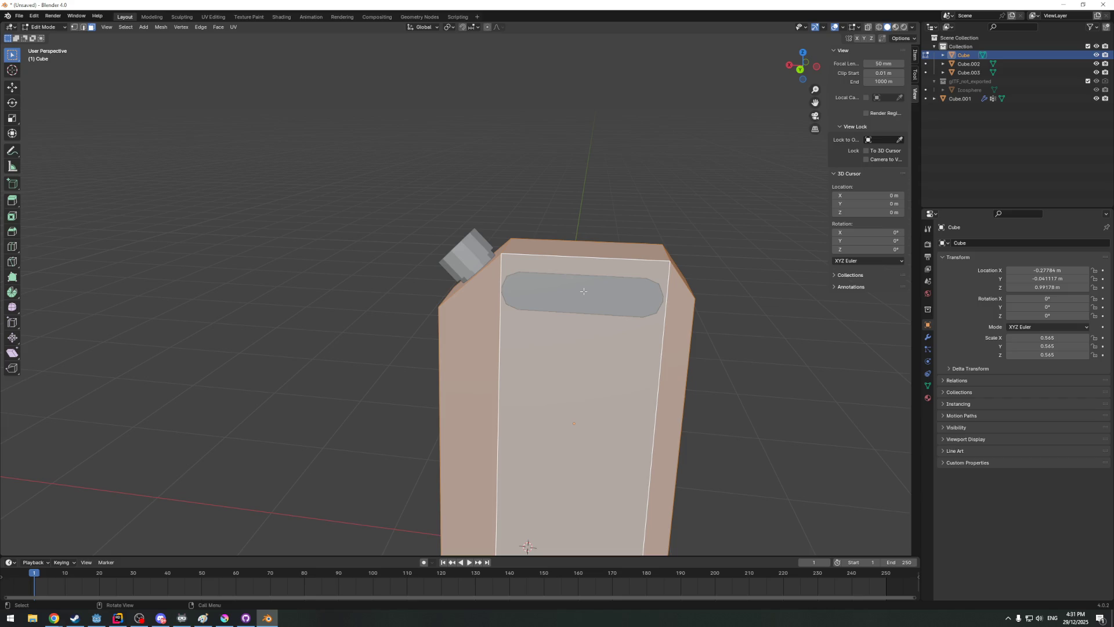
key("alt+a")
middle_click_drag(597, 282, 610, 276)
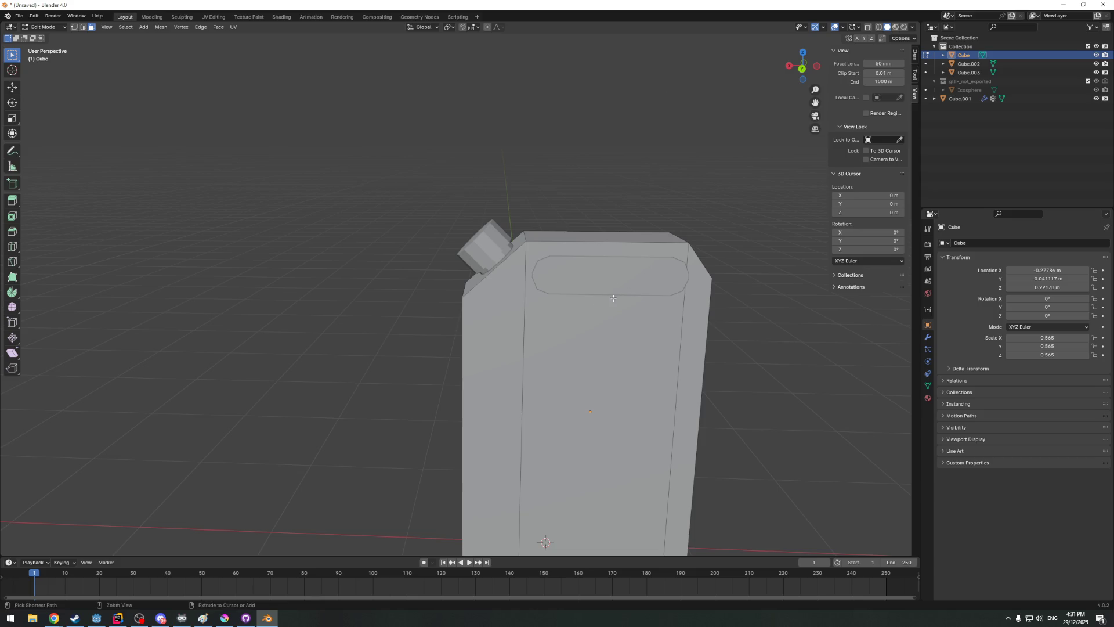
left_click(597, 272)
key("ctrl+z")
middle_click_drag(721, 179, 710, 187)
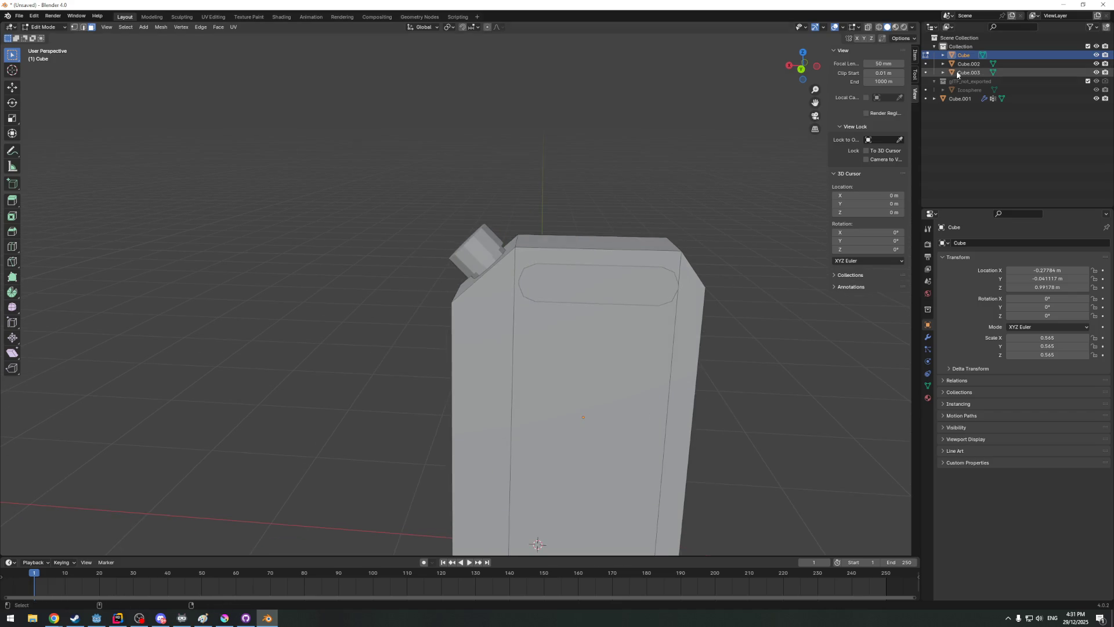
left_click(963, 63, "ctrl")
left_click(965, 74, "ctrl")
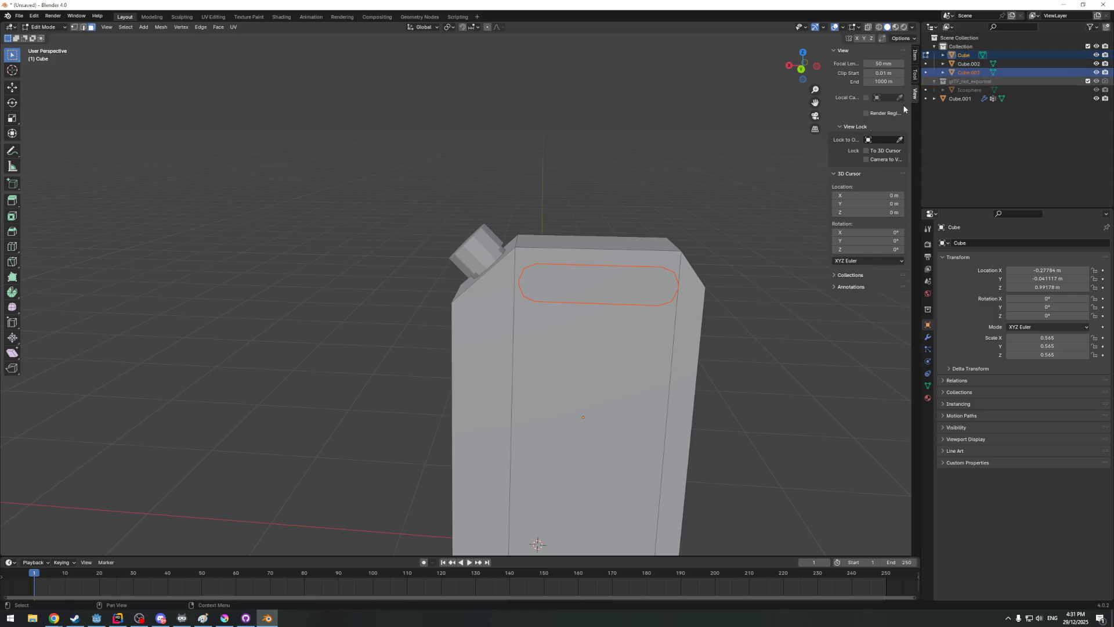
From Back view, knife-project the handle outline onto the can without the earlier error
left_click(802, 69)
key("F3")
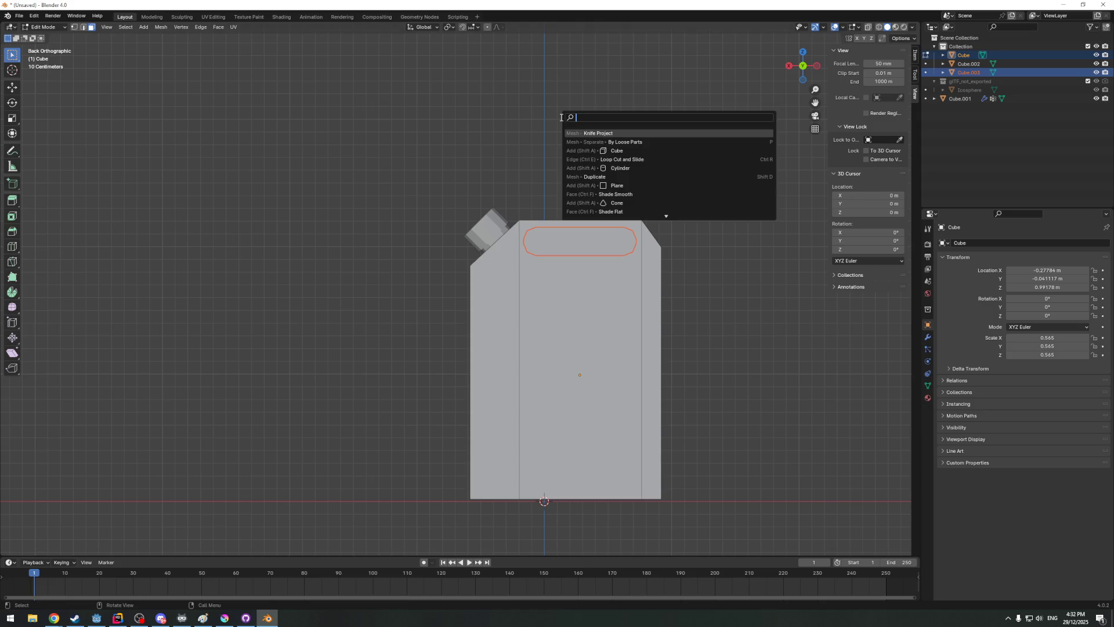
left_click(590, 132)
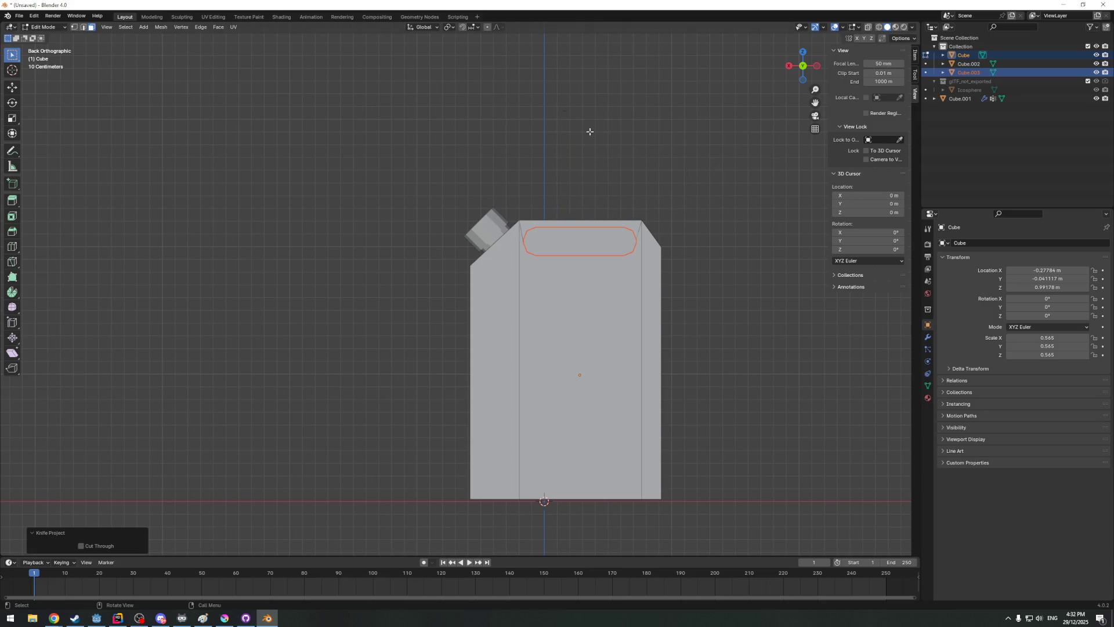
middle_click_drag(589, 130, 554, 149)
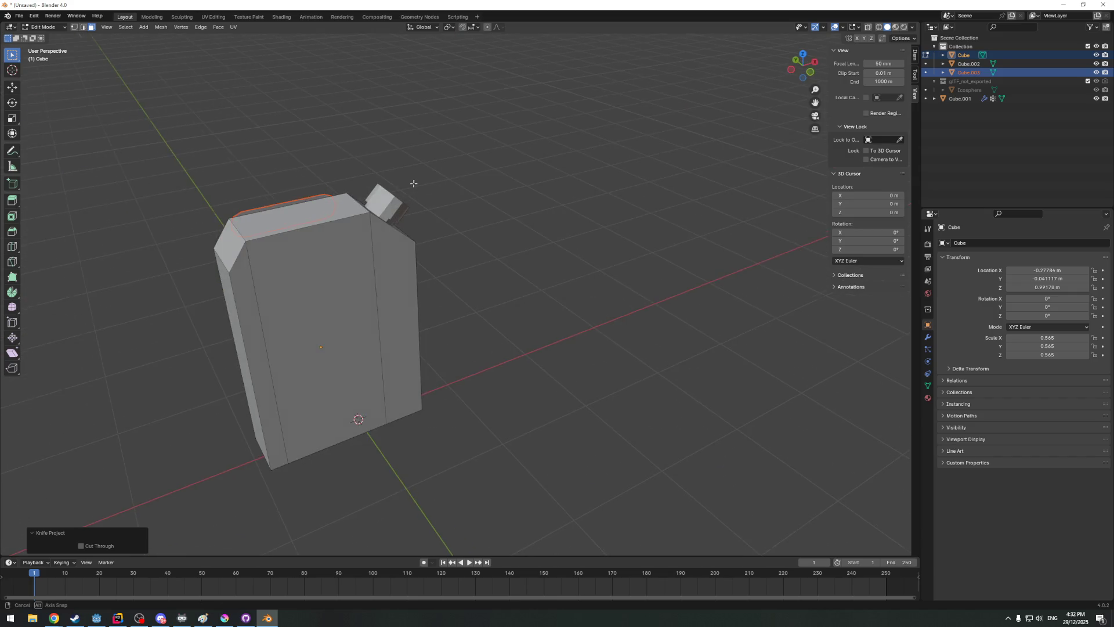
Make the outline shape Cube.003 active and switch to Object Mode after a cancelled trial move
middle_click_drag(470, 181, 311, 214)
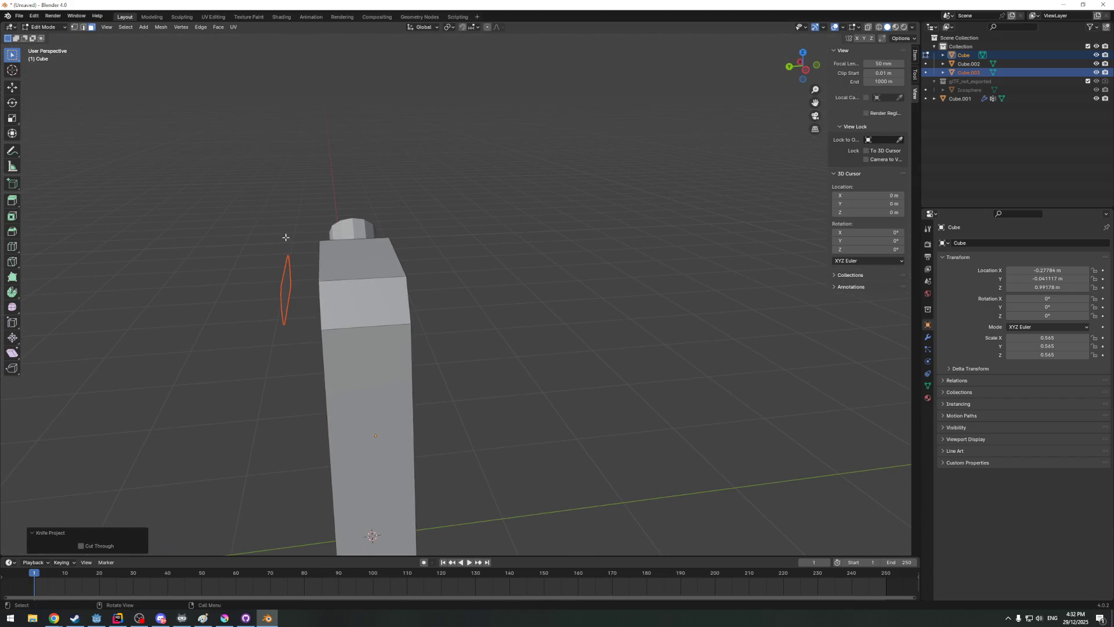
middle_click_drag(245, 267, 377, 212)
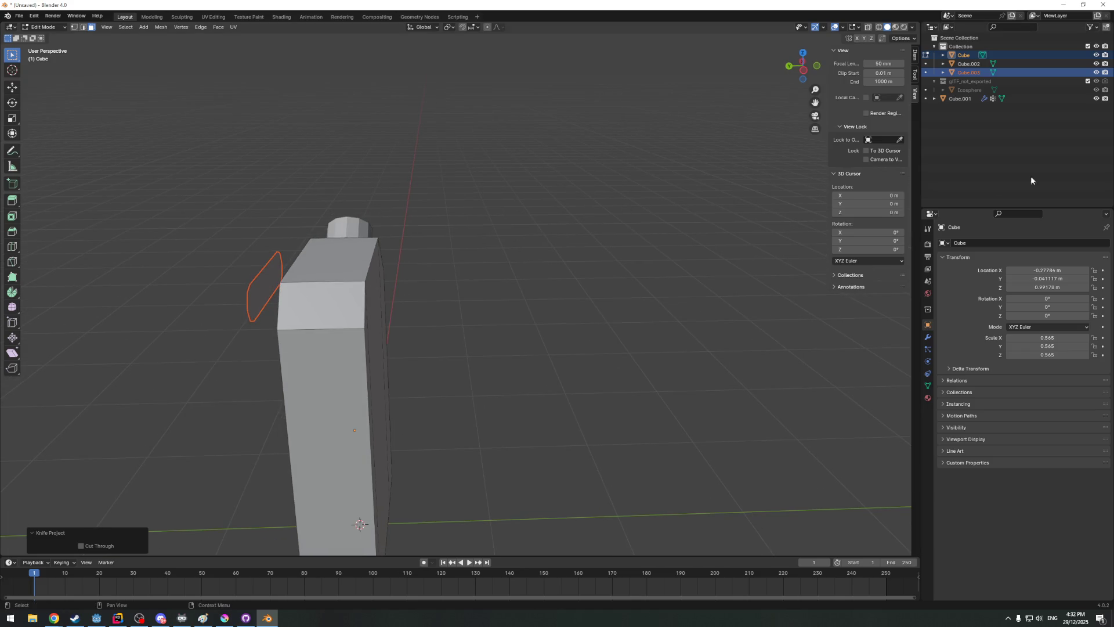
left_click(969, 72)
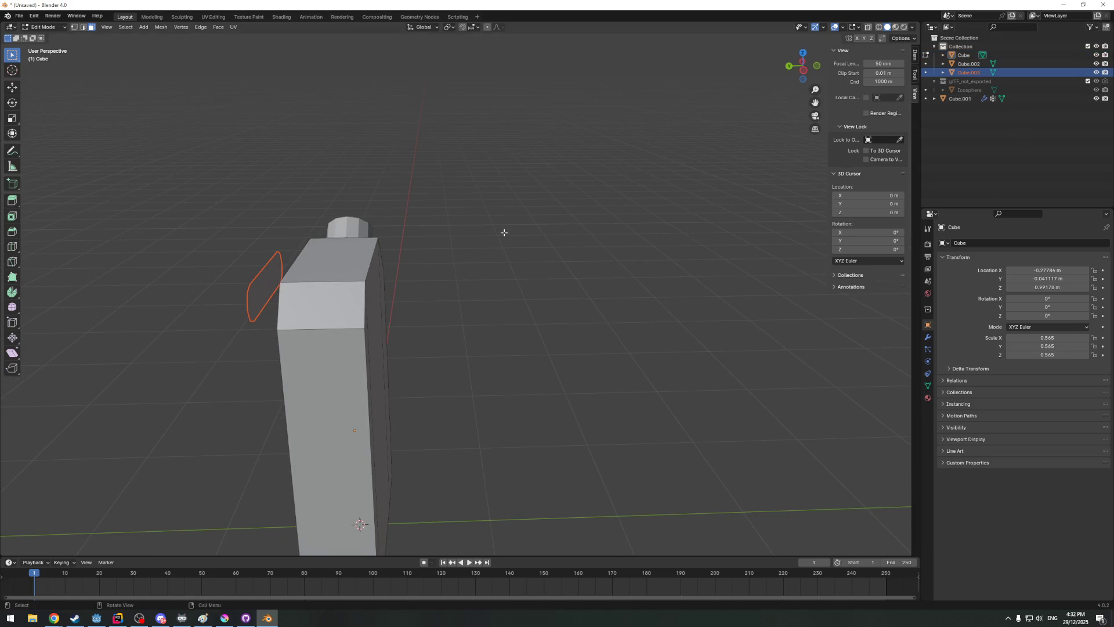
key("g")
key("y")
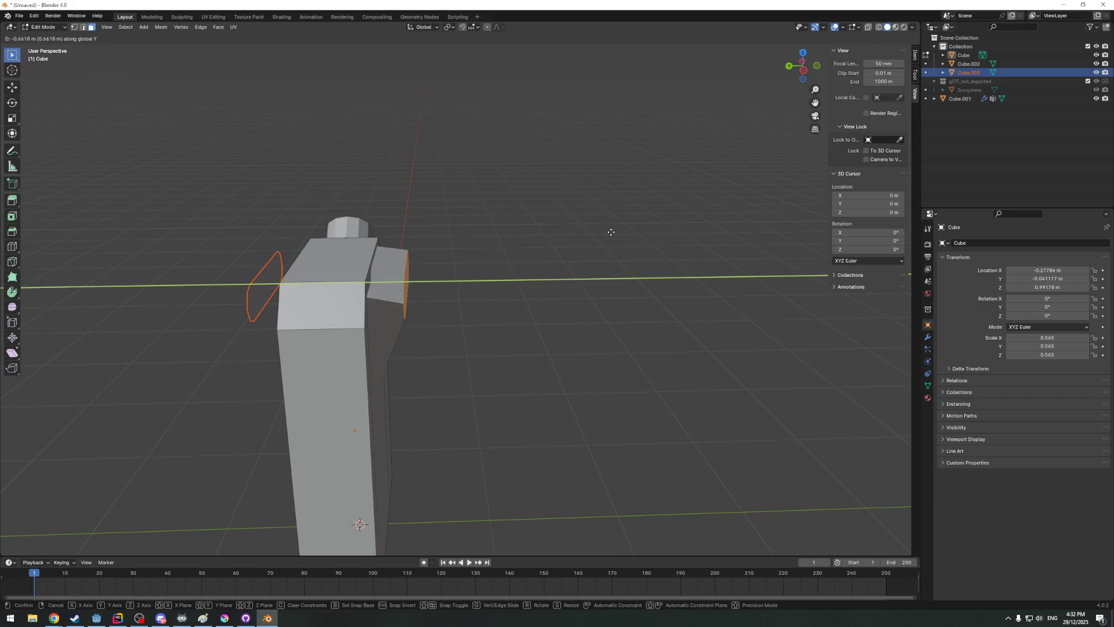
key("Escape")
key("Tab")
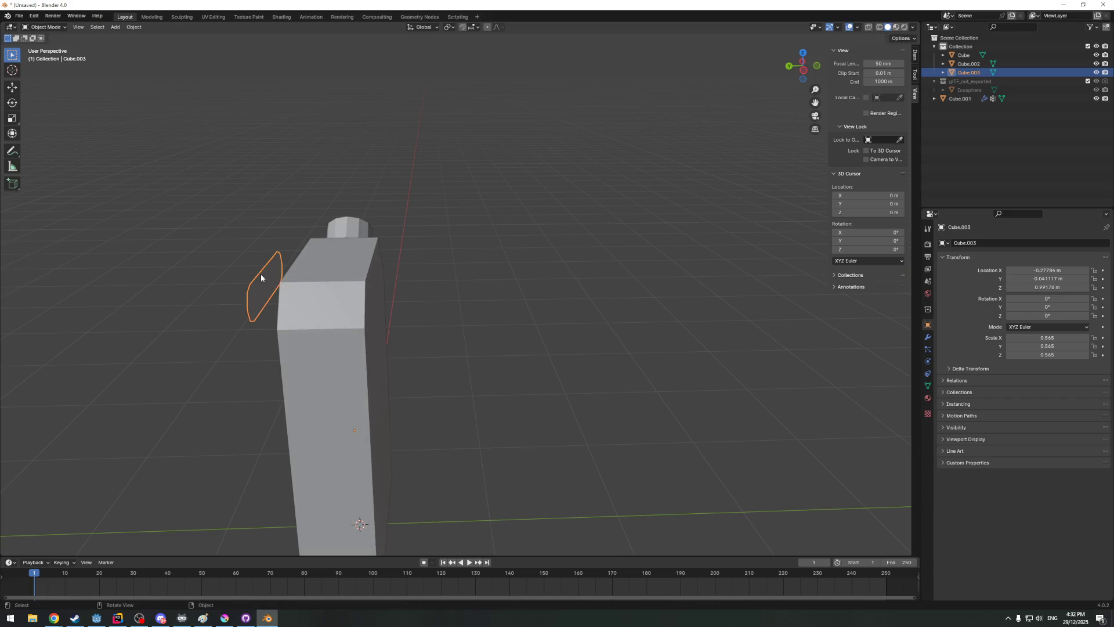
Move the outline shape up slightly on Z and forward on Y, clear of the can
key("g")
key("z")
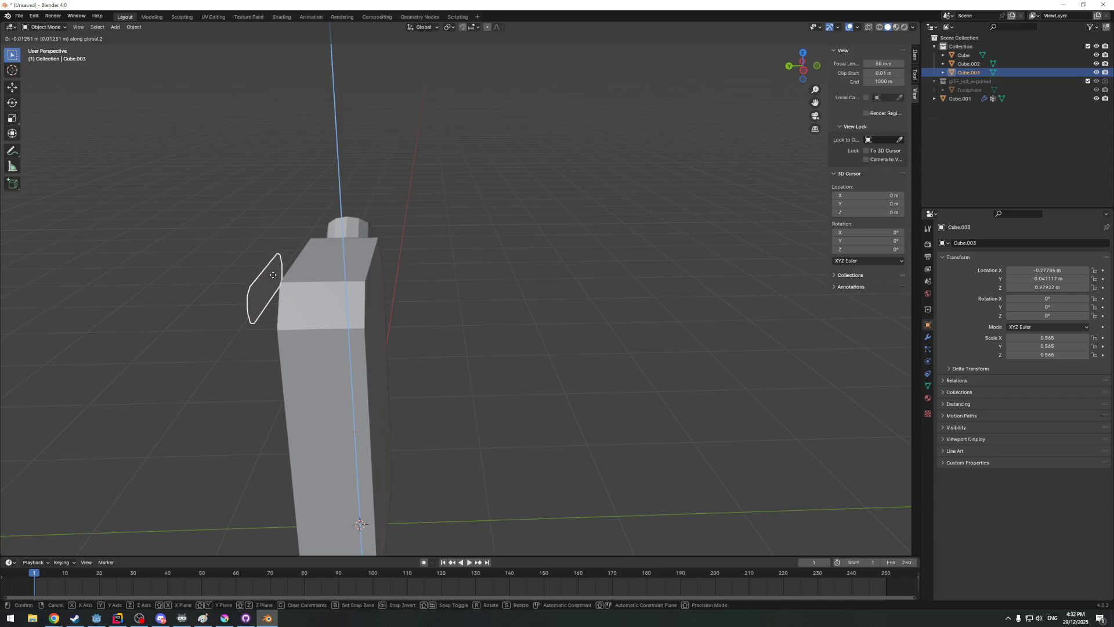
left_click(274, 279)
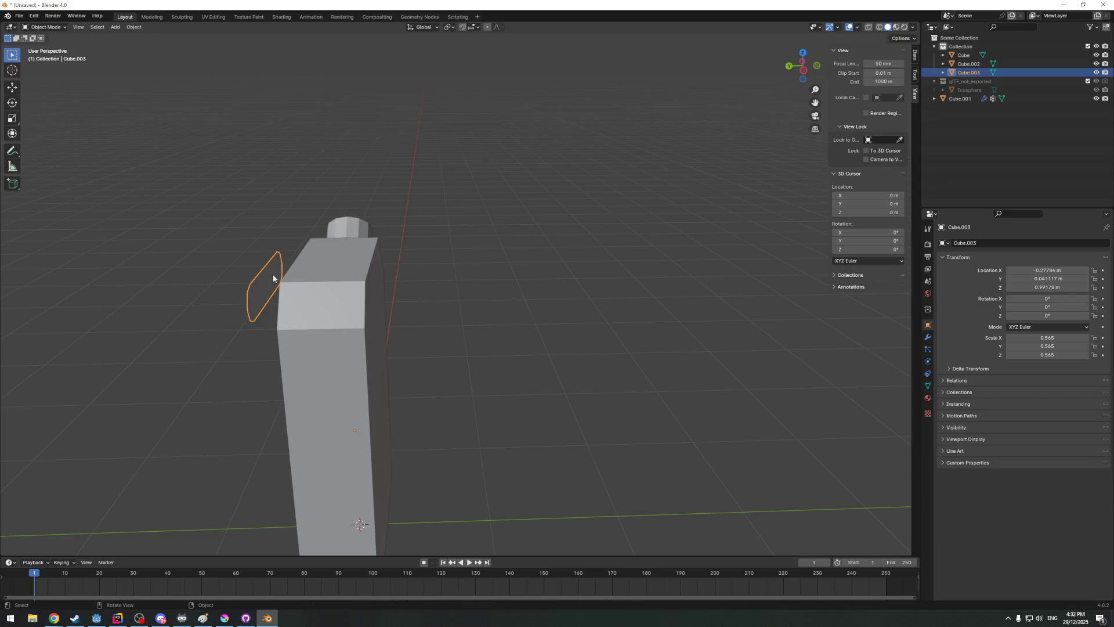
key("g")
key("y")
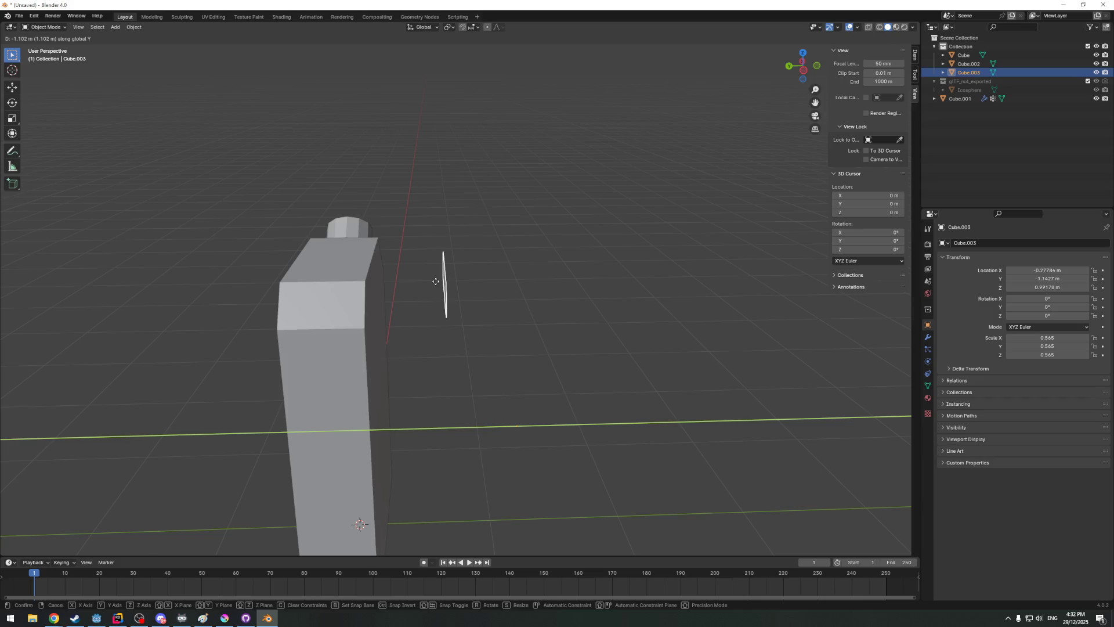
left_click(435, 281)
Switch to front orthographic view and select the jerry can body, centred in view
middle_click_drag(540, 235, 446, 230)
key("KP_1")
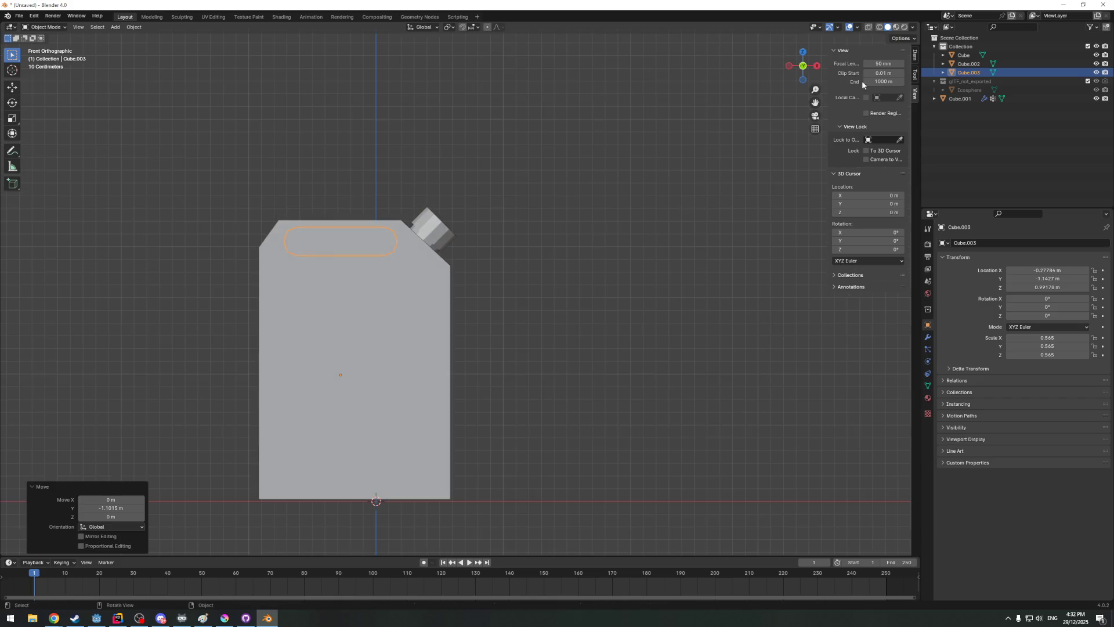
left_click(367, 351)
middle_click_drag(419, 313, 536, 311, "shift")
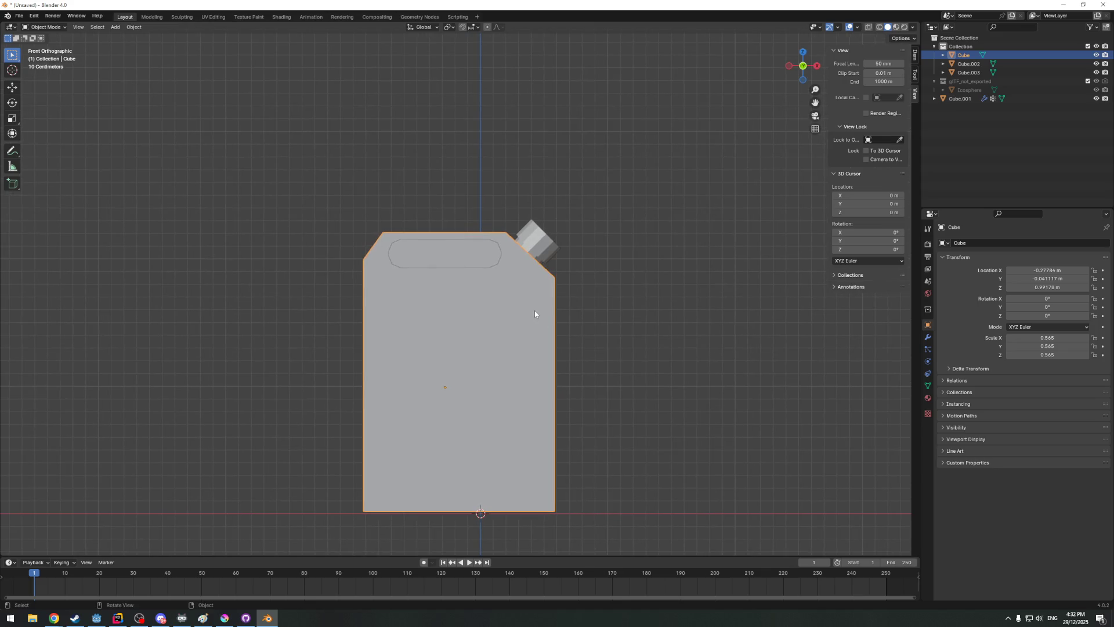
In Edit Mode on the body with Cube.003 added, run Knife Project to cut the outline into the can
key("Tab")
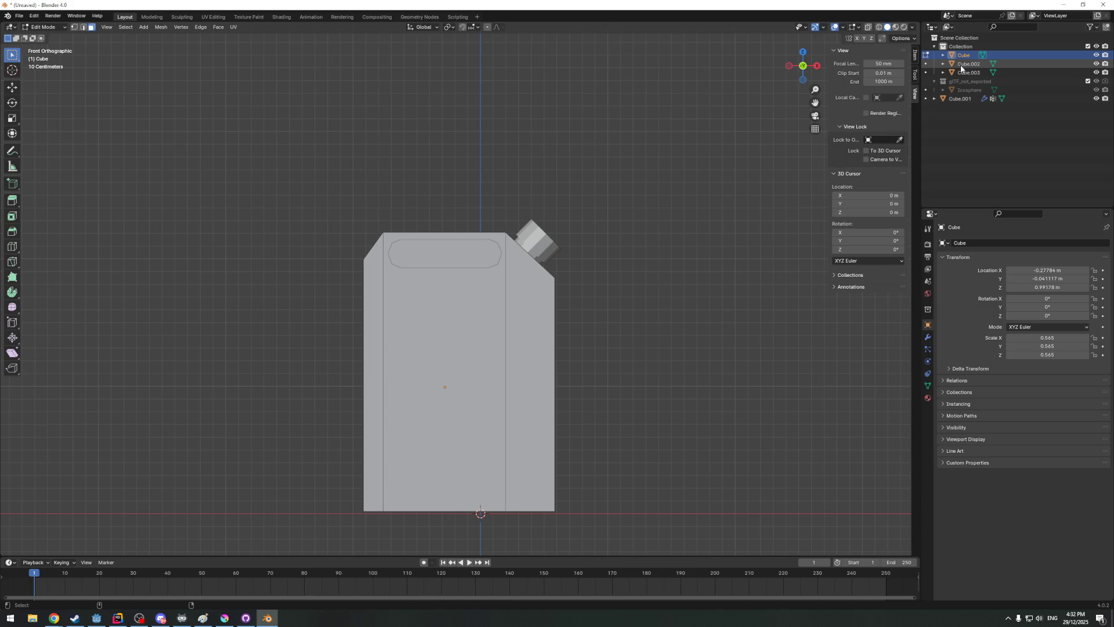
left_click(961, 66, "ctrl")
left_click(961, 65, "ctrl")
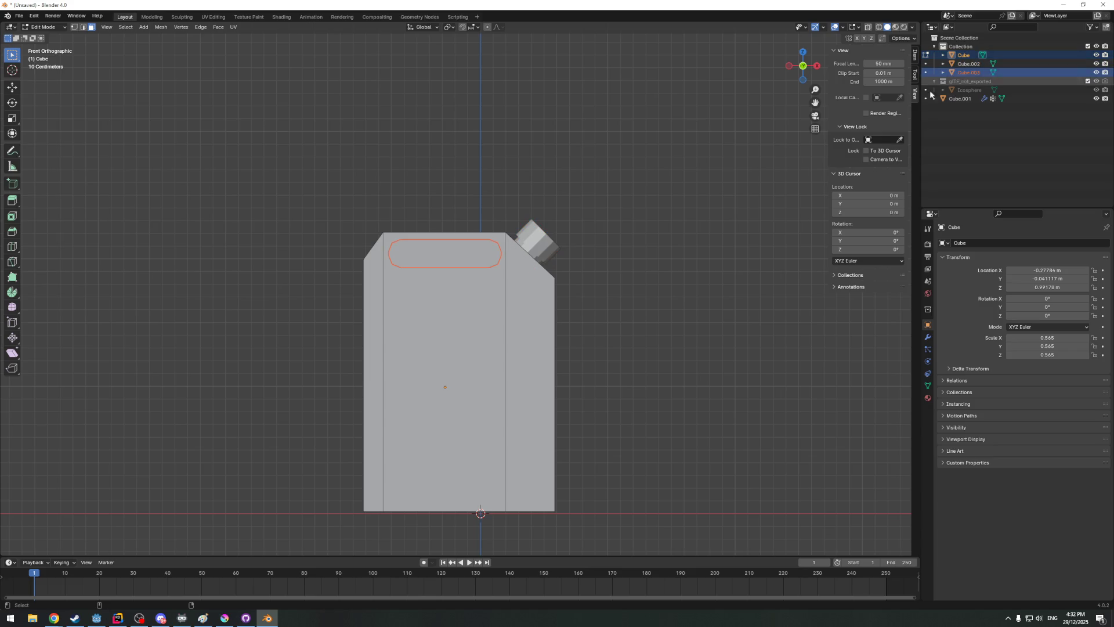
key("F3")
key("Return")
mouse_move(589, 212)
middle_mouse_down()
mouse_move(641, 230)
mouse_move(500, 250)
middle_mouse_up()
scroll(500, 249, "up", 2)
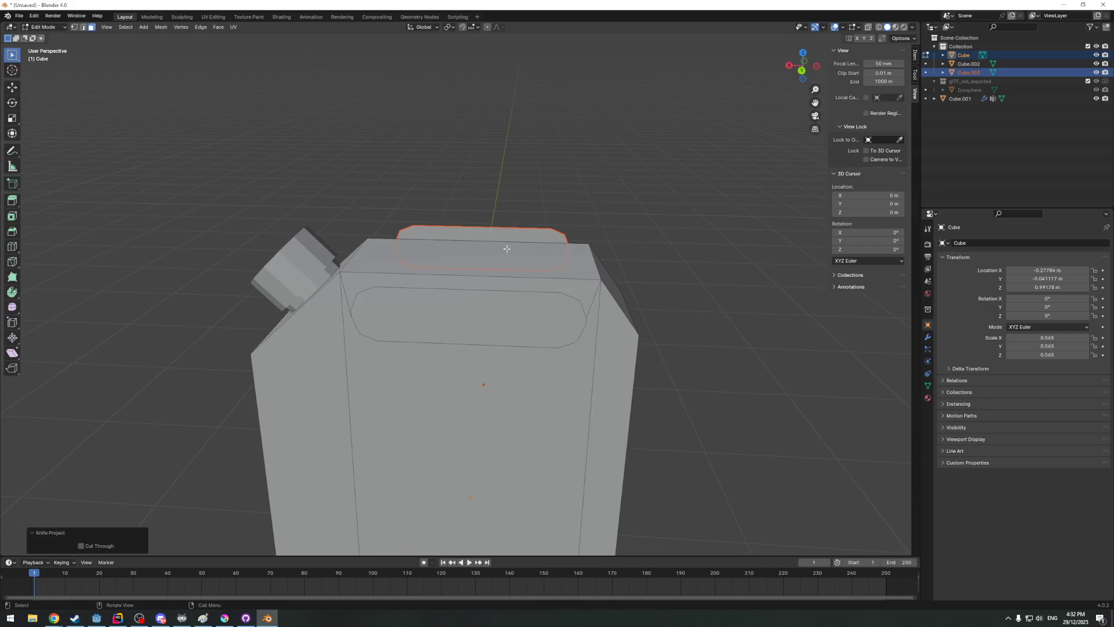
scroll(555, 297, "down", 3)
mouse_move(554, 298)
middle_mouse_down()
mouse_move(456, 313)
mouse_move(435, 279)
mouse_move(455, 271)
middle_mouse_up()
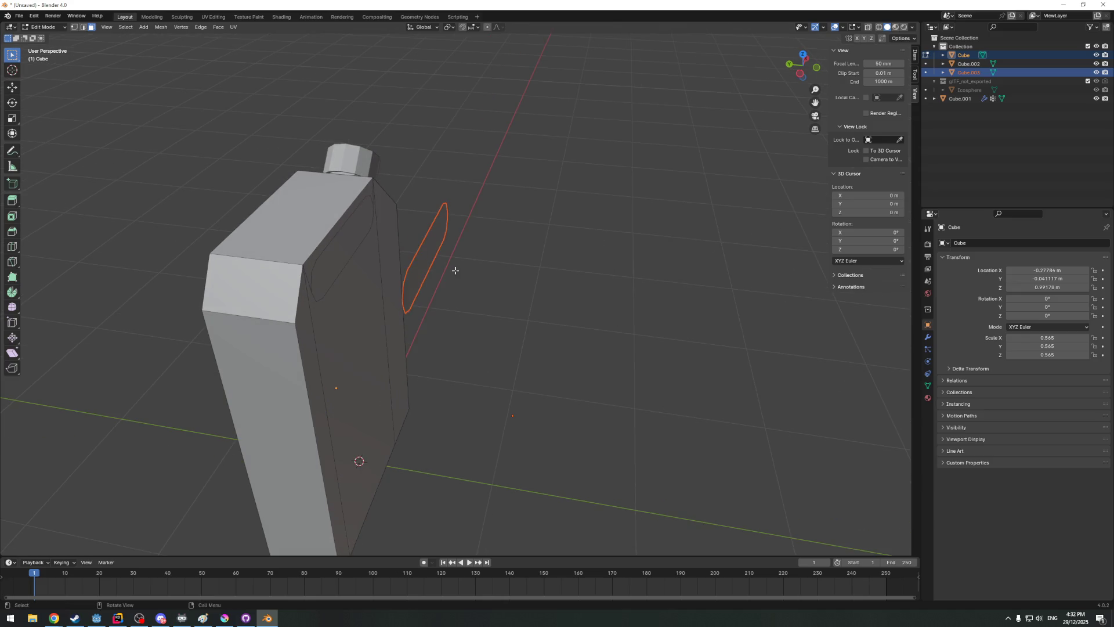
Delete the outline shape in Object Mode and return to editing the jerry can body mesh
key("Tab")
left_click(436, 249)
key("x")
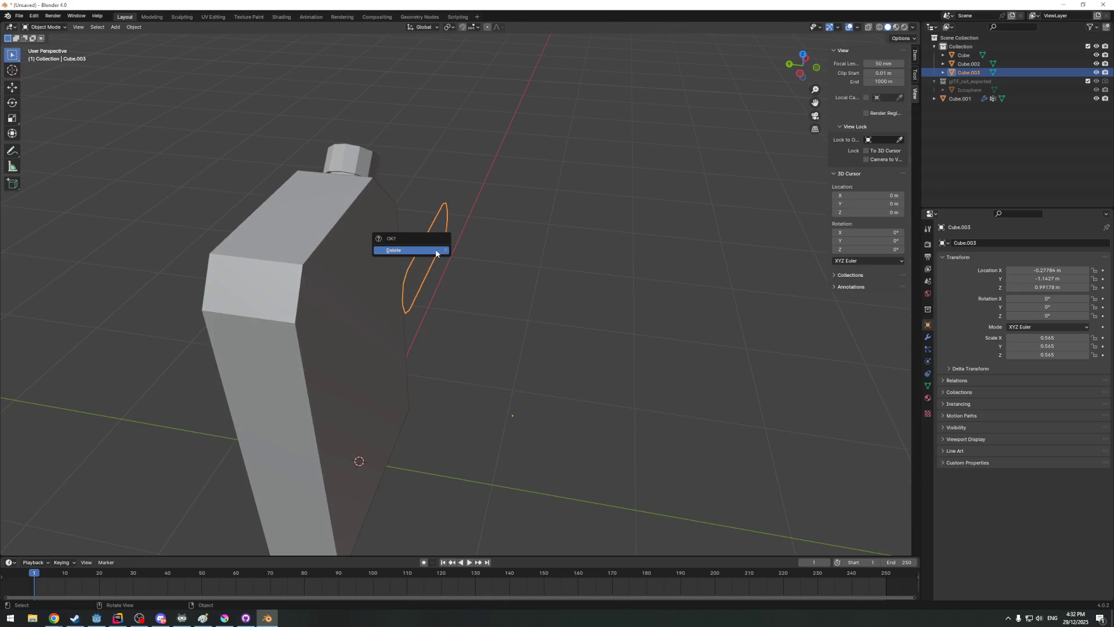
left_click(435, 249)
left_click(391, 228)
key("Tab")
mouse_move(392, 228)
middle_mouse_down()
mouse_move(460, 237)
mouse_move(417, 248)
middle_mouse_up()
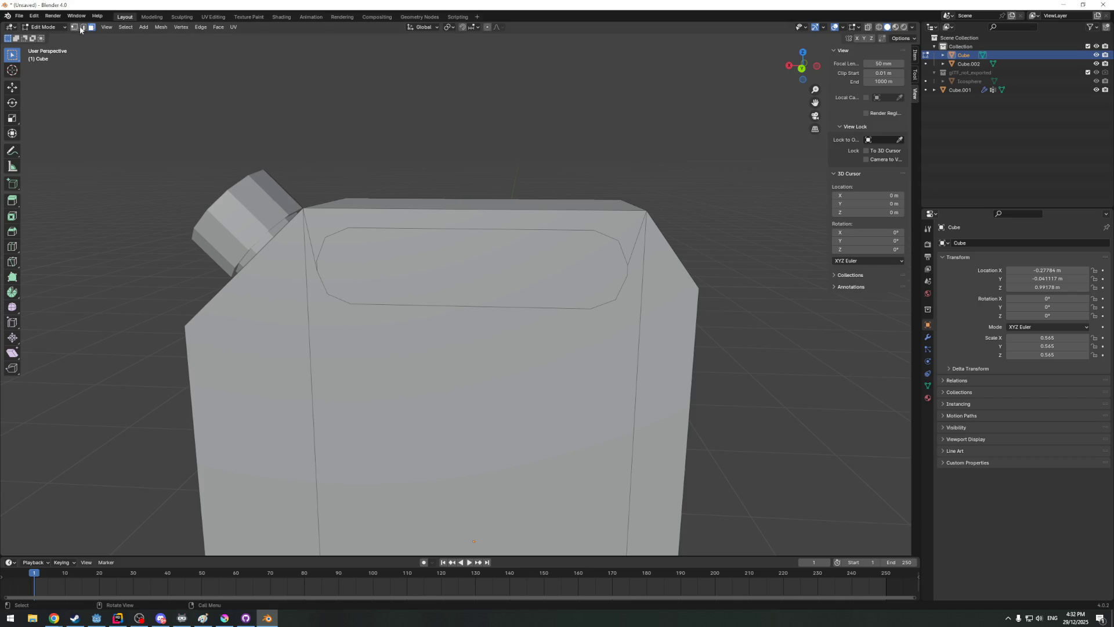
Delete the face inside the cut handle outline
left_click(414, 261)
key("x")
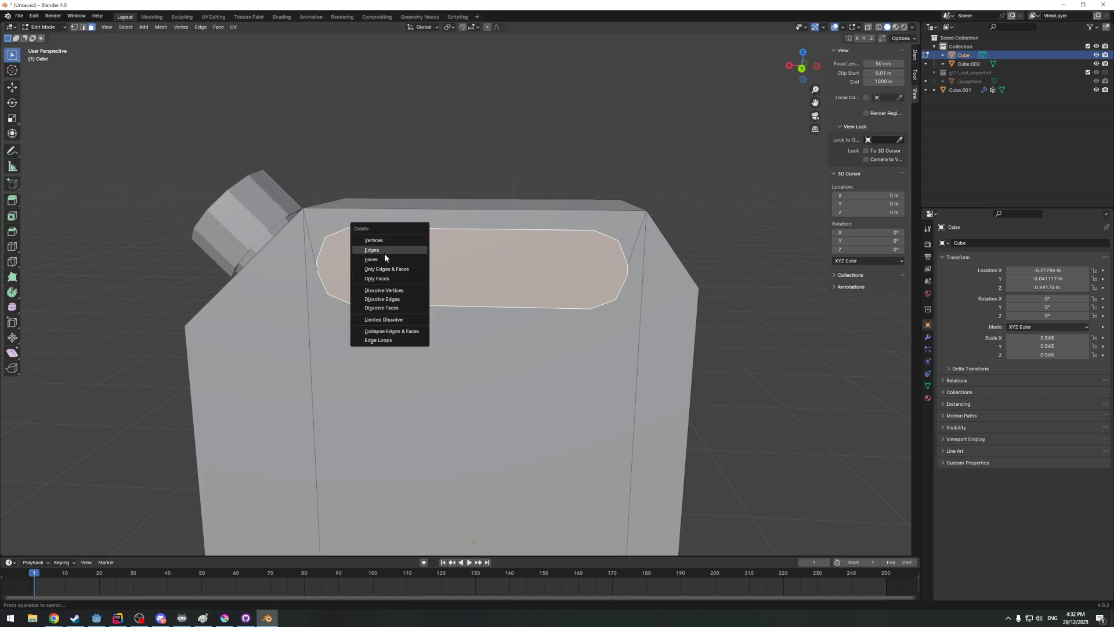
left_click(379, 259)
middle_click_drag(379, 259, 452, 261)
Extrude the opposite cut face through along Y, then delete the end faces to open the hole
key("g")
key("z")
key("z")
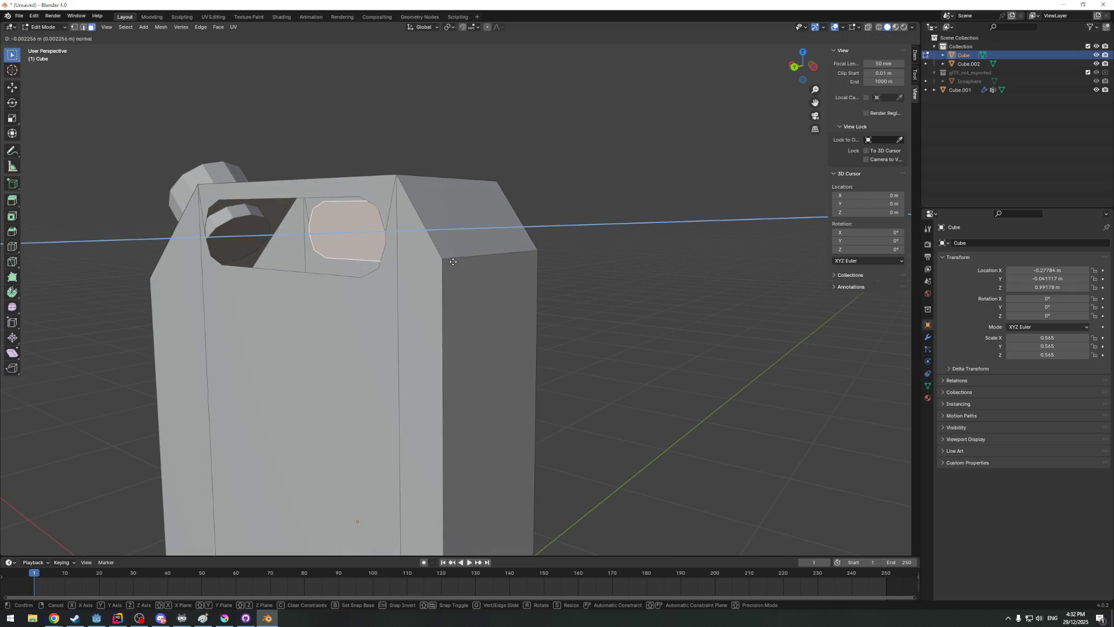
key("y")
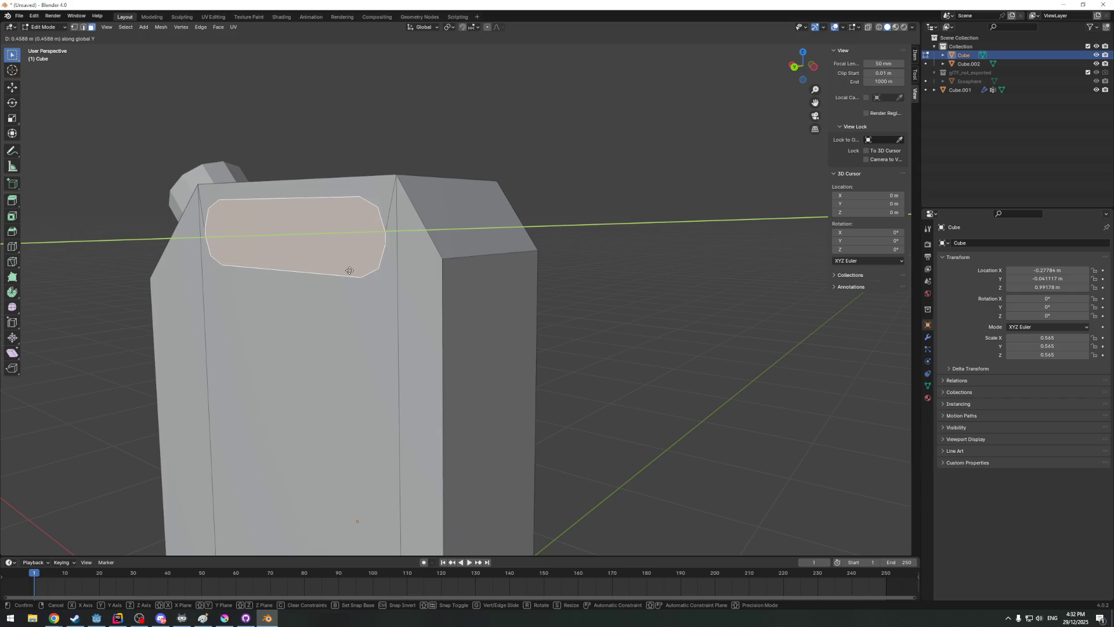
left_click(348, 271)
mouse_move(348, 271)
middle_mouse_down()
mouse_move(470, 285)
mouse_move(454, 296)
middle_mouse_up()
key("x")
left_click(450, 284)
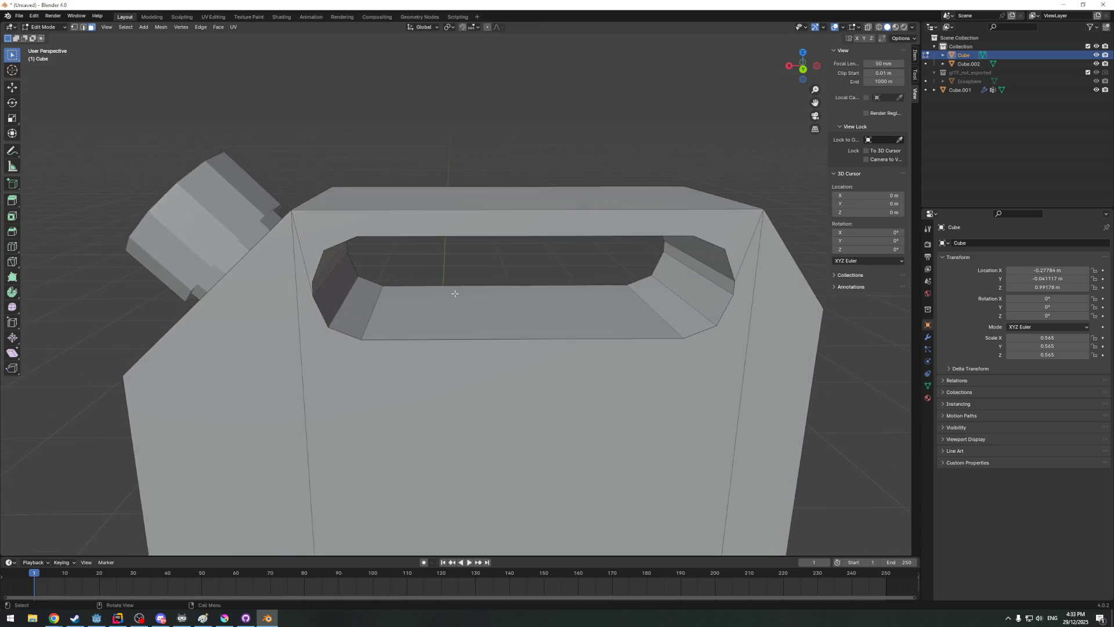
scroll(453, 296, "down", 3)
key("F3")
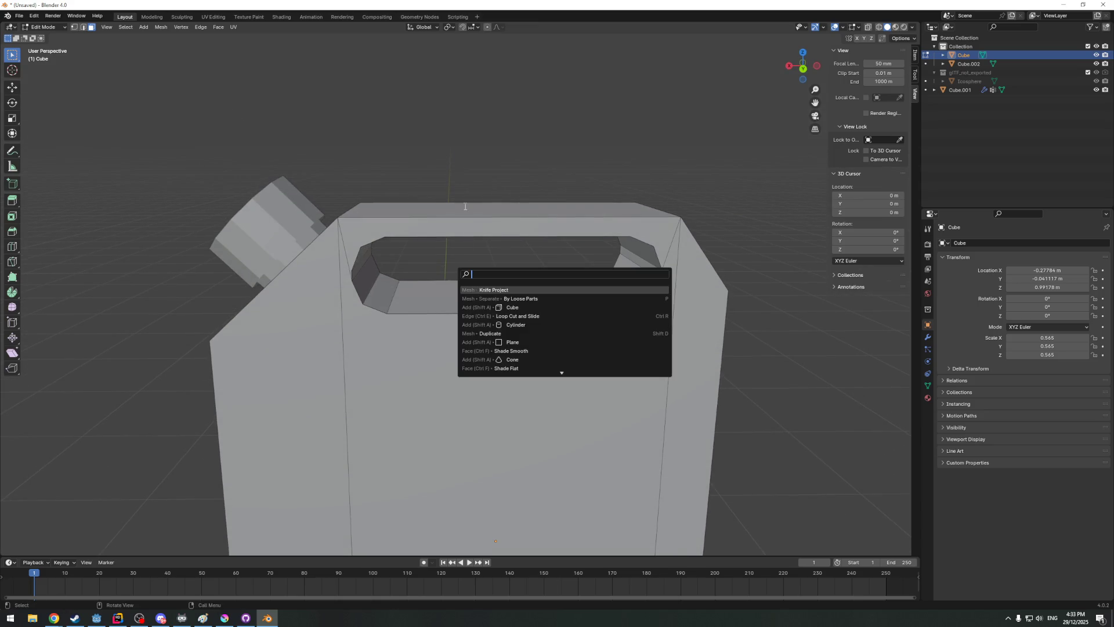
Search the operator list in Object Mode for a merge command, then close the popup
key("Escape")
key("Tab")
key("F3")
type("remob")
key("BackSpace")
key("BackSpace")
key("BackSpace")
type("merge")
key("BackSpace")
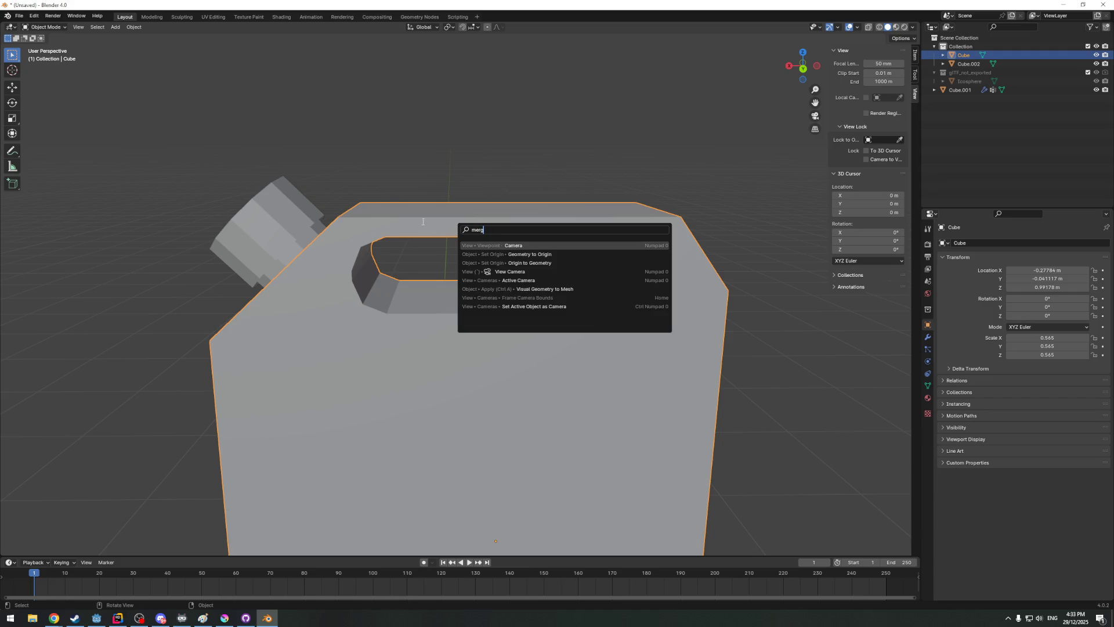
key("Escape")
Select the whole can mesh and run Merge by Distance, removing 12 duplicate vertices
key("Tab")
key("a")
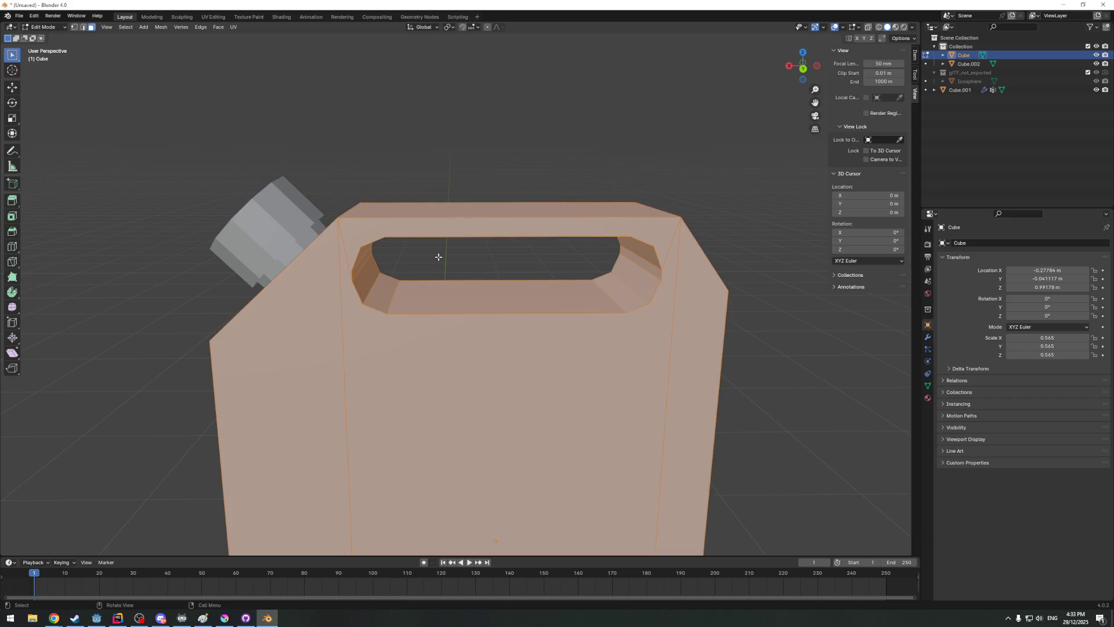
key("F3")
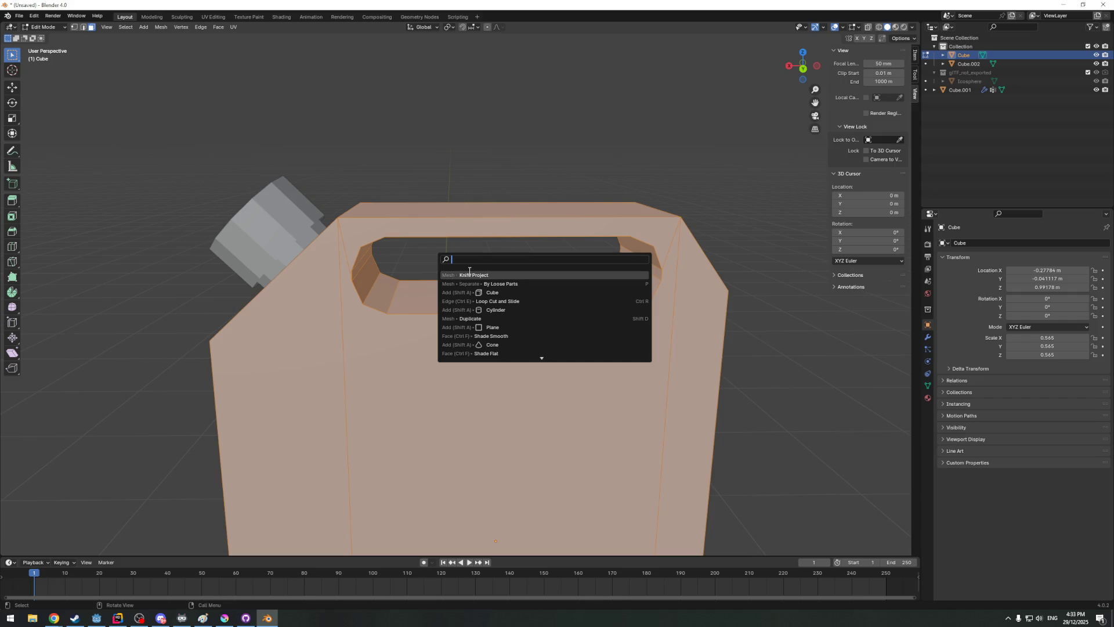
type("mer")
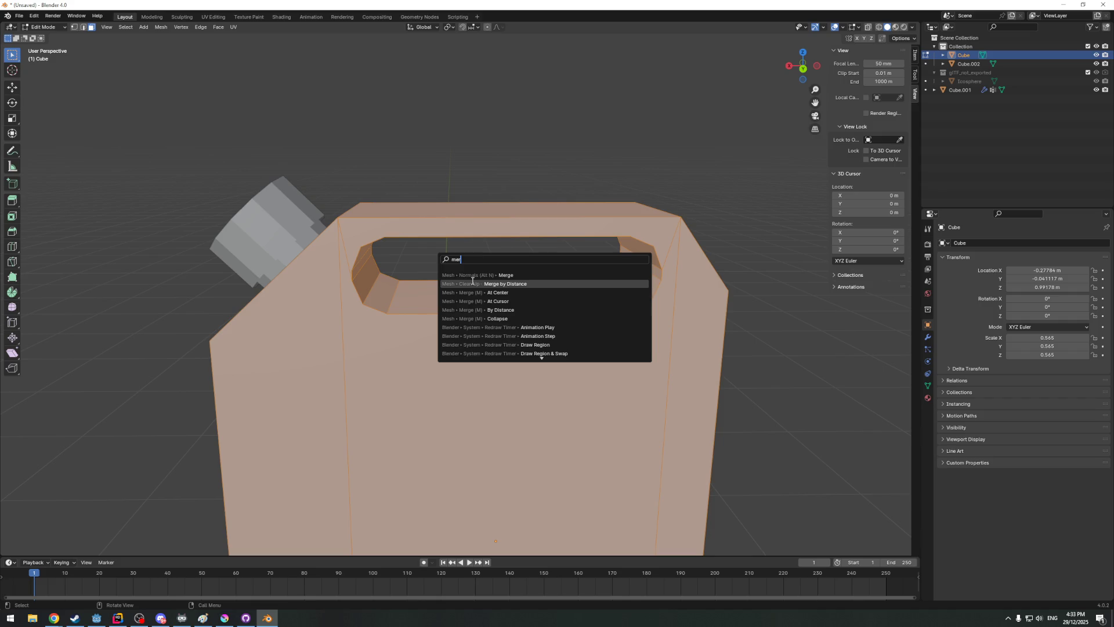
left_click(473, 282)
scroll(439, 309, "up", 2)
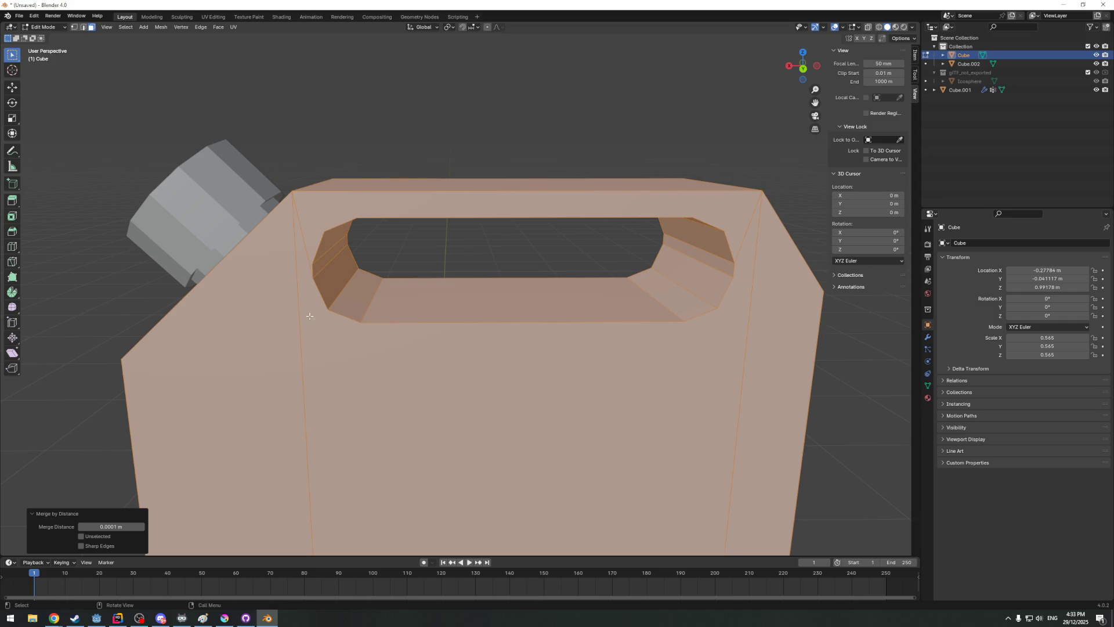
scroll(316, 318, "down", 2)
key("Tab")
middle_click_drag(316, 318, 471, 255)
scroll(433, 288, "down", 3)
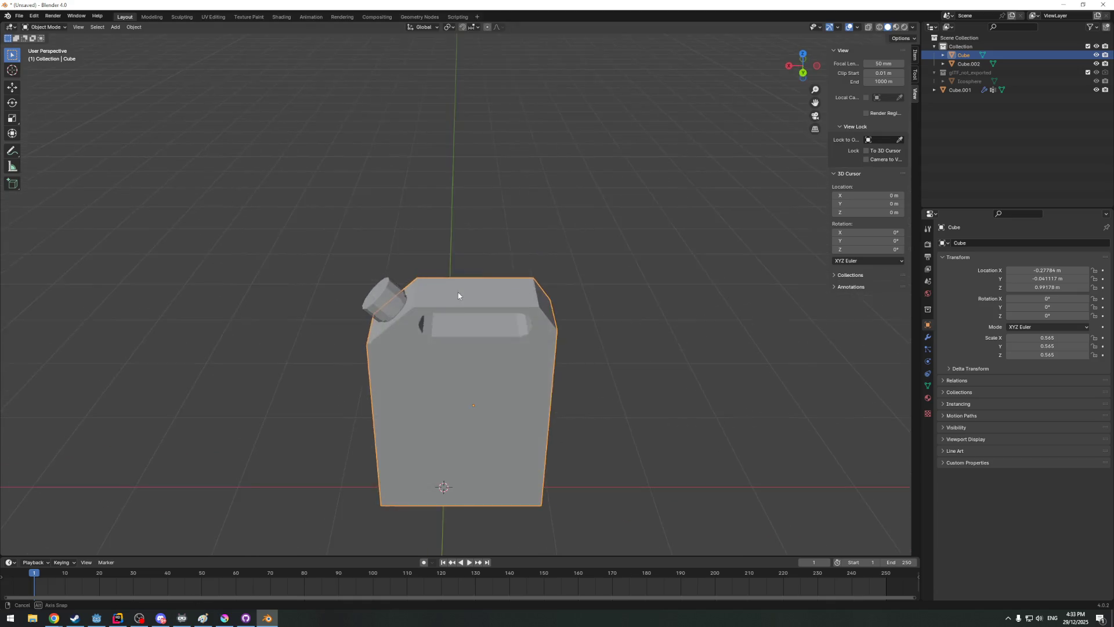
scroll(458, 292, "up", 3)
Orbit the jerry can to inspect the handle hole from several angles, then switch to the Knife tool
key("Tab")
mouse_move(471, 263)
middle_mouse_down()
mouse_move(576, 242)
mouse_move(344, 261)
middle_mouse_up()
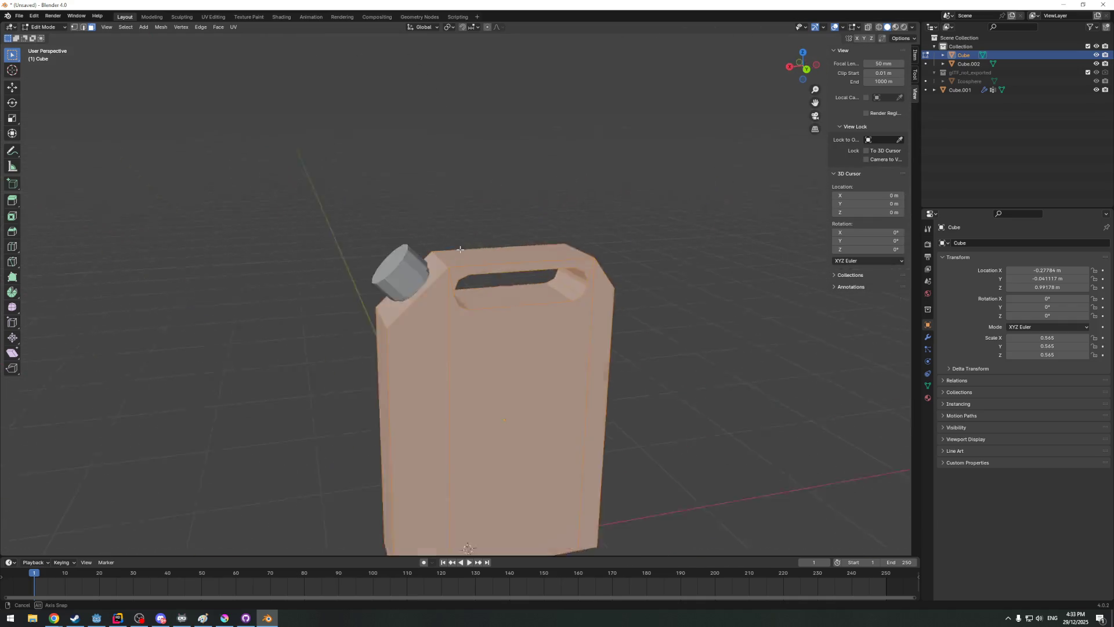
middle_click_drag(404, 241, 301, 258)
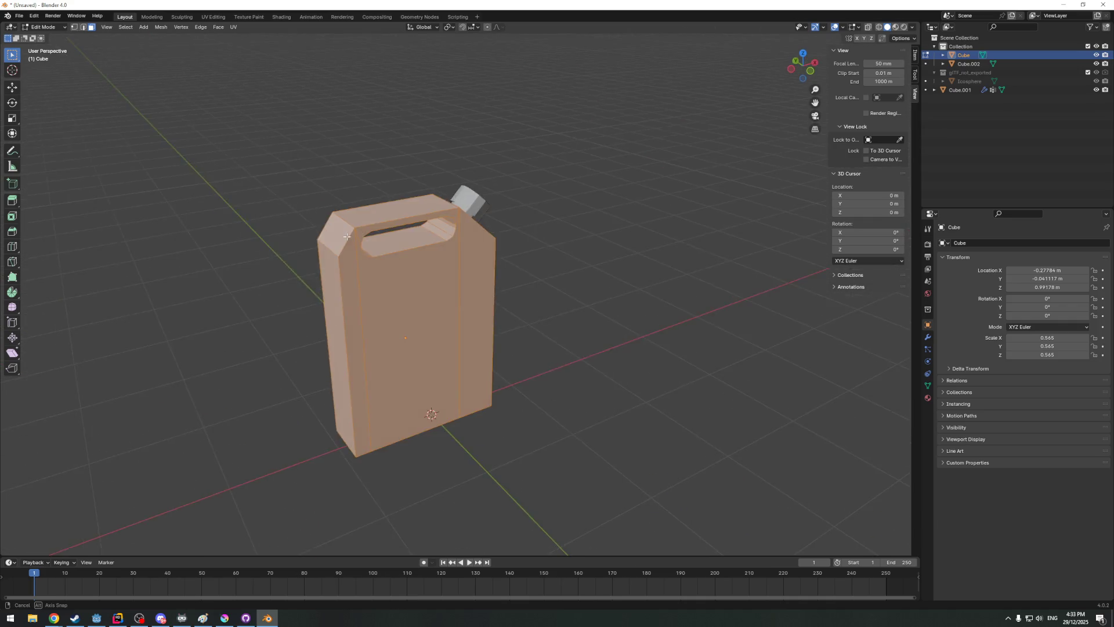
mouse_move(385, 241)
middle_mouse_down()
mouse_move(448, 242)
mouse_move(436, 249)
mouse_move(467, 226)
middle_mouse_up()
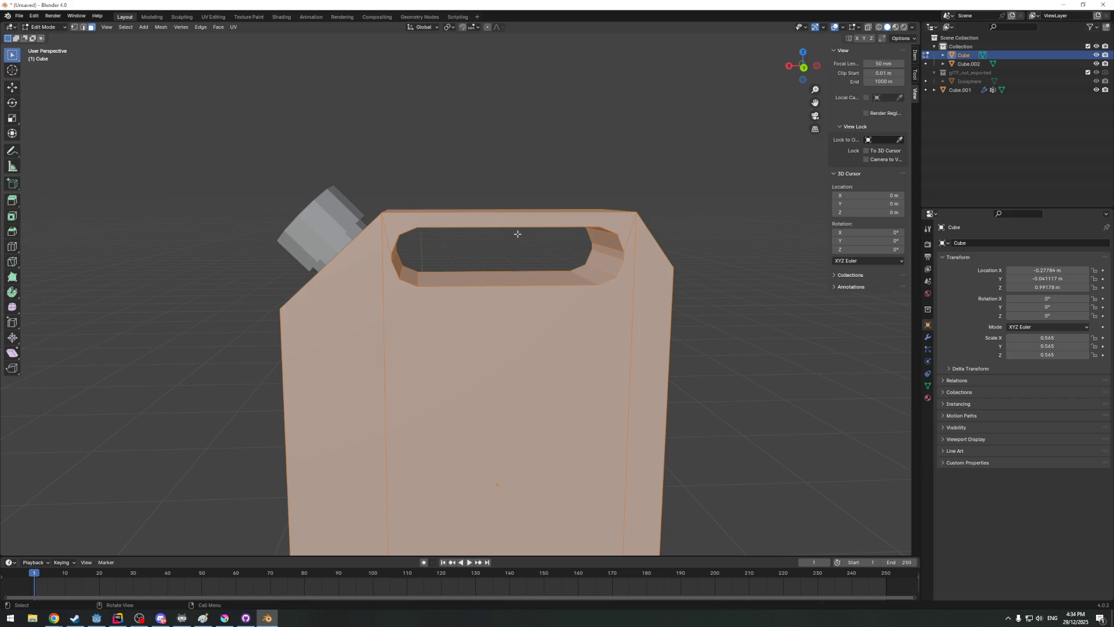
scroll(513, 212, "up", 2)
mouse_move(519, 199)
middle_mouse_down()
mouse_move(604, 205)
mouse_move(609, 191)
middle_mouse_up()
key("Tab")
key("Tab")
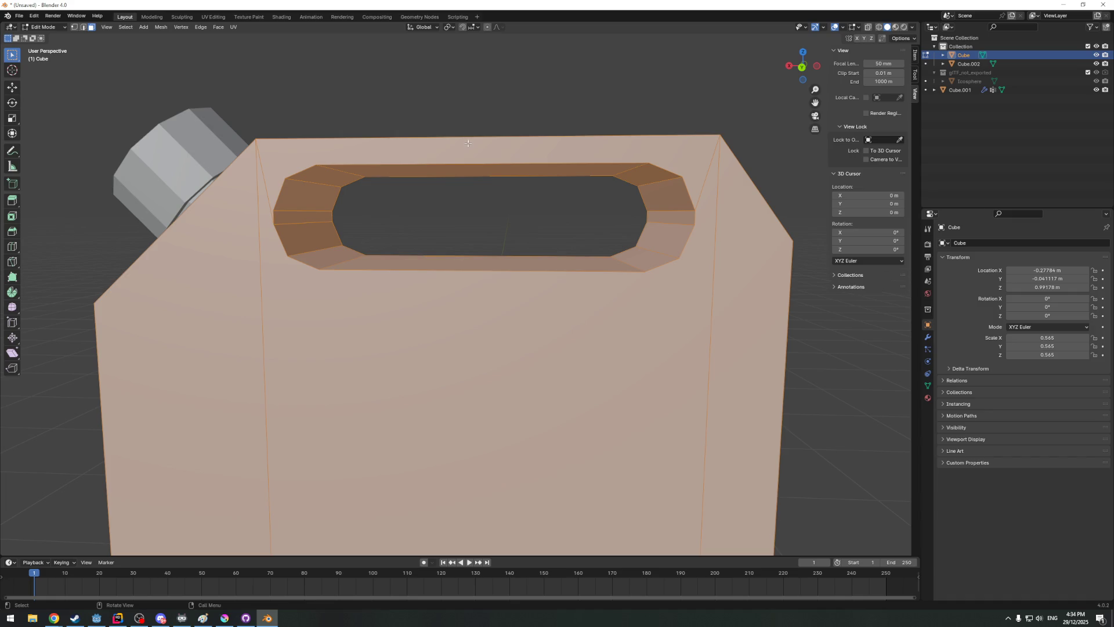
scroll(297, 219, "down", 3)
mouse_move(402, 243)
middle_mouse_down()
mouse_move(244, 252)
mouse_move(233, 226)
mouse_move(283, 228)
middle_mouse_up()
scroll(245, 254, "up", 3)
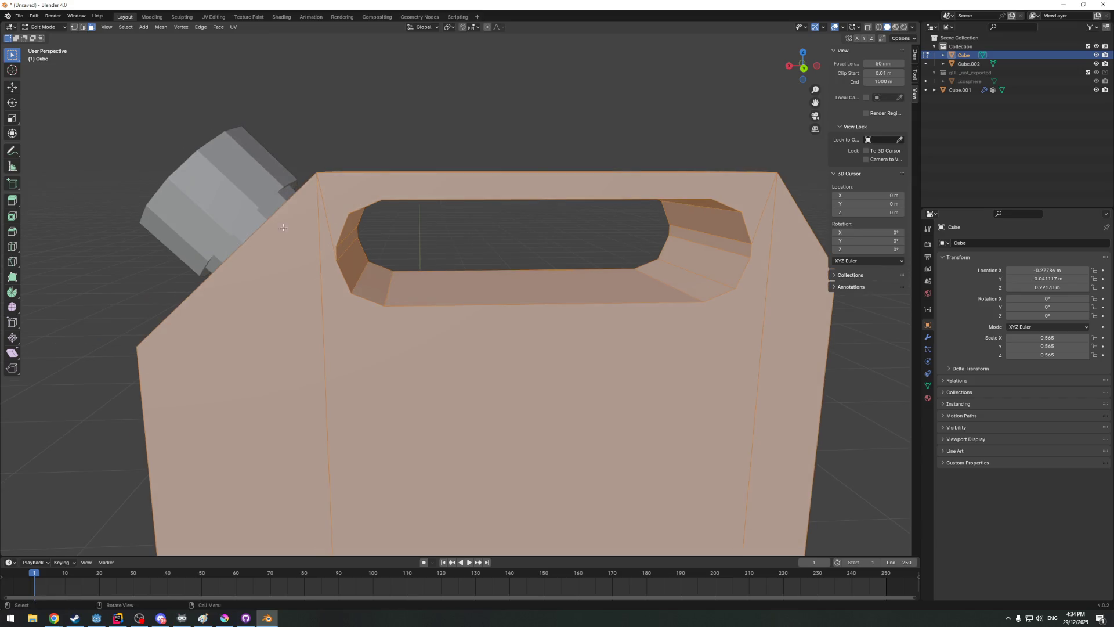
left_click(12, 261)
Knife-cut from the top-left corner toward the handle hole and orbit to check the cut
middle_click_drag(367, 209, 464, 178)
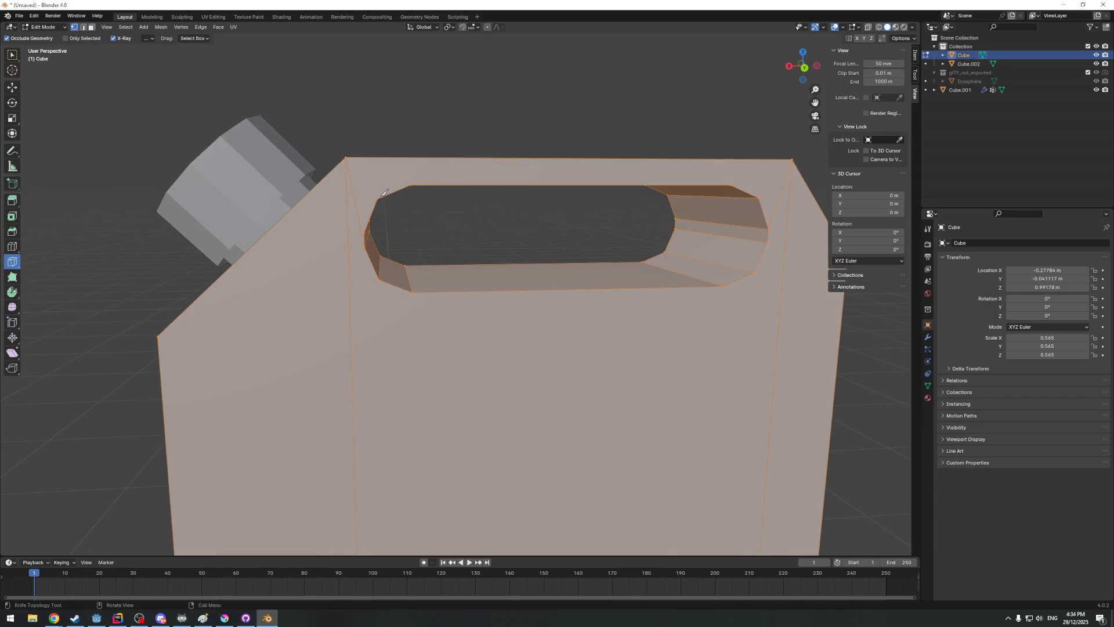
left_click(346, 157)
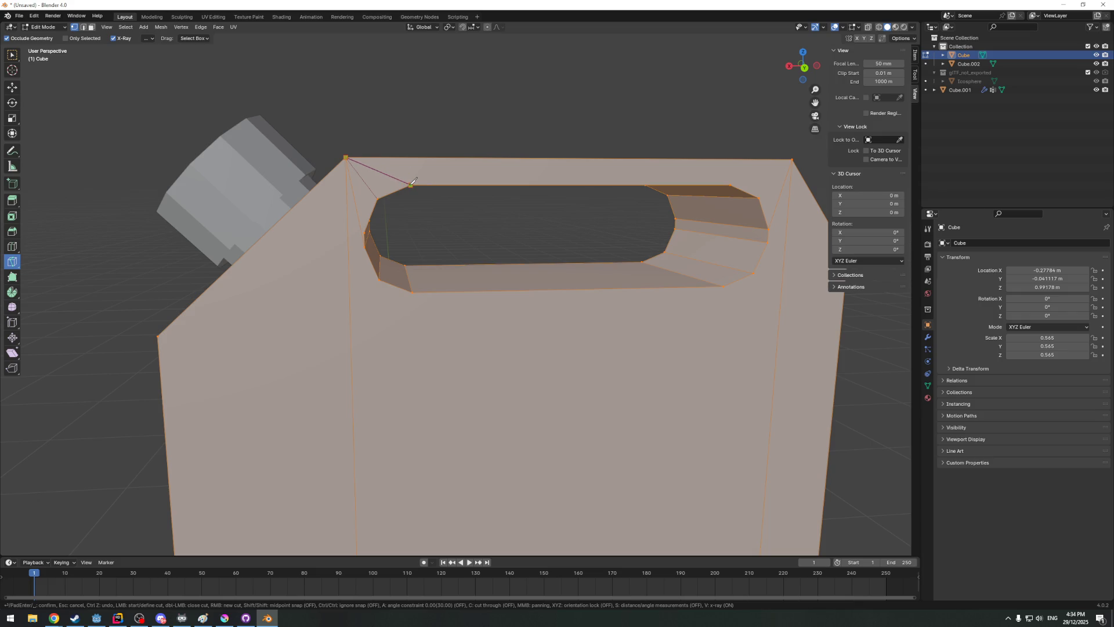
mouse_move(459, 199)
middle_mouse_down()
mouse_move(448, 193)
mouse_move(521, 176)
mouse_move(450, 204)
mouse_move(481, 203)
middle_mouse_up()
key("Tab")
key("Tab")
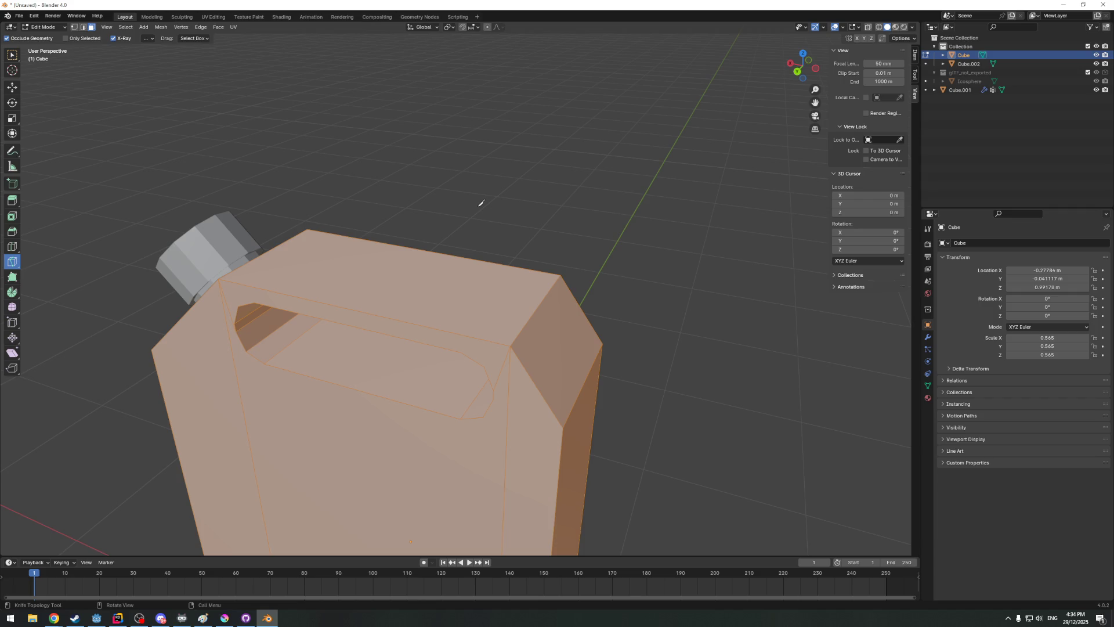
mouse_move(480, 203)
middle_mouse_down()
mouse_move(276, 272)
mouse_move(374, 302)
middle_mouse_up()
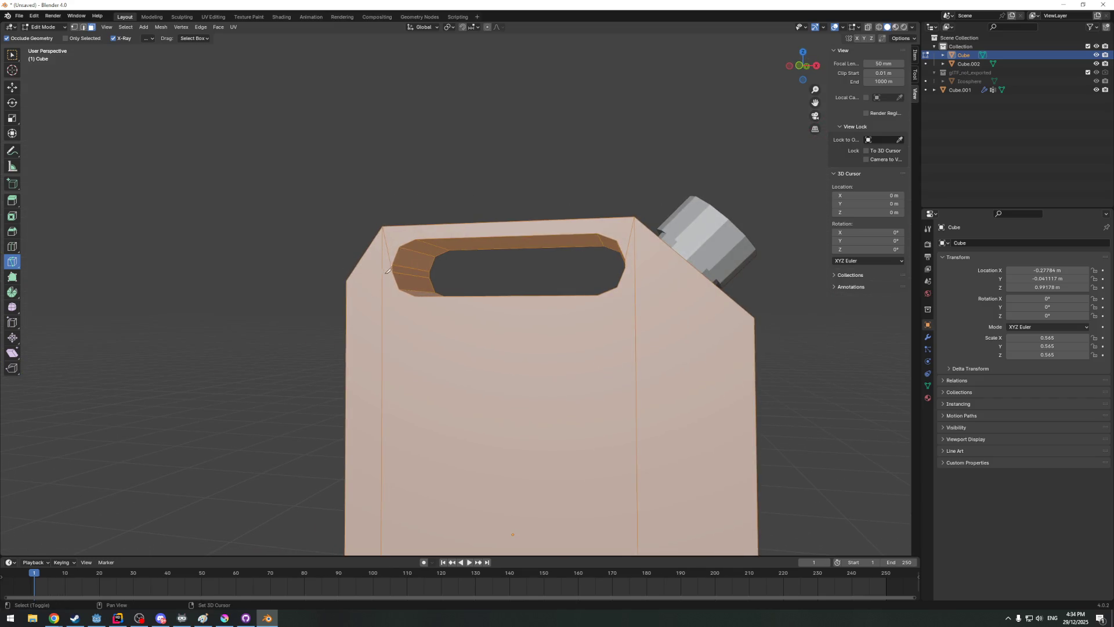
mouse_move(373, 301)
middle_mouse_down()
mouse_move(433, 335)
mouse_move(432, 323)
middle_mouse_up()
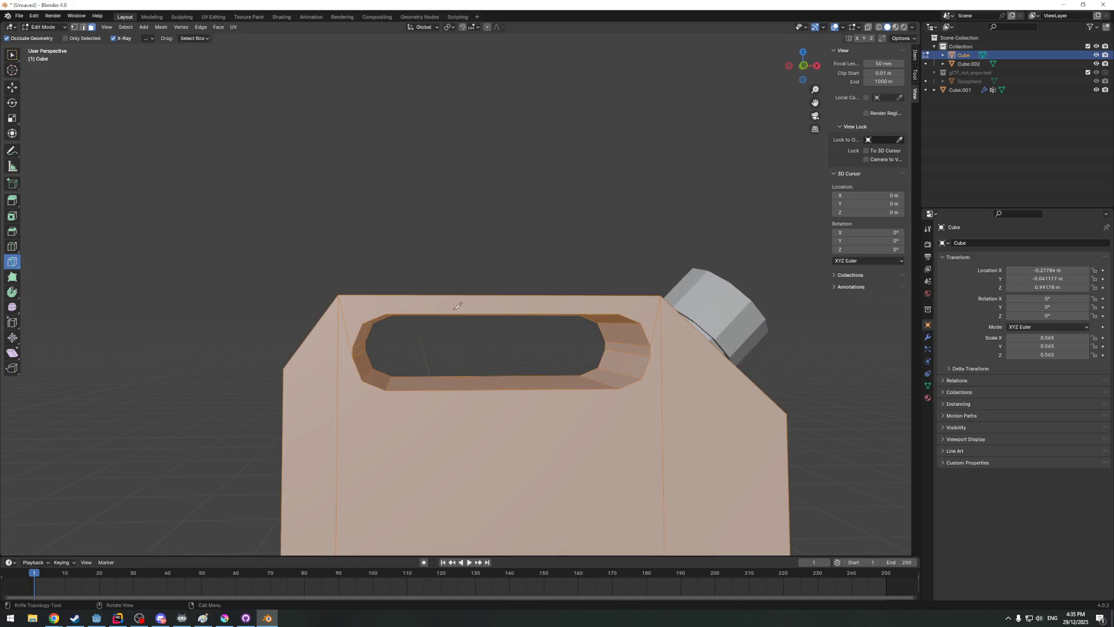
middle_click_drag(433, 323, 472, 286)
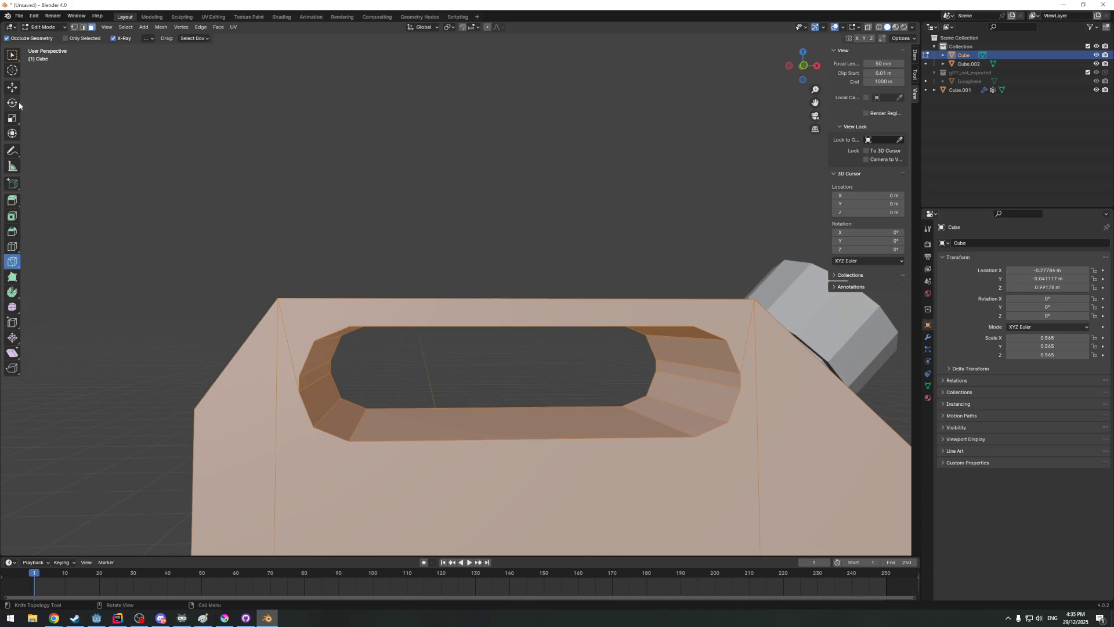
Set face select mode with box selection active
left_click(83, 27)
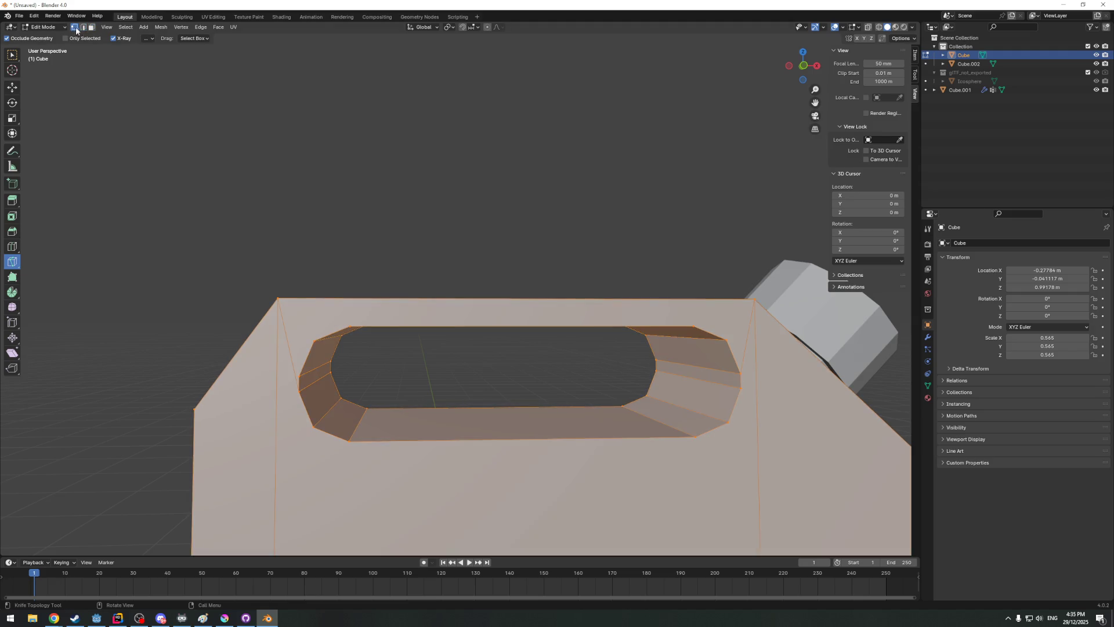
left_click(92, 28)
left_click(12, 55)
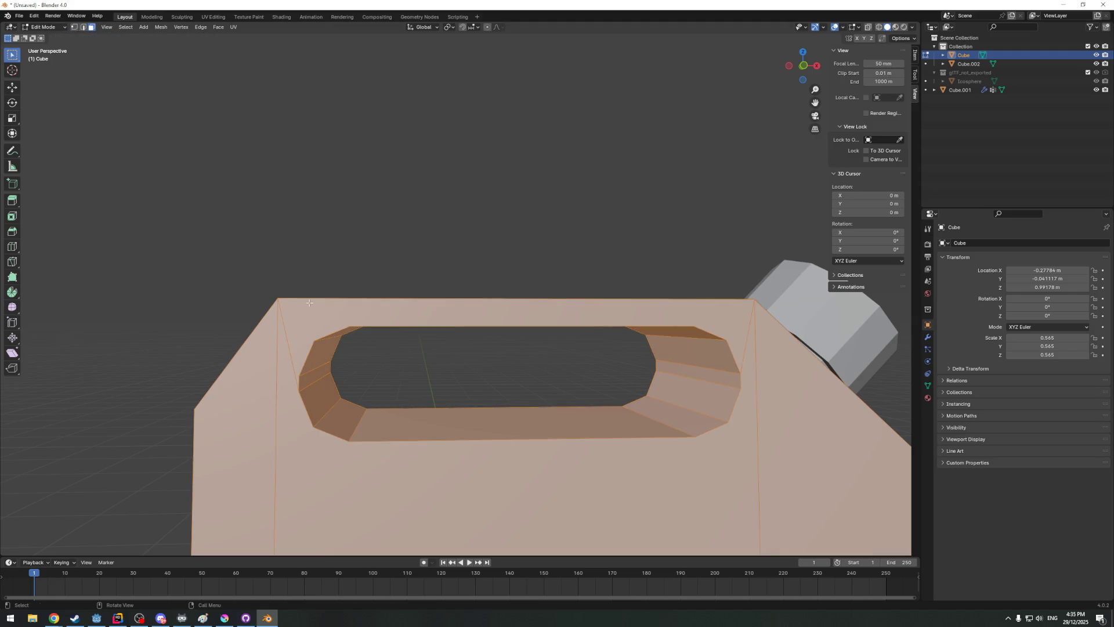
Select the whole mesh and look up quad conversion in the command search without running it
left_click(401, 311)
mouse_move(401, 312)
middle_mouse_down()
mouse_move(380, 309)
mouse_move(396, 335)
mouse_move(434, 311)
middle_mouse_up()
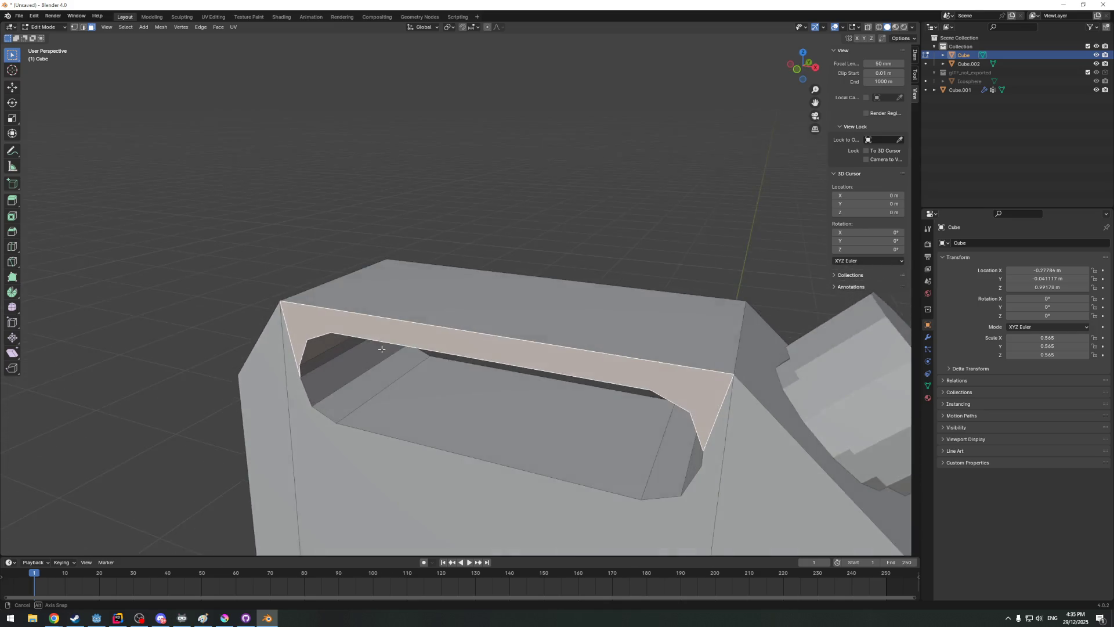
mouse_move(728, 164)
middle_mouse_down()
mouse_move(409, 189)
mouse_move(500, 247)
mouse_move(670, 285)
mouse_move(516, 266)
middle_mouse_up()
key("a")
key("F3")
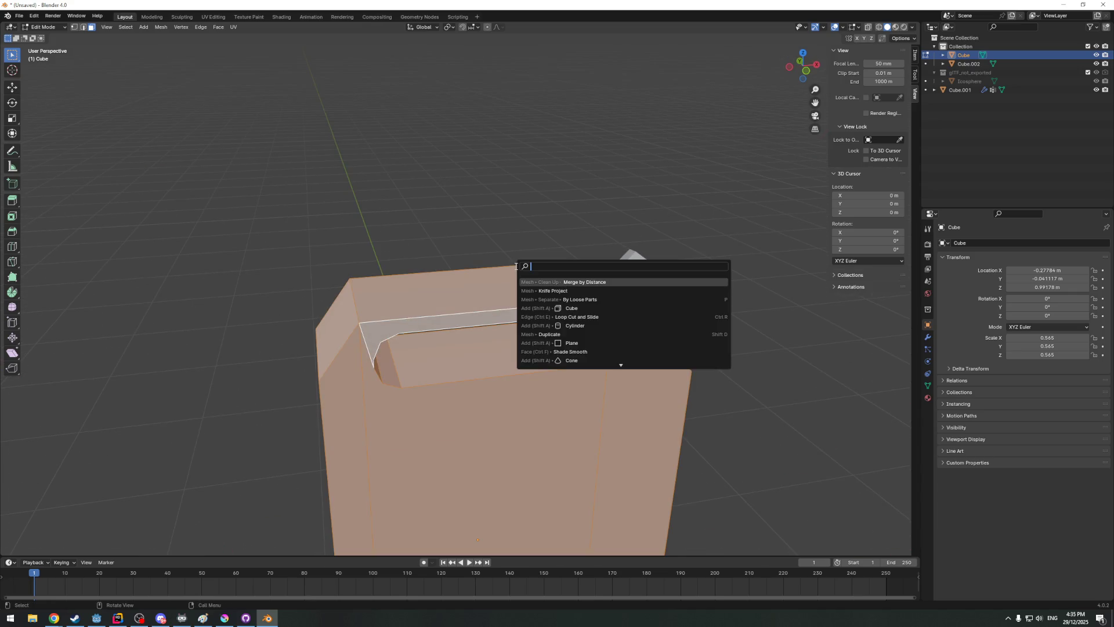
type("quad")
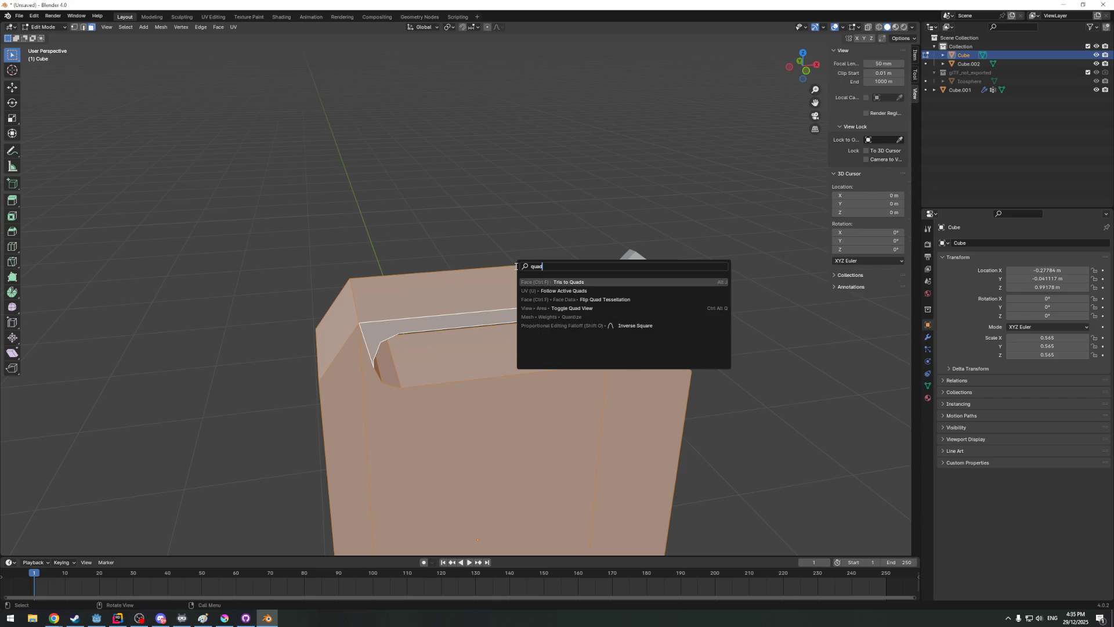
key("Return")
Select only the thin top strip face spanning the handle hole
left_click(478, 304)
mouse_move(478, 304)
middle_mouse_down()
mouse_move(388, 316)
mouse_move(465, 322)
middle_mouse_up()
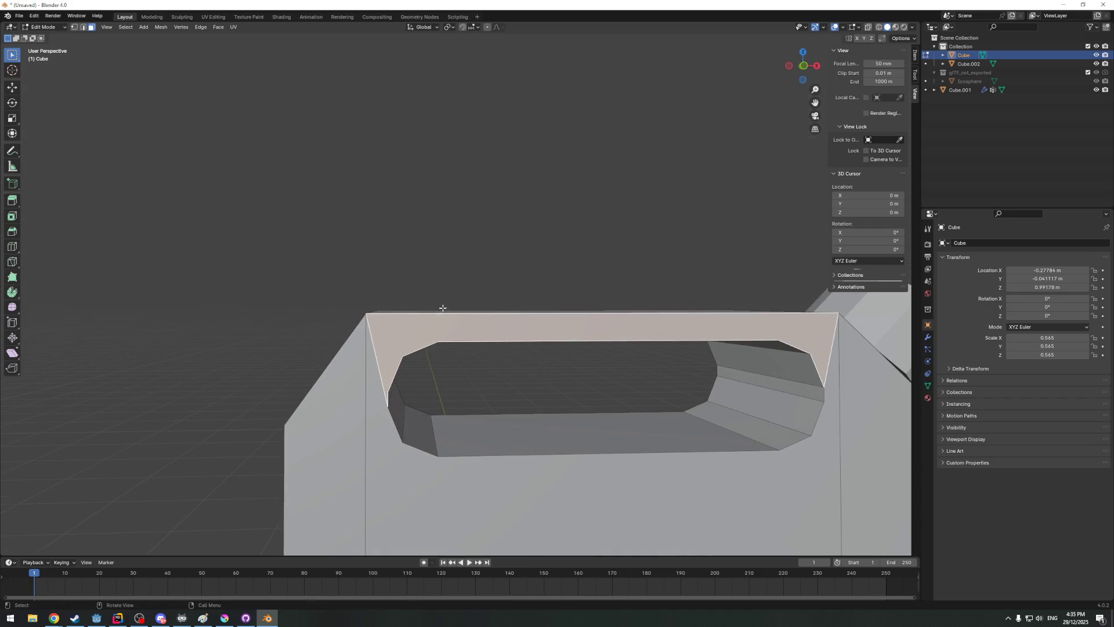
scroll(442, 307, "up", 2)
Delete the thin strip face spanning the top of the handle hole
left_click(73, 28)
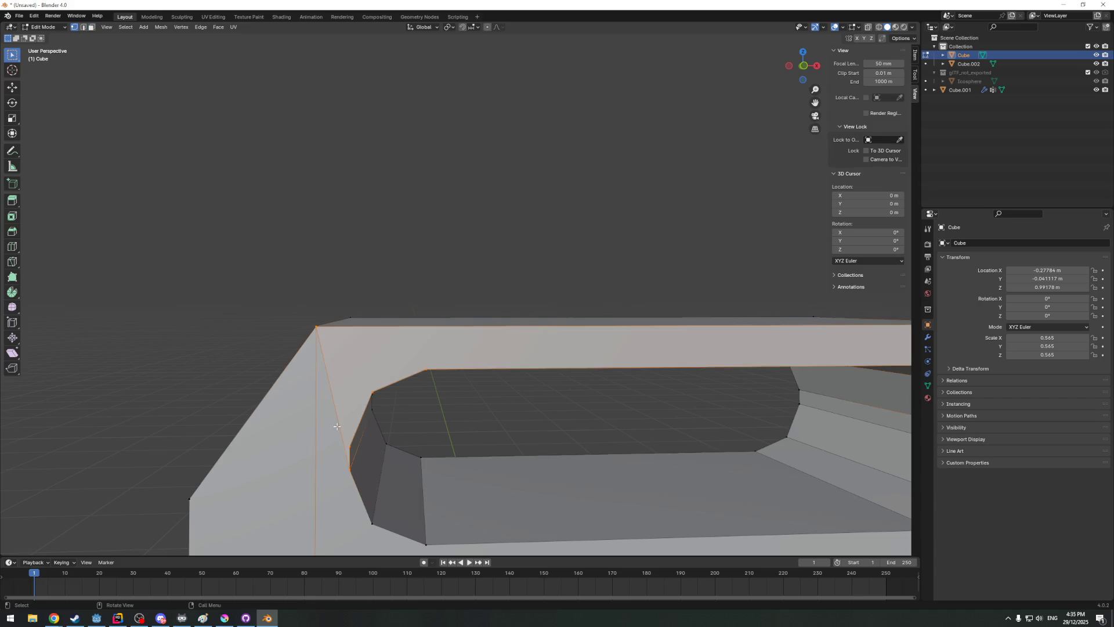
mouse_move(375, 391)
middle_mouse_down()
mouse_move(364, 358)
mouse_move(63, 14)
middle_mouse_up()
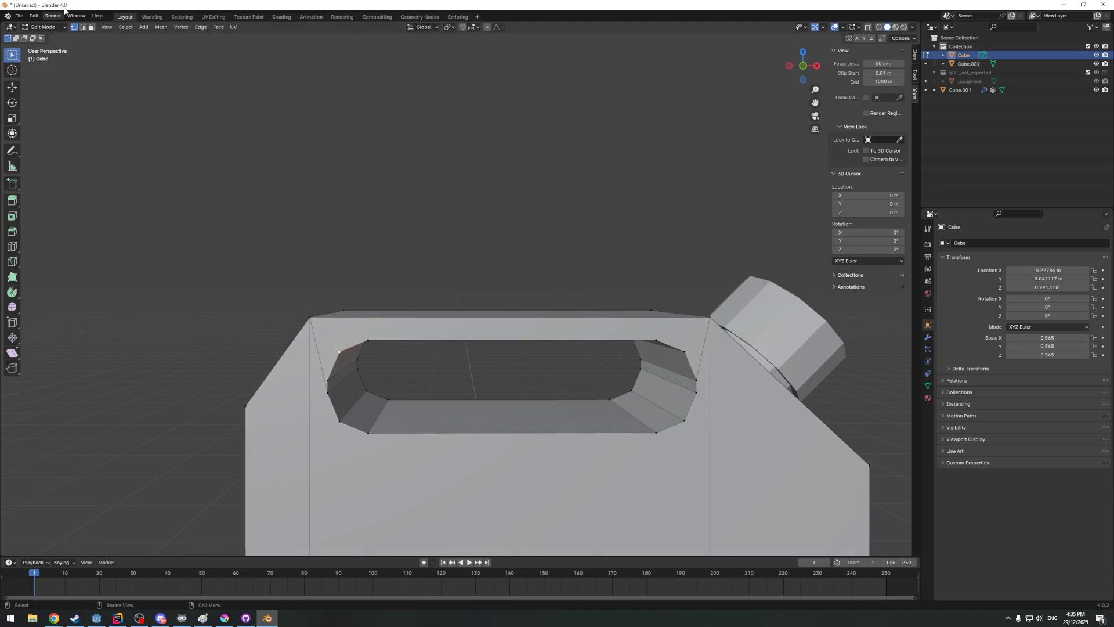
left_click(355, 327)
mouse_move(355, 326)
middle_mouse_down()
mouse_move(588, 355)
mouse_move(467, 332)
middle_mouse_up()
key("x")
key("x")
left_click(571, 353)
scroll(656, 392, "up", 2)
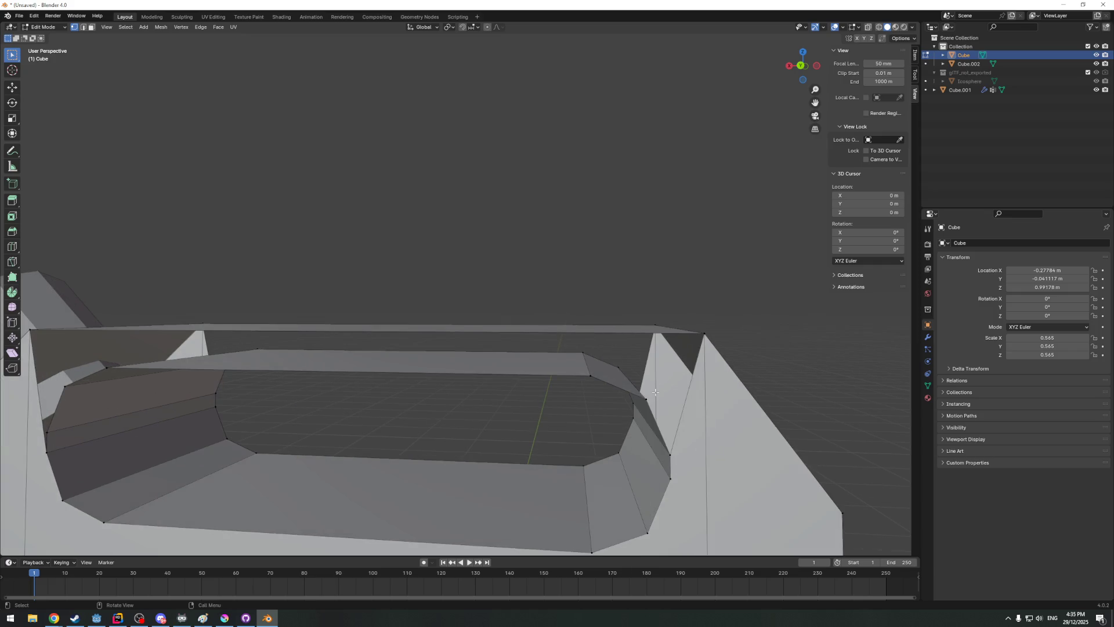
Fill triangular faces linking the can's top corner vertices to the hole rim with F
middle_click_drag(651, 402, 653, 421)
left_click(653, 421, "alt+shift")
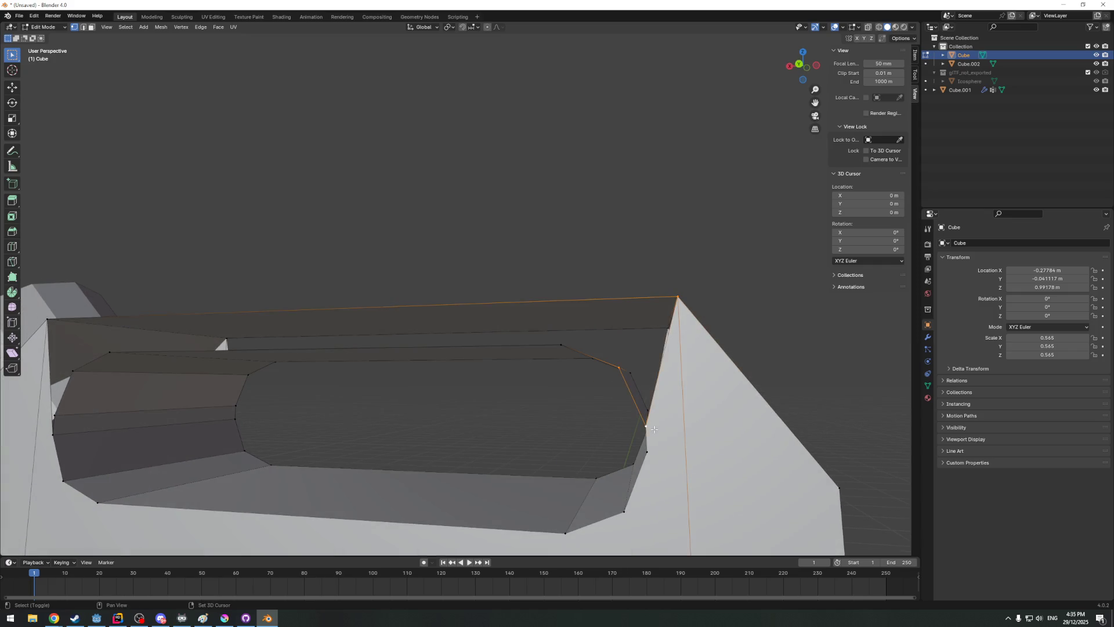
key("f")
left_click(674, 298, "shift")
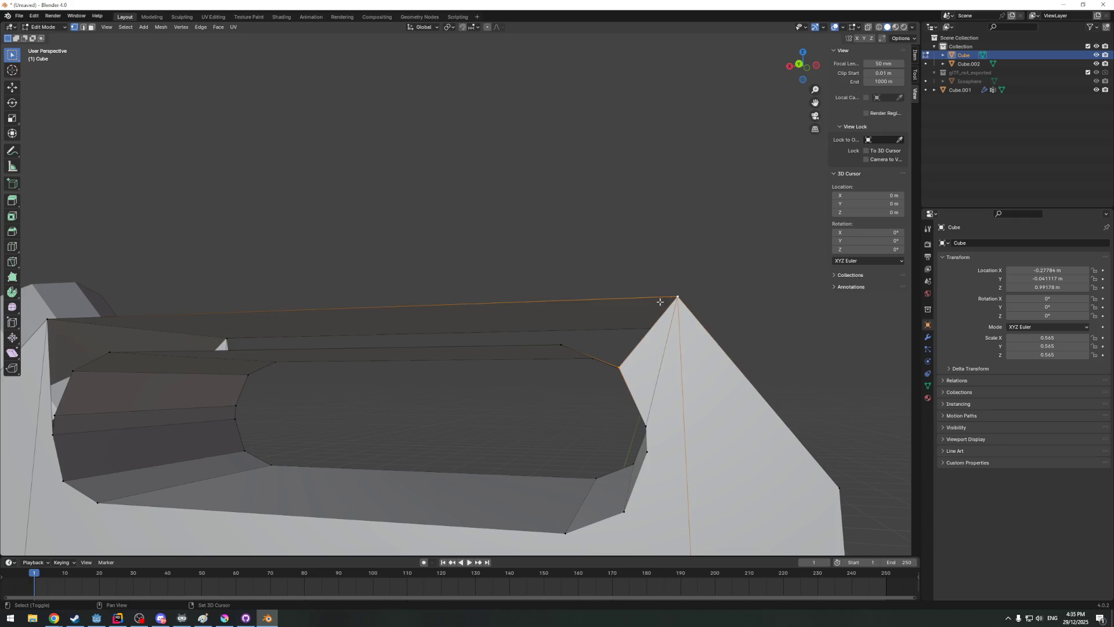
key("f")
mouse_move(558, 340)
middle_mouse_down()
mouse_move(300, 364)
mouse_move(322, 331)
middle_mouse_up()
left_click(332, 325, "shift")
left_click(225, 277, "shift")
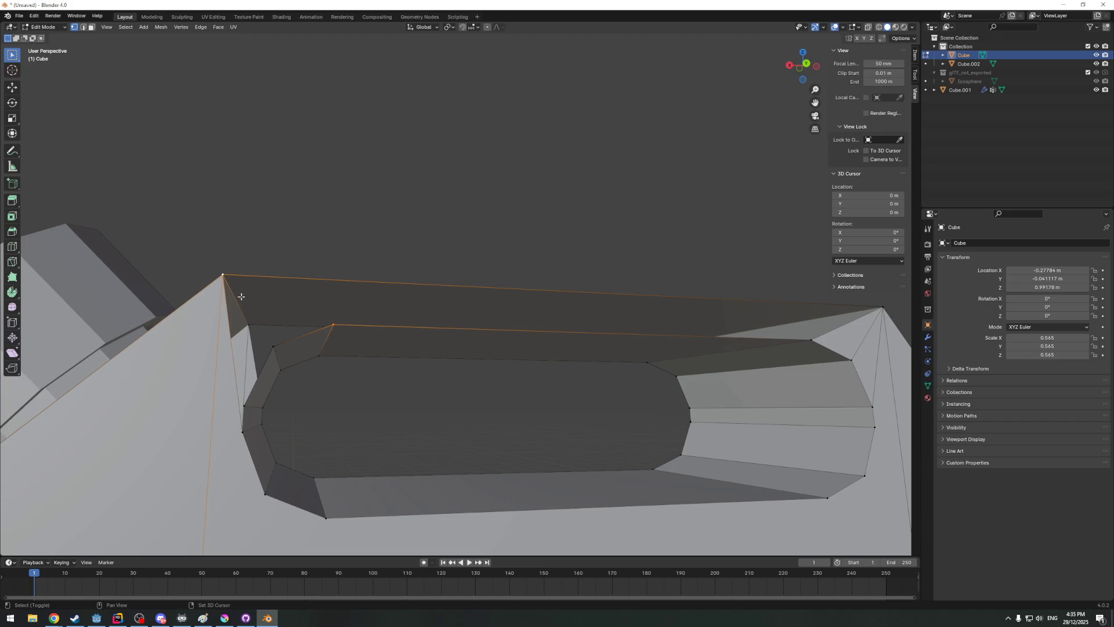
key("f")
left_click(333, 326, "shift")
left_click(224, 276, "shift")
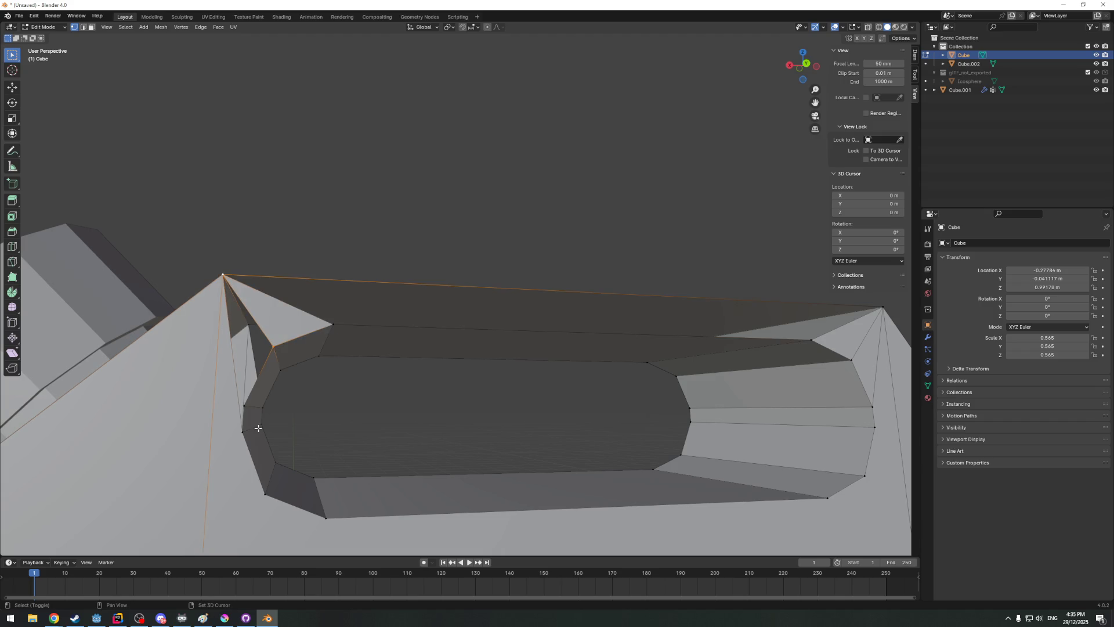
Clear the selection, fill the open gap above the hole, and bring up delete options
middle_click_drag(249, 411, 478, 407)
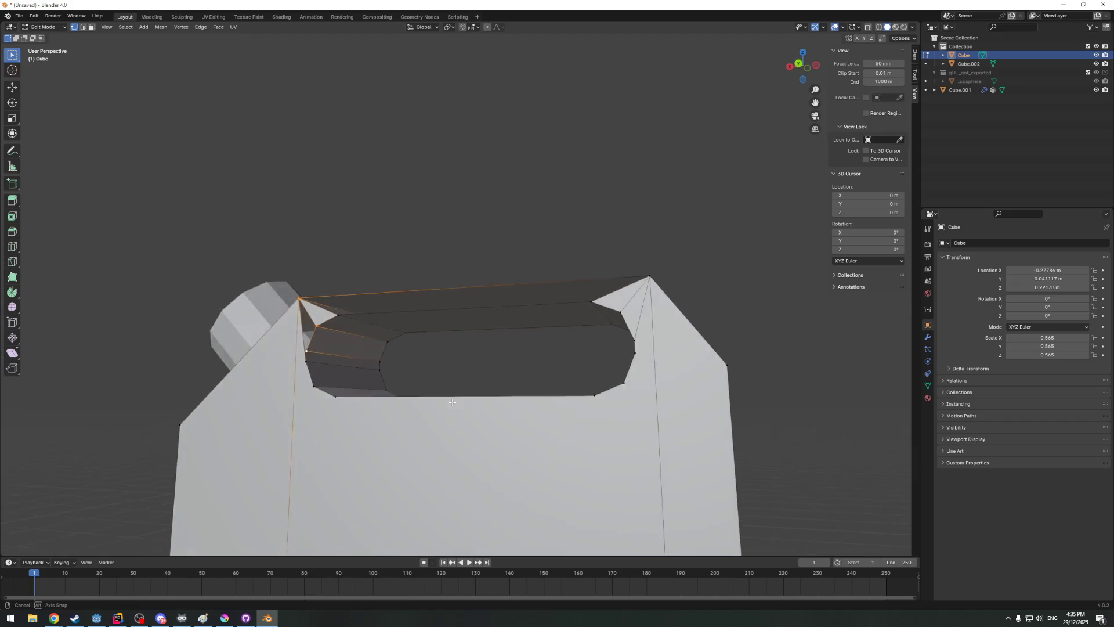
scroll(625, 389, "up", 3)
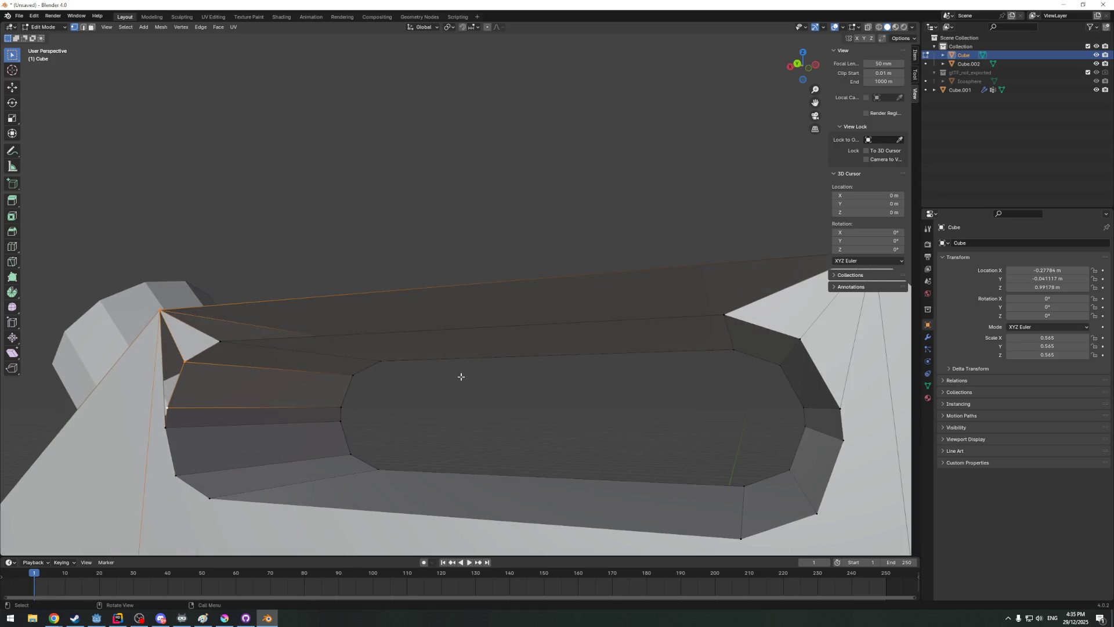
scroll(461, 376, "down", 3)
middle_click_drag(505, 374, 652, 393)
key("alt+a")
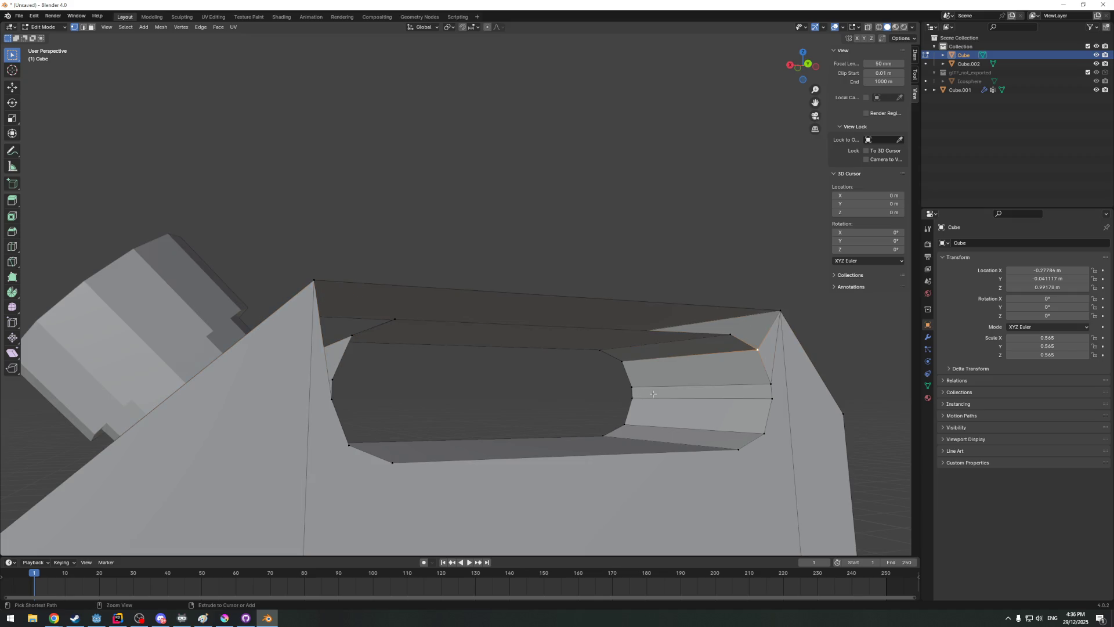
middle_click_drag(652, 393, 619, 398)
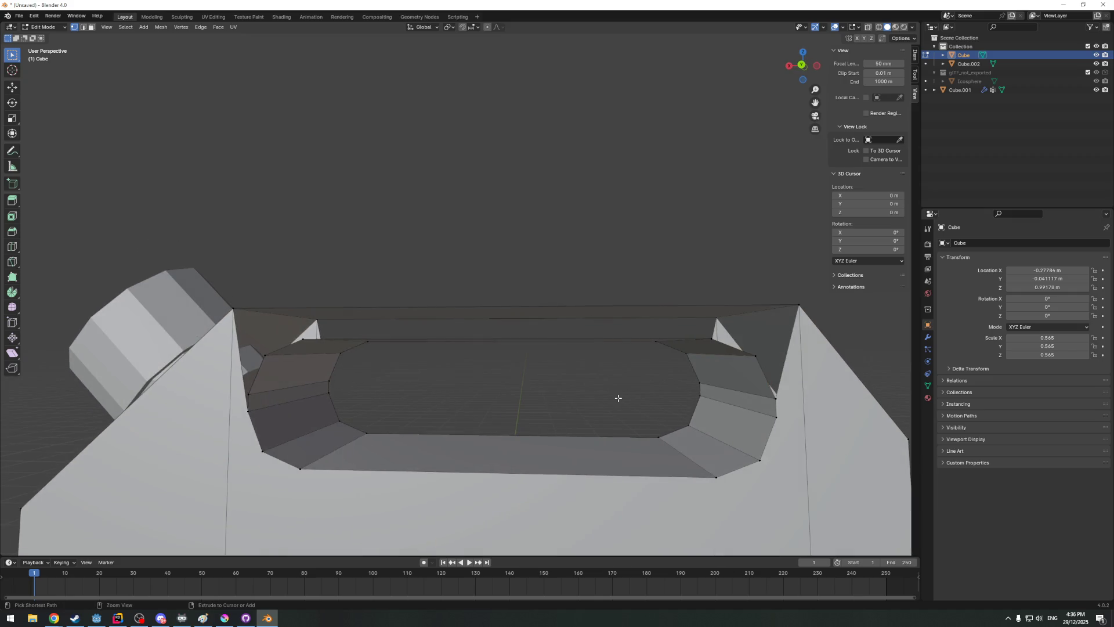
key("f")
middle_click_drag(519, 376, 512, 376)
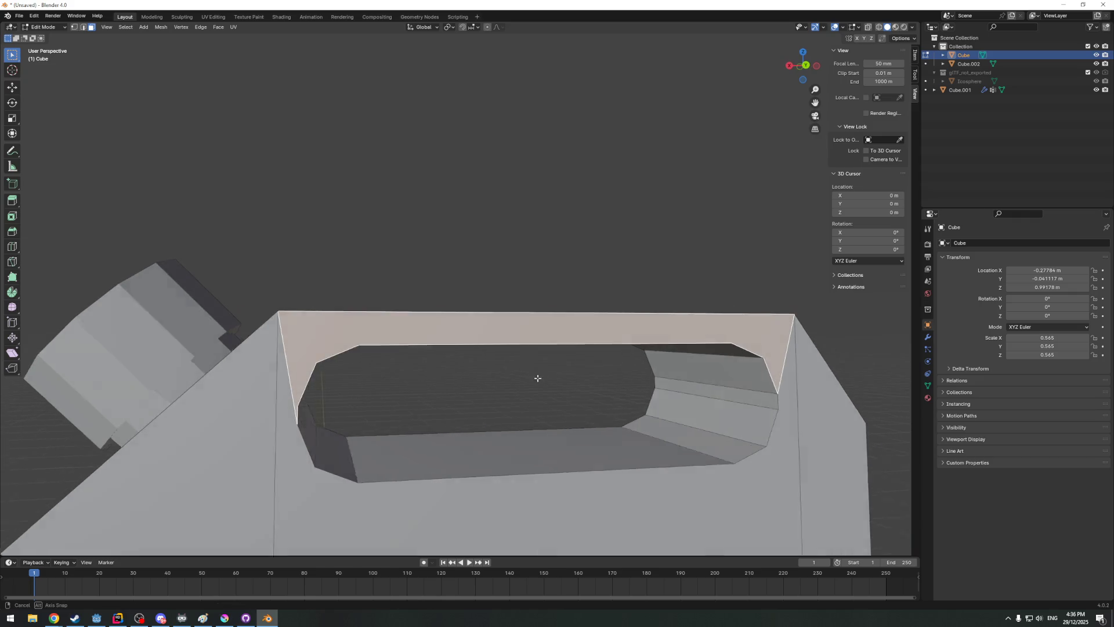
key("x")
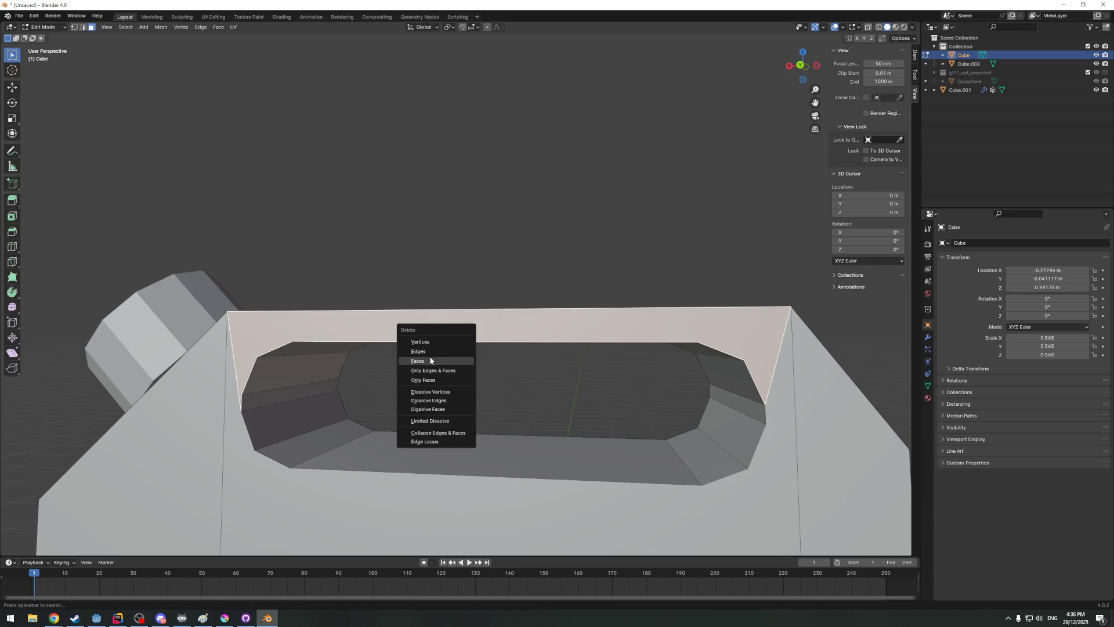
Delete the face across the hole's top and inspect the rim edges and corner vertices
left_click(431, 359)
mouse_move(431, 358)
middle_mouse_down()
mouse_move(441, 380)
mouse_move(416, 383)
middle_mouse_up()
scroll(415, 383, "up", 4)
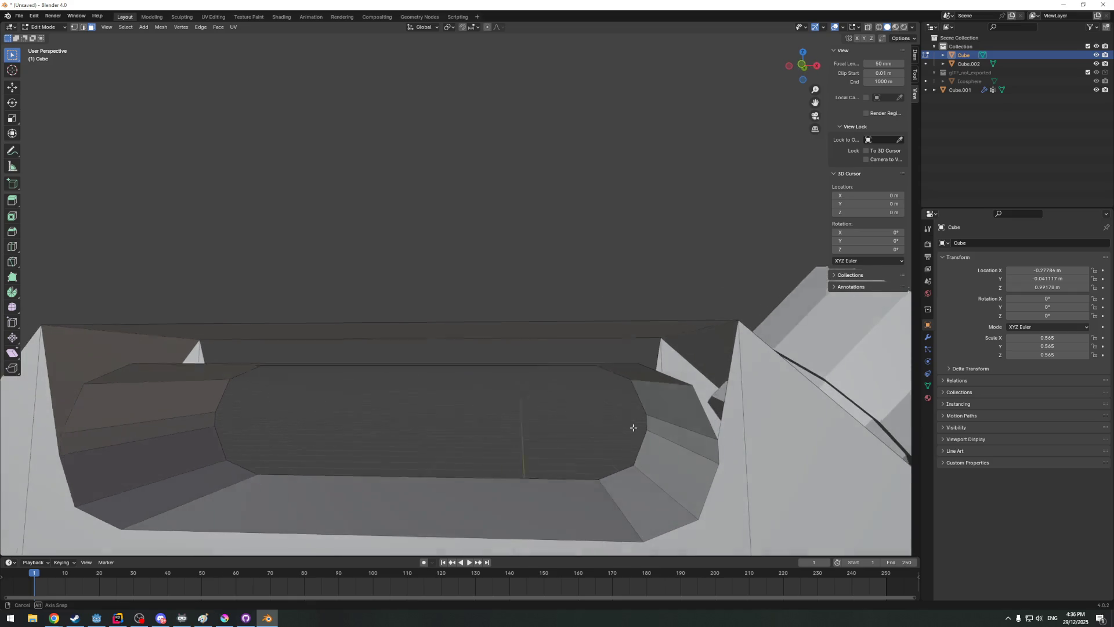
mouse_move(640, 424)
middle_mouse_down()
mouse_move(682, 431)
mouse_move(369, 380)
middle_mouse_up()
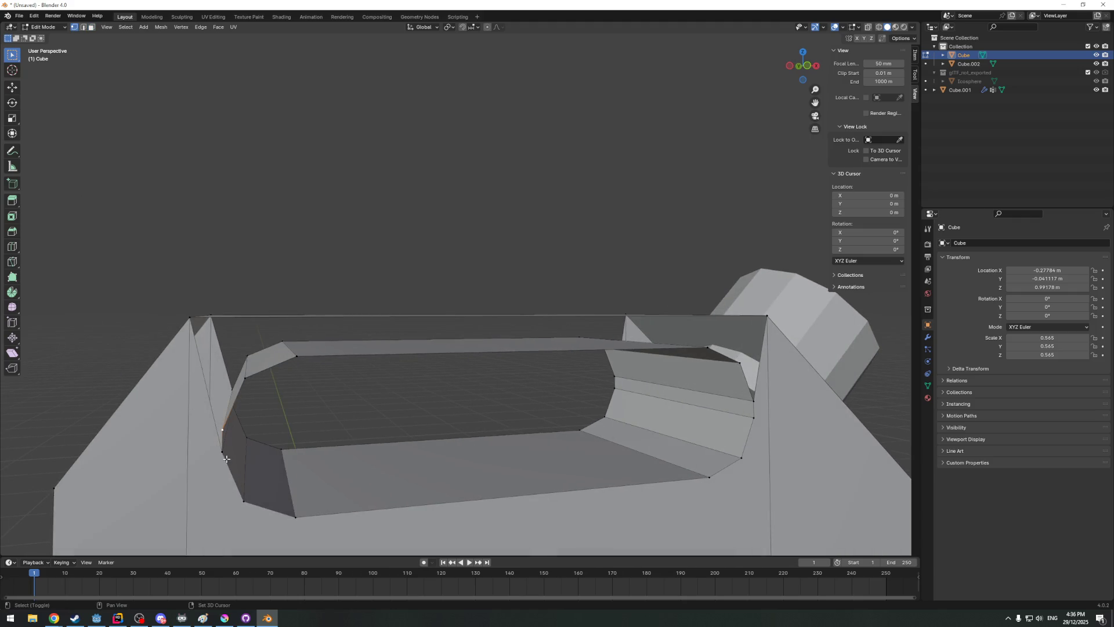
left_click(193, 317, "alt+shift")
left_click(247, 380)
left_click(178, 313, "alt+shift")
middle_click_drag(179, 313, 290, 334)
left_click(342, 321, "shift")
middle_click_drag(437, 349, 398, 354)
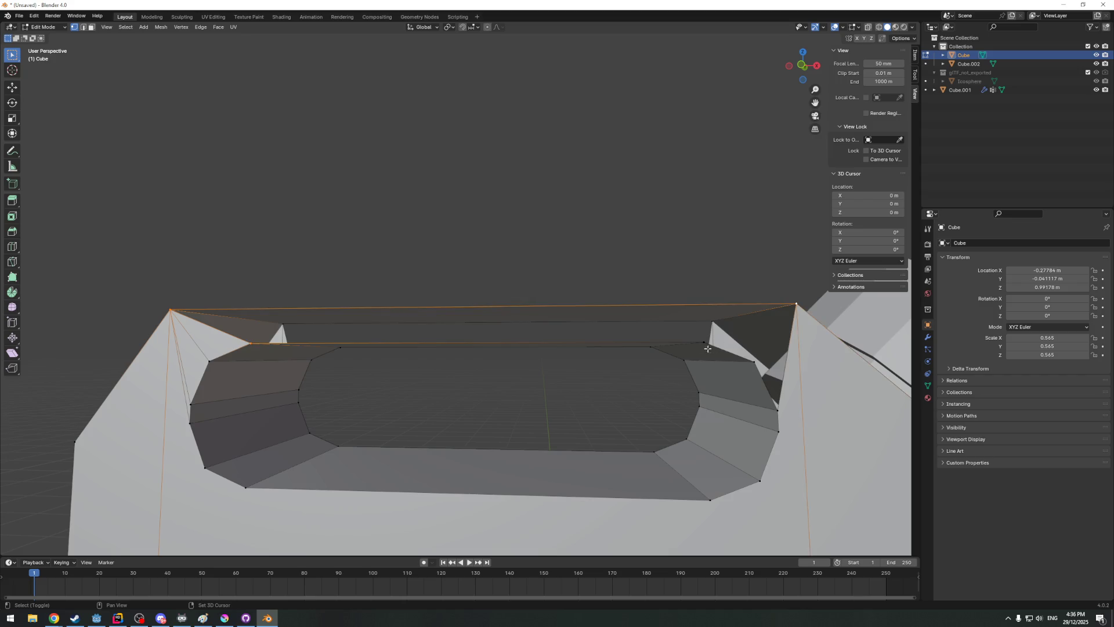
middle_click_drag(792, 298, 760, 371)
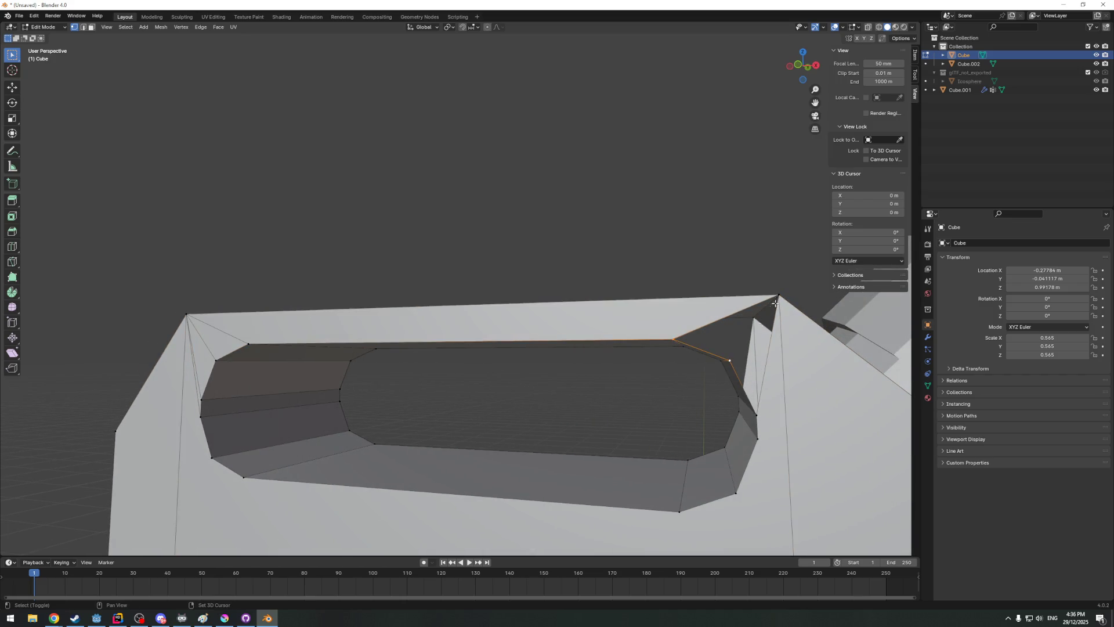
left_click(773, 301, "shift")
left_click(782, 296, "shift")
Join the top-left corner vertex to a hole rim vertex with a new edge (J)
mouse_move(746, 425)
middle_mouse_down()
mouse_move(465, 405)
mouse_move(376, 346)
middle_mouse_up()
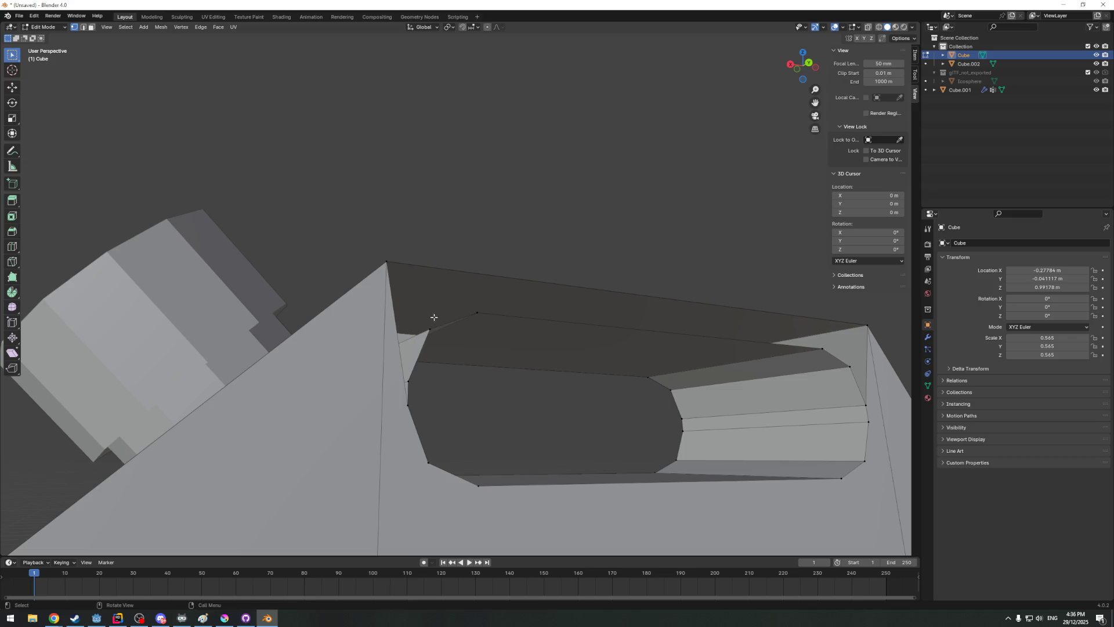
left_click(388, 264, "shift")
left_click(409, 381, "shift")
left_click(387, 262, "shift")
left_click(428, 330)
left_click(388, 260, "shift")
key("j")
Join a second corner vertex to its hole rim vertex with another edge
left_click(478, 313)
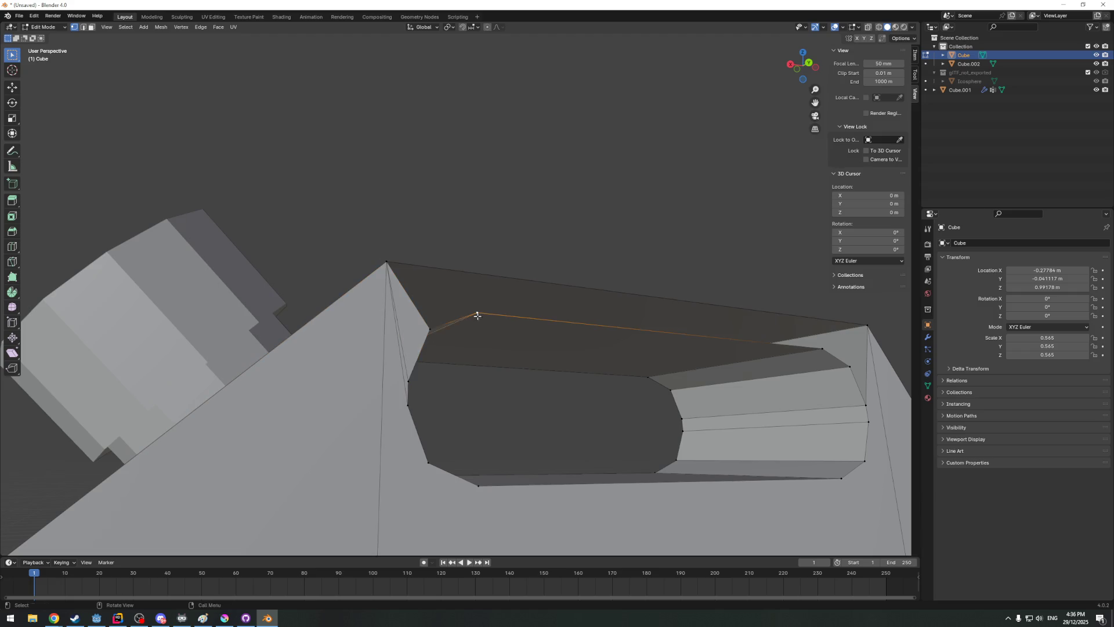
left_click(386, 253, "shift")
middle_click_drag(386, 254, 708, 344)
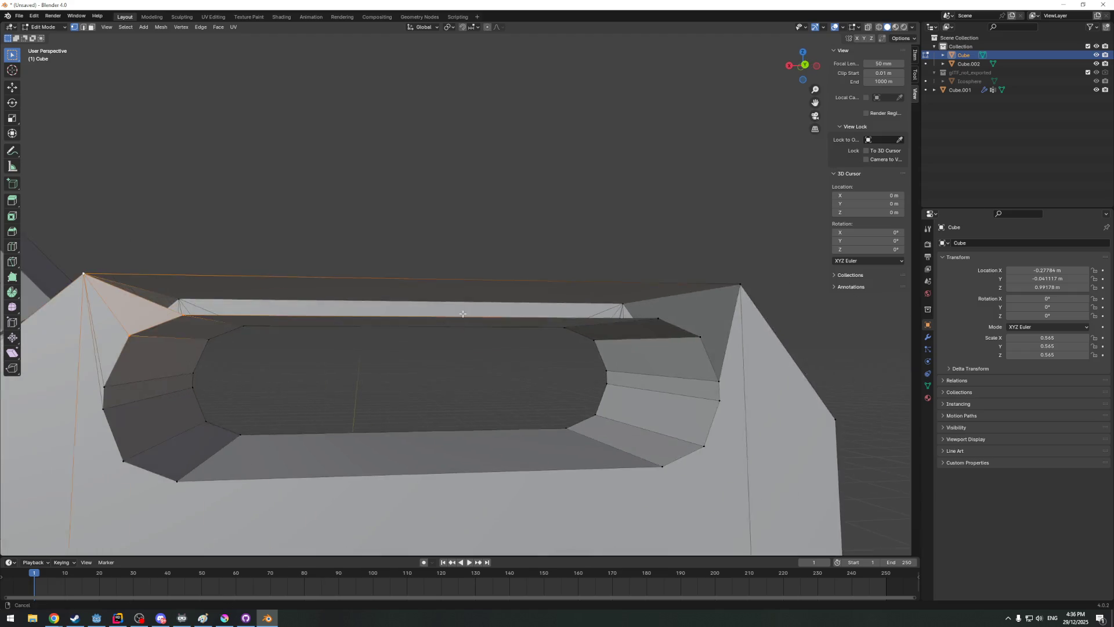
left_click(647, 327)
left_click(728, 293, "shift")
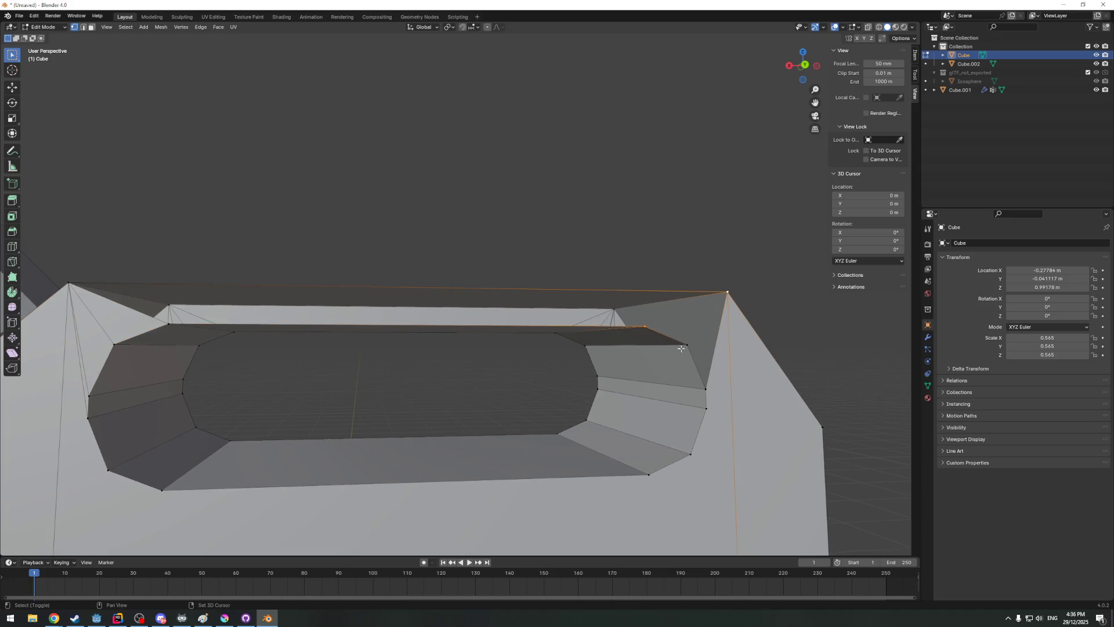
left_click(687, 344, "shift")
key("j")
Pick the right corner and rim vertices, then check the whole object and resume editing
left_click(728, 299, "shift")
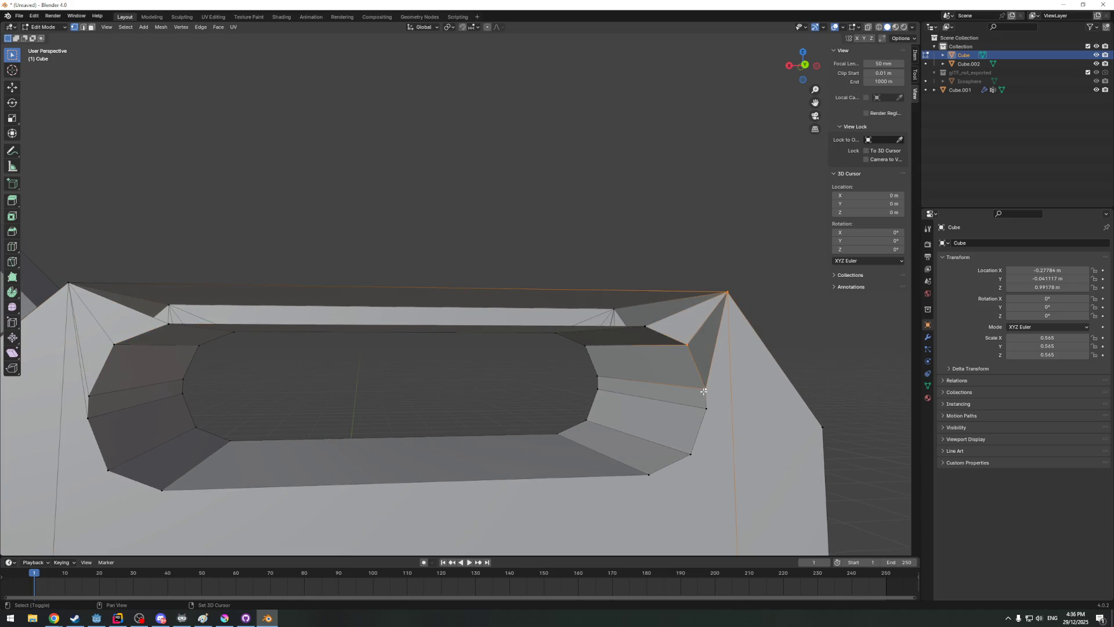
left_click(703, 389, "shift")
left_click(646, 328)
left_click(727, 293, "shift")
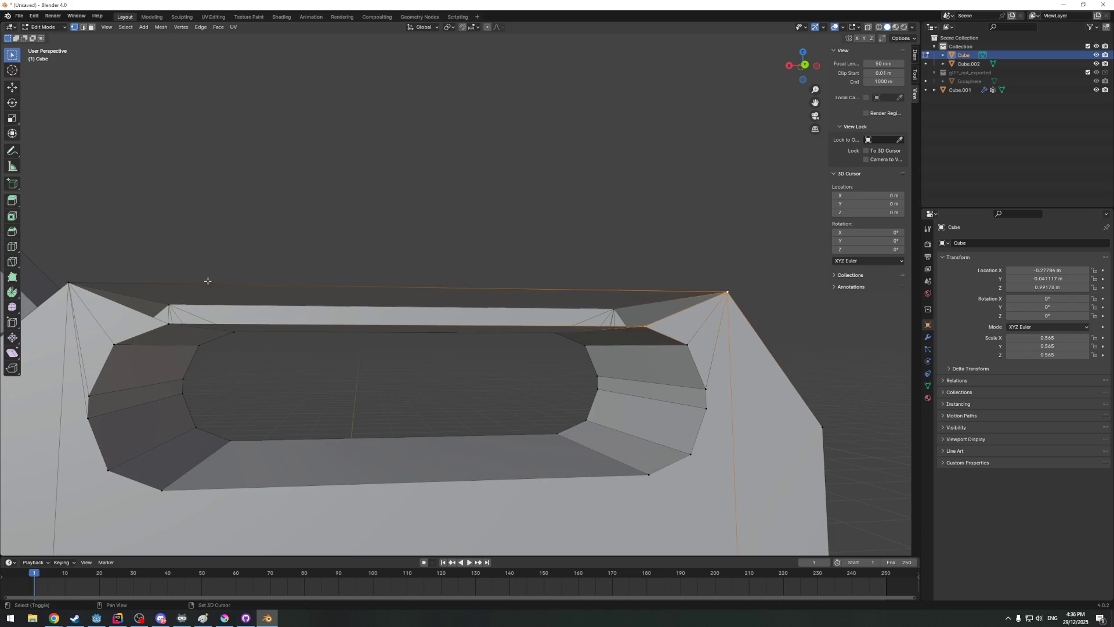
key("Tab")
mouse_move(77, 272)
middle_mouse_down()
mouse_move(272, 377)
mouse_move(228, 387)
mouse_move(465, 364)
mouse_move(409, 311)
middle_mouse_up()
key("Tab")
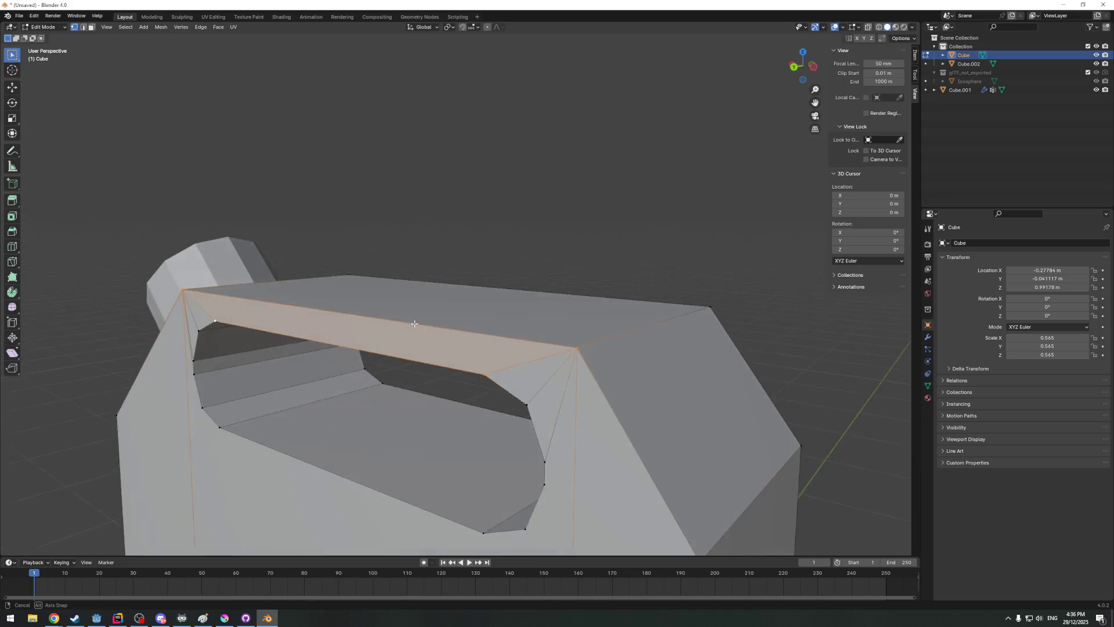
Select the edge loops and face strips lining the handle hole's left wall
mouse_move(407, 311)
middle_mouse_down()
mouse_move(394, 311)
mouse_move(522, 441)
mouse_move(292, 394)
middle_mouse_up()
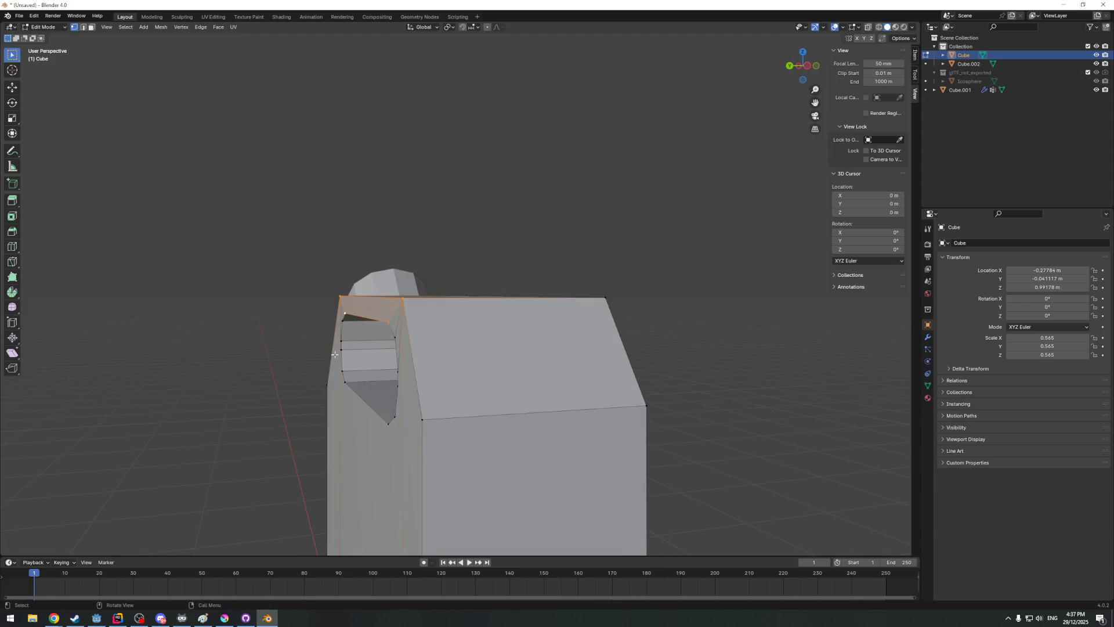
middle_click_drag(516, 388, 378, 343)
left_click(229, 349, "alt")
left_click(242, 358, "alt")
left_click(241, 366, "alt+shift")
left_click(309, 364)
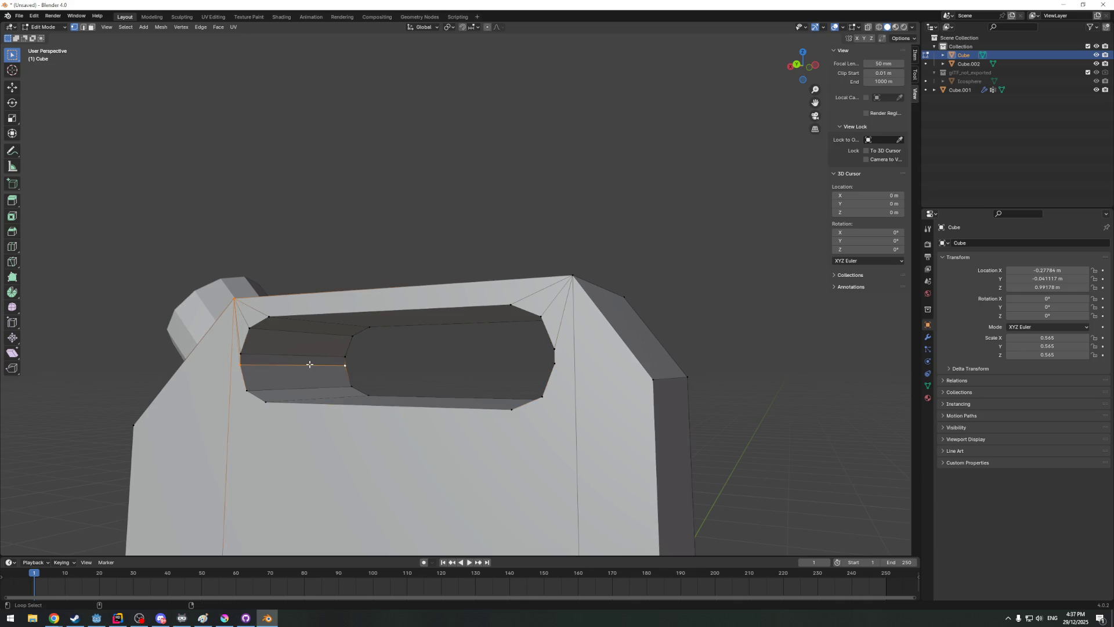
left_click(309, 354, "shift")
left_click(330, 338, "shift")
Add the hole's top wall, corner and top rim faces, then view from the left side
middle_click_drag(332, 321, 522, 331)
left_click(558, 321, "alt+shift")
left_click(578, 329, "alt+shift")
mouse_move(610, 364)
middle_mouse_down()
mouse_move(538, 388)
mouse_move(676, 171)
middle_mouse_up()
left_click(808, 68)
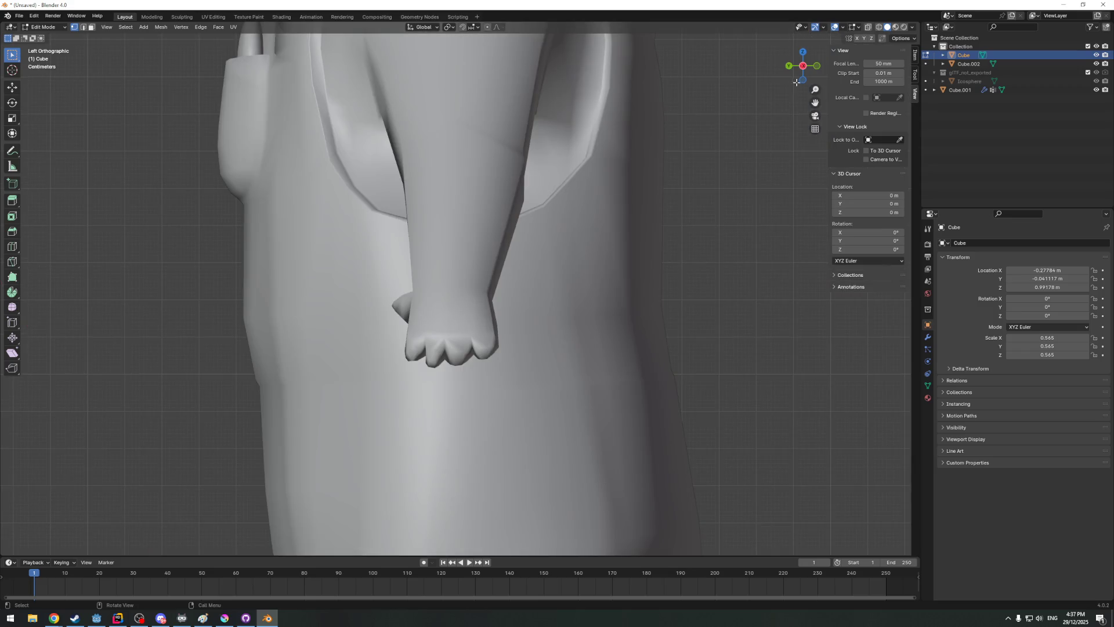
From top view, scale the selected handle faces along Y to 0.835
left_click(803, 53)
key("s")
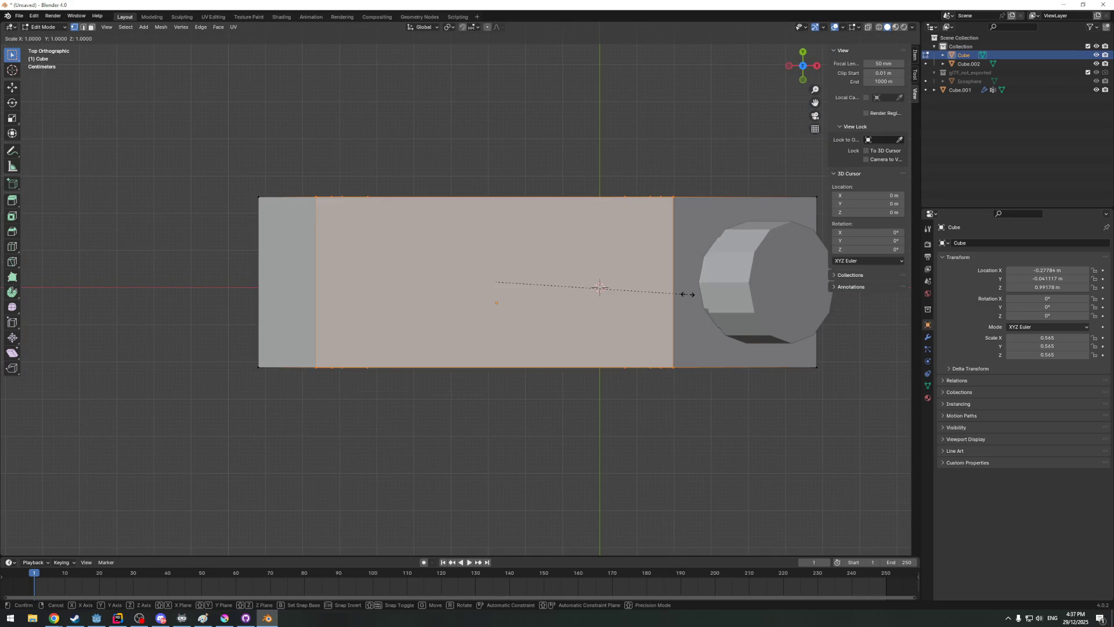
key("y")
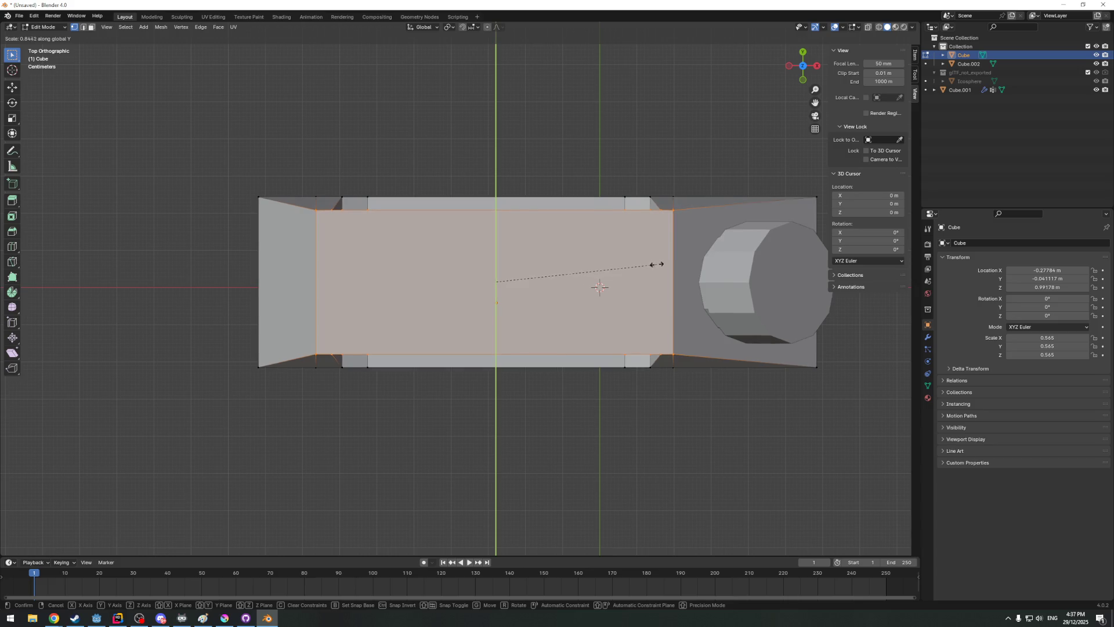
left_click(632, 292)
mouse_move(632, 291)
middle_mouse_down()
mouse_move(307, 303)
mouse_move(373, 347)
mouse_move(330, 352)
mouse_move(534, 372)
middle_mouse_up()
Move a handle edge down along Z and narrow it along Y from top view
left_click(341, 349)
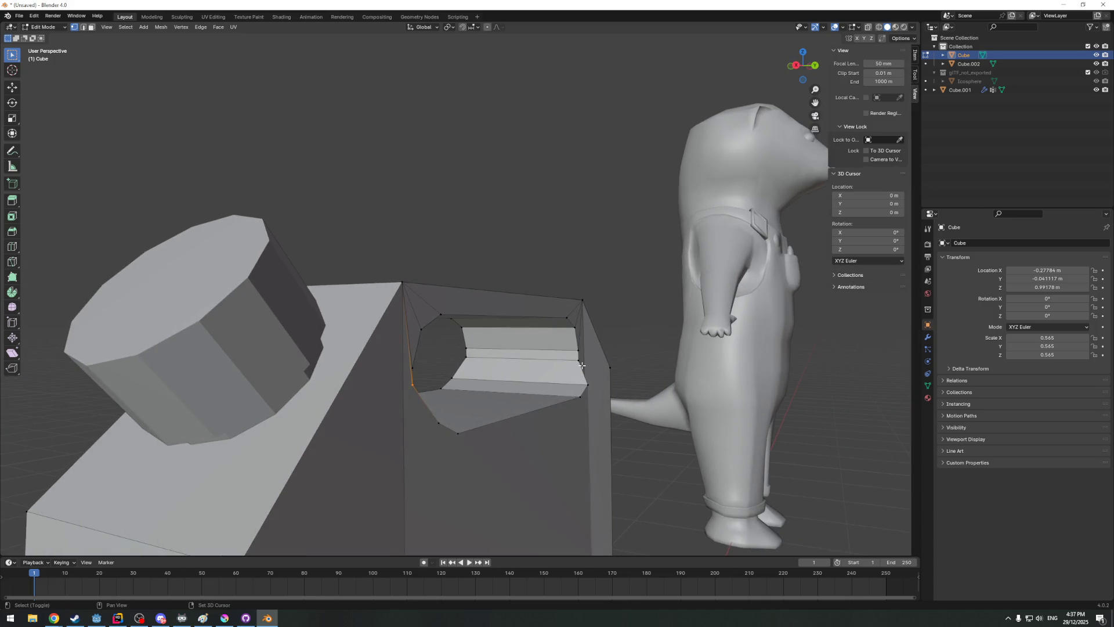
middle_click_drag(466, 362, 764, 176)
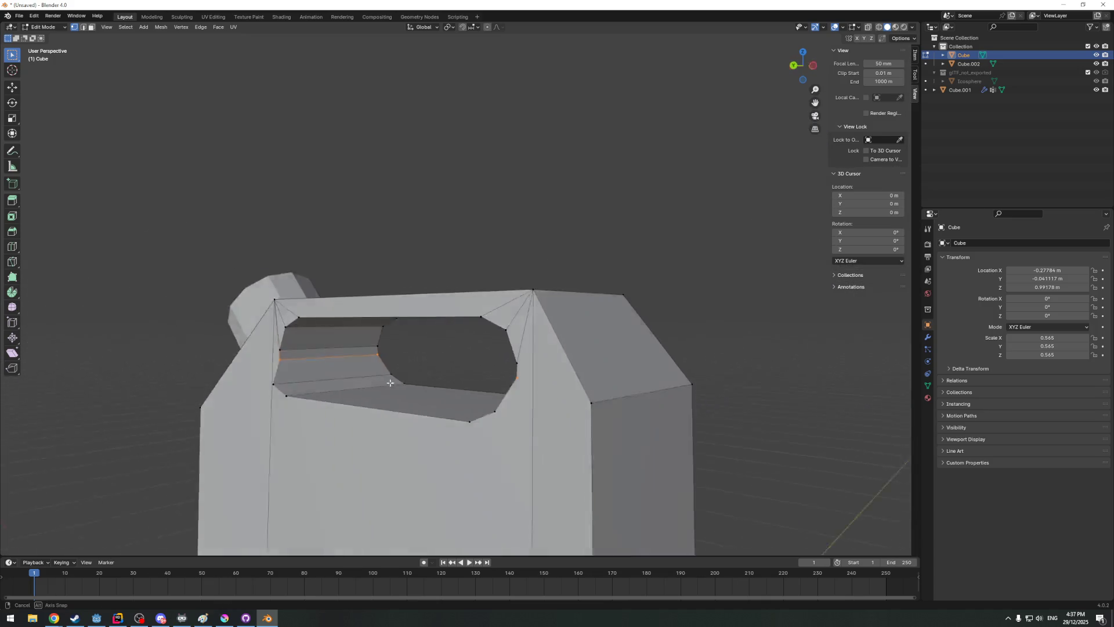
left_click(803, 56)
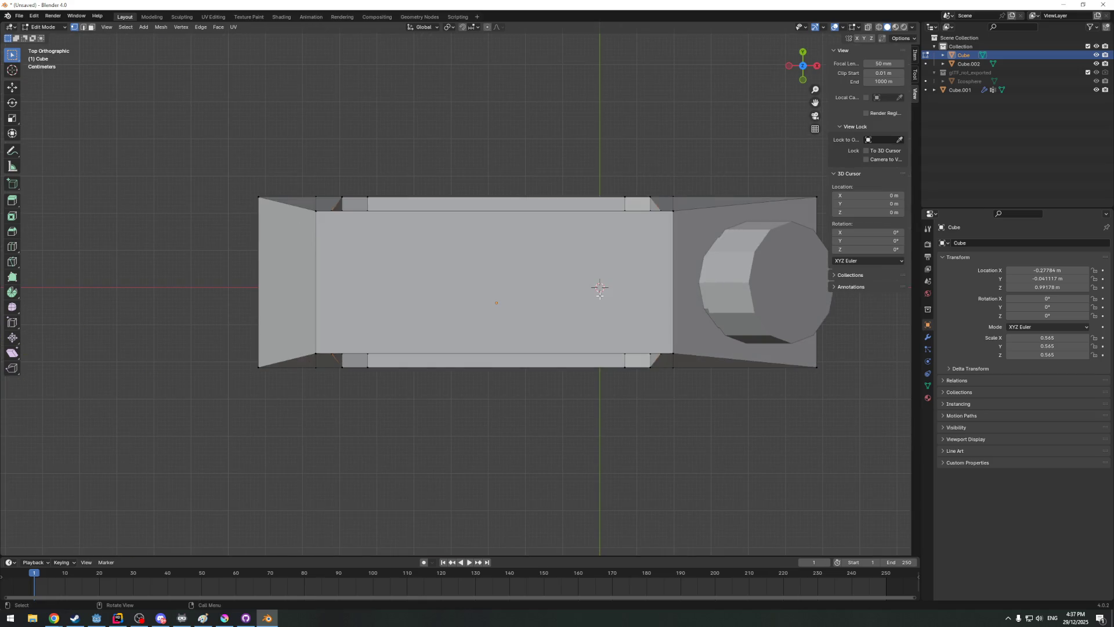
key("g")
key("z")
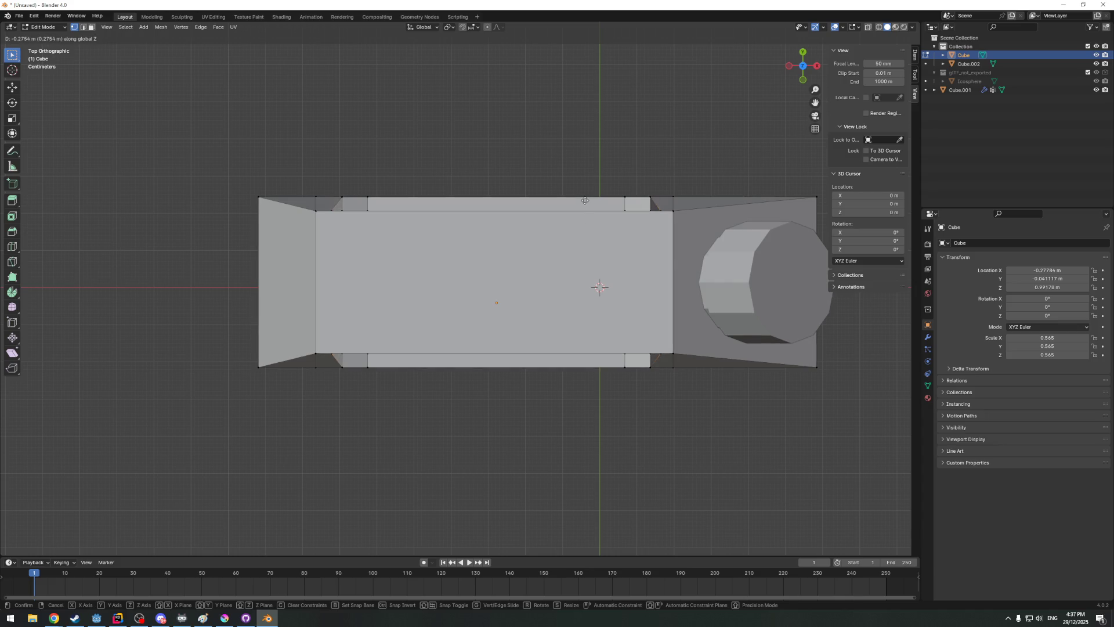
left_click(580, 301)
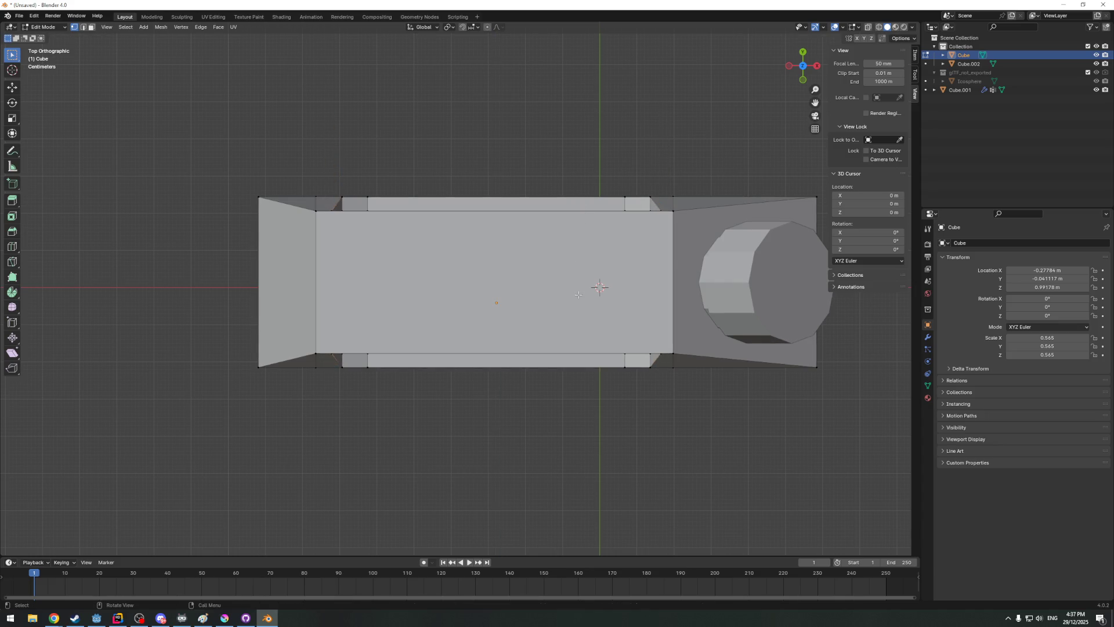
key("s")
key("y")
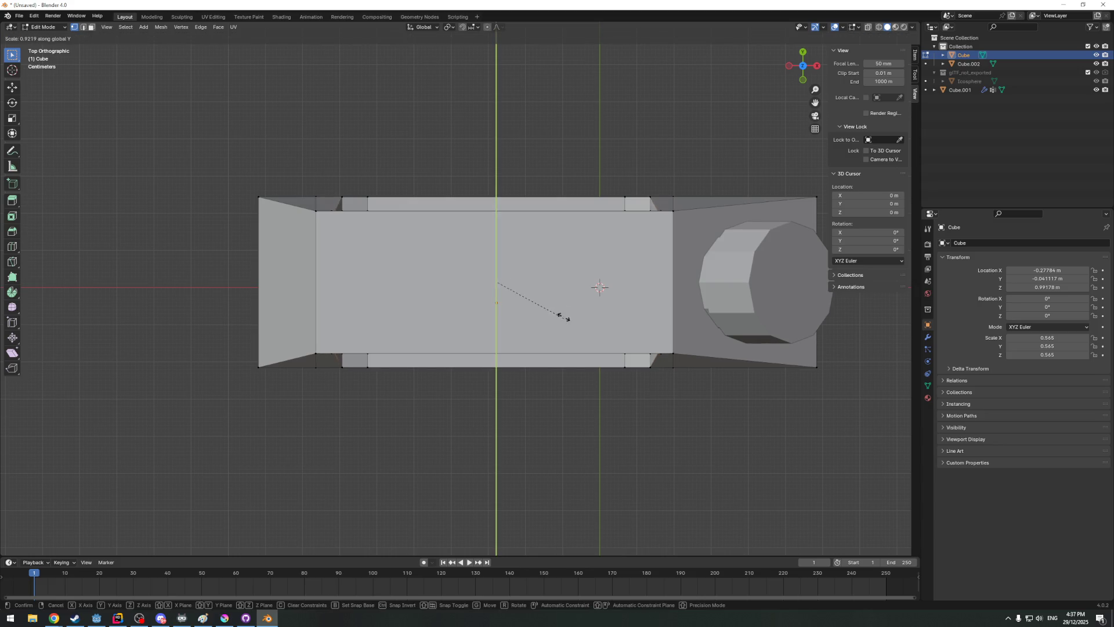
left_click(576, 250)
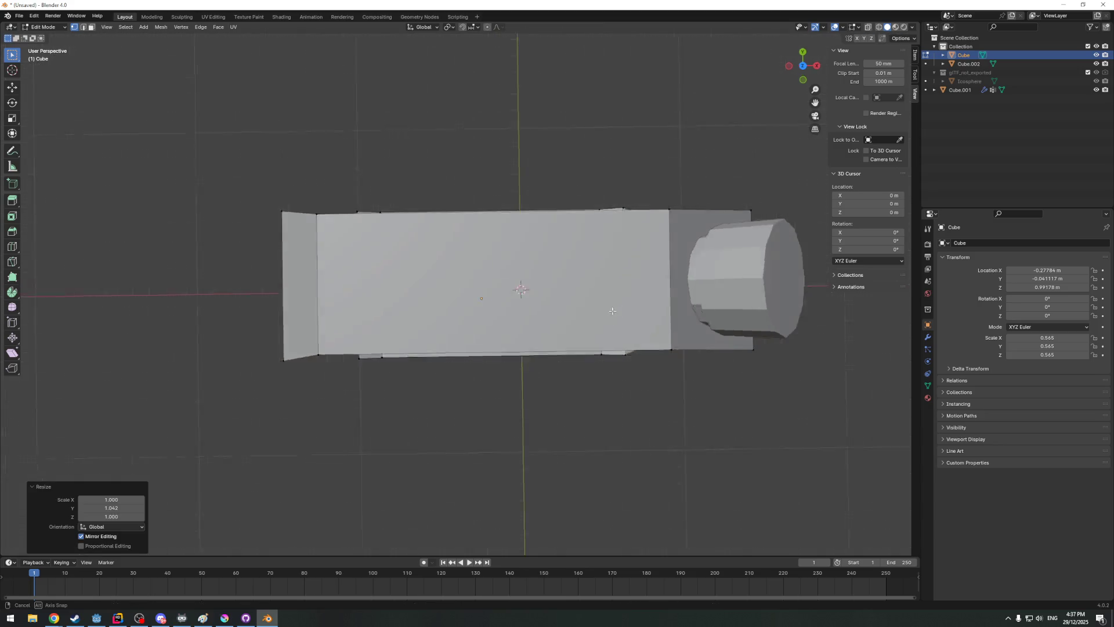
mouse_move(577, 250)
middle_mouse_down()
mouse_move(475, 298)
mouse_move(627, 326)
mouse_move(499, 321)
mouse_move(619, 319)
mouse_move(618, 341)
middle_mouse_up()
Check the shape in object mode, then select the can's vertical edge and switch to the browser
key("Tab")
key("Tab")
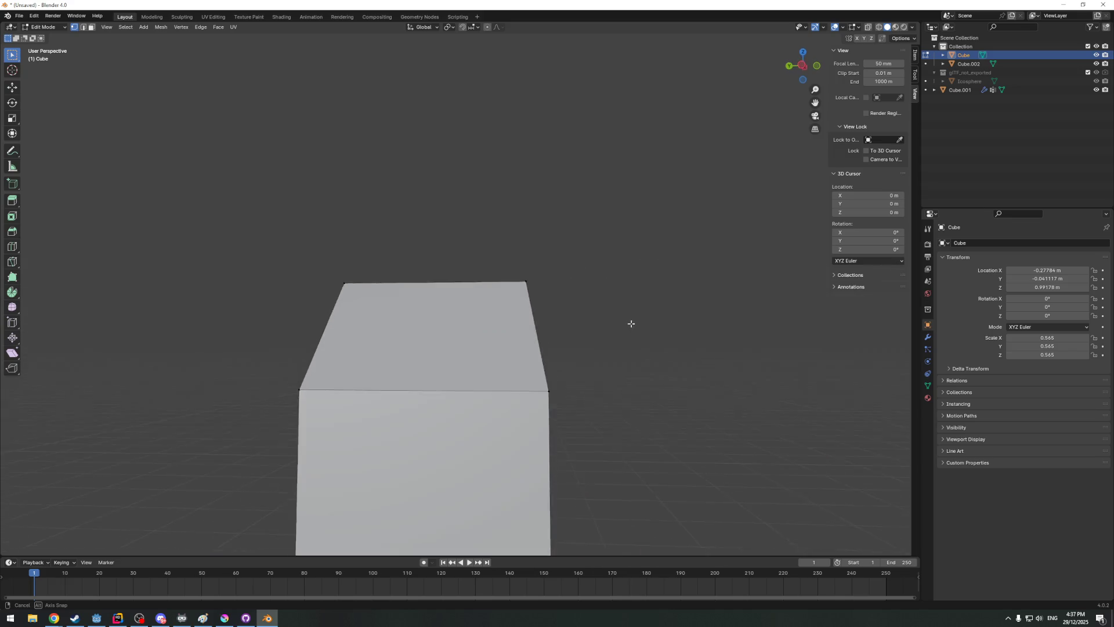
key("ctrl+KP_Add")
key("ctrl+KP_Add")
mouse_move(614, 339)
middle_mouse_down()
mouse_move(510, 336)
mouse_move(480, 378)
mouse_move(580, 345)
mouse_move(511, 387)
mouse_move(436, 331)
mouse_move(524, 289)
mouse_move(3, 150)
middle_mouse_up()
key("alt+a")
key("Tab")
key("Tab")
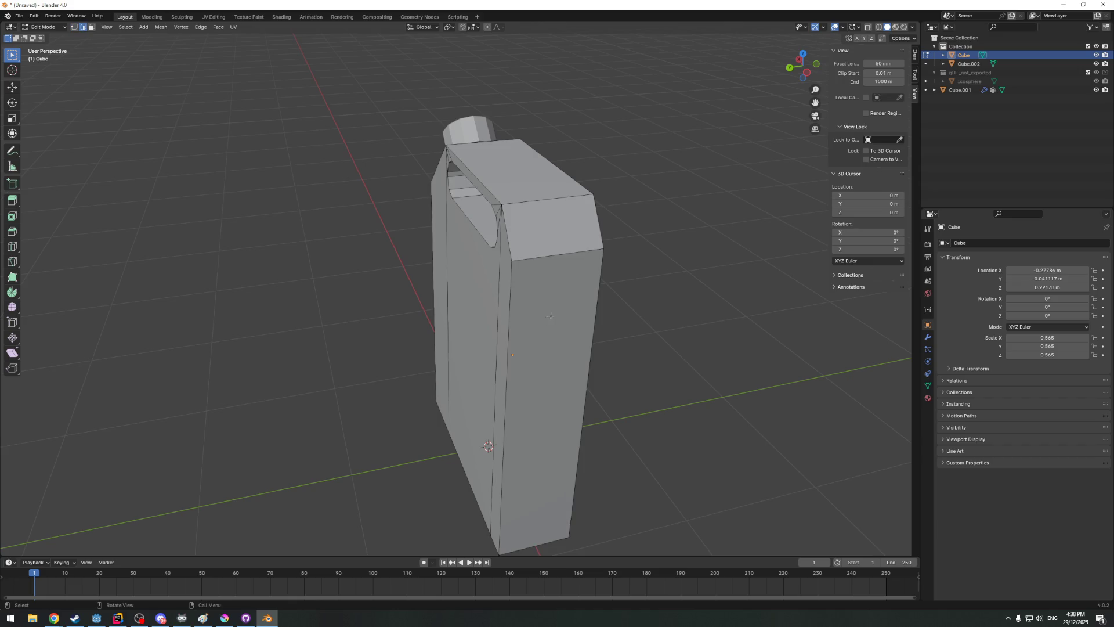
left_click(512, 298)
key("alt+Tab")
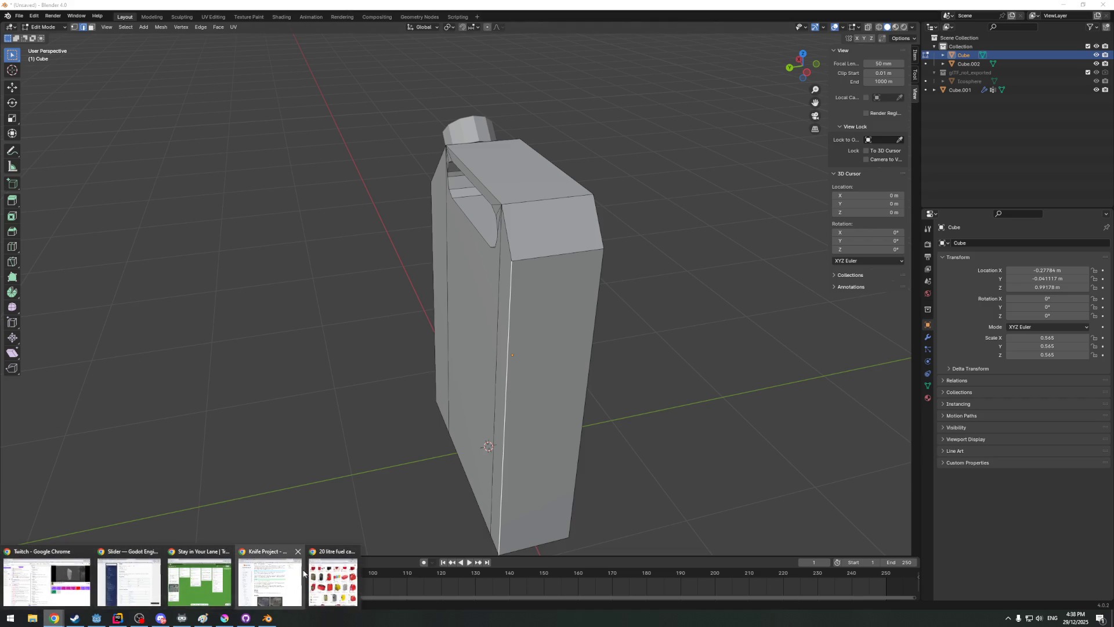
mouse_move(53, 618)
left_click(270, 579)
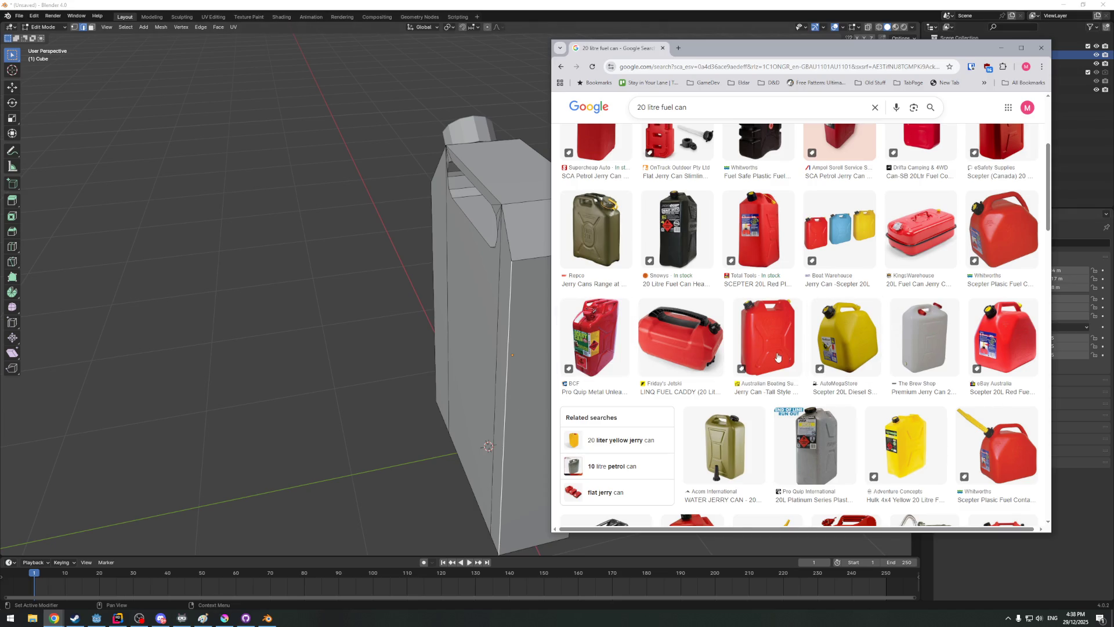
scroll(996, 335, "up", 2)
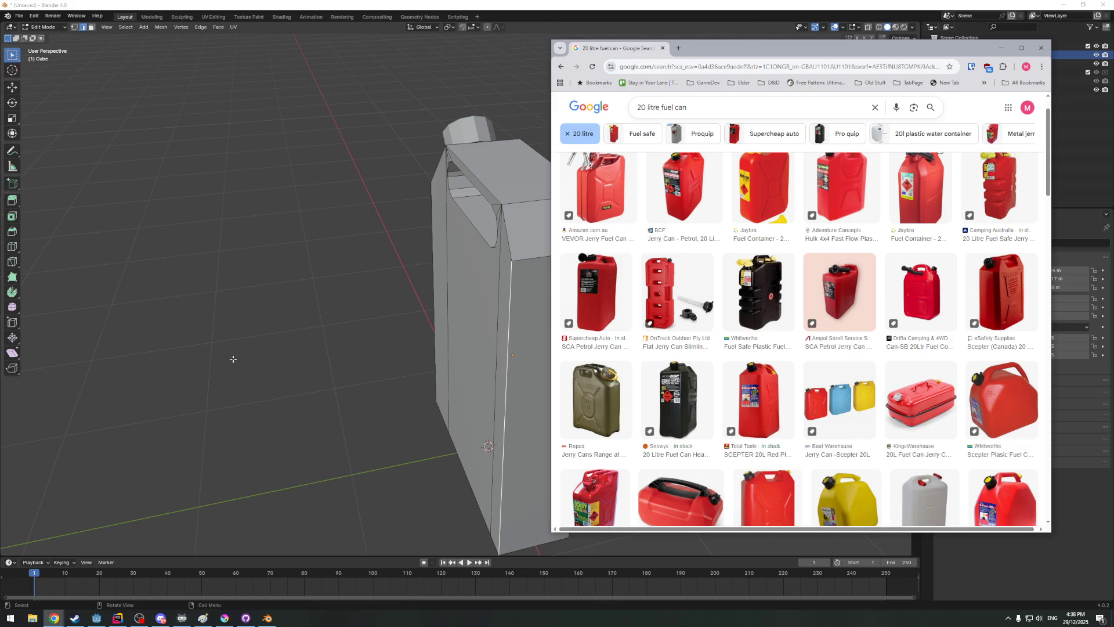
mouse_move(255, 343)
middle_mouse_down()
mouse_move(404, 322)
mouse_move(517, 330)
middle_mouse_up()
scroll(516, 329, "up", 3)
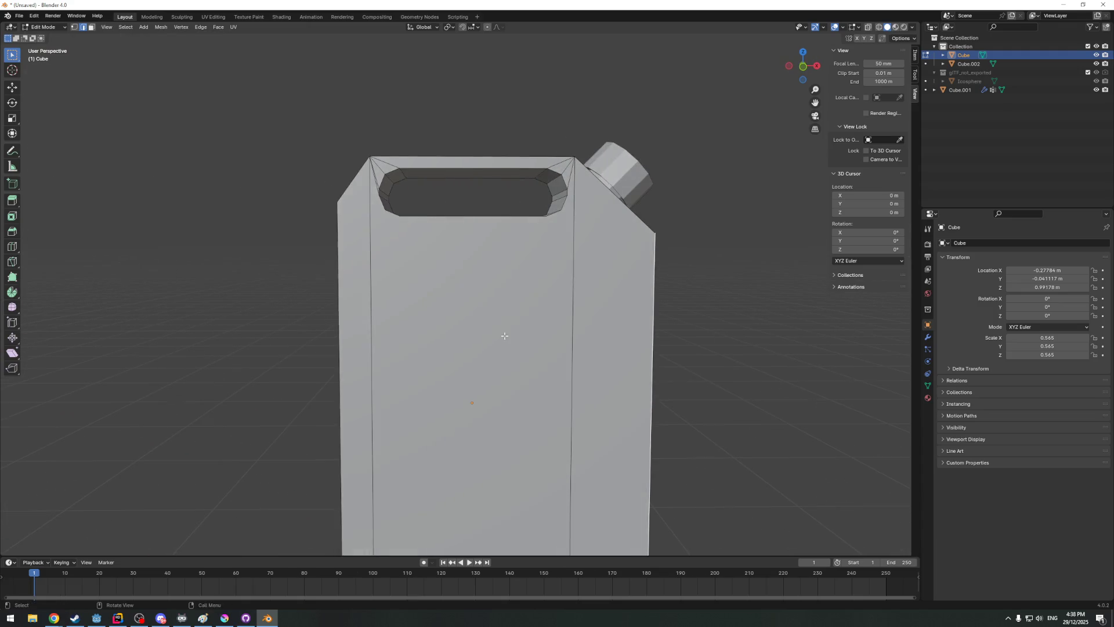
Bevel the selected vertical corner edges with three segments and check it in object mode
middle_click_drag(352, 311, 472, 326)
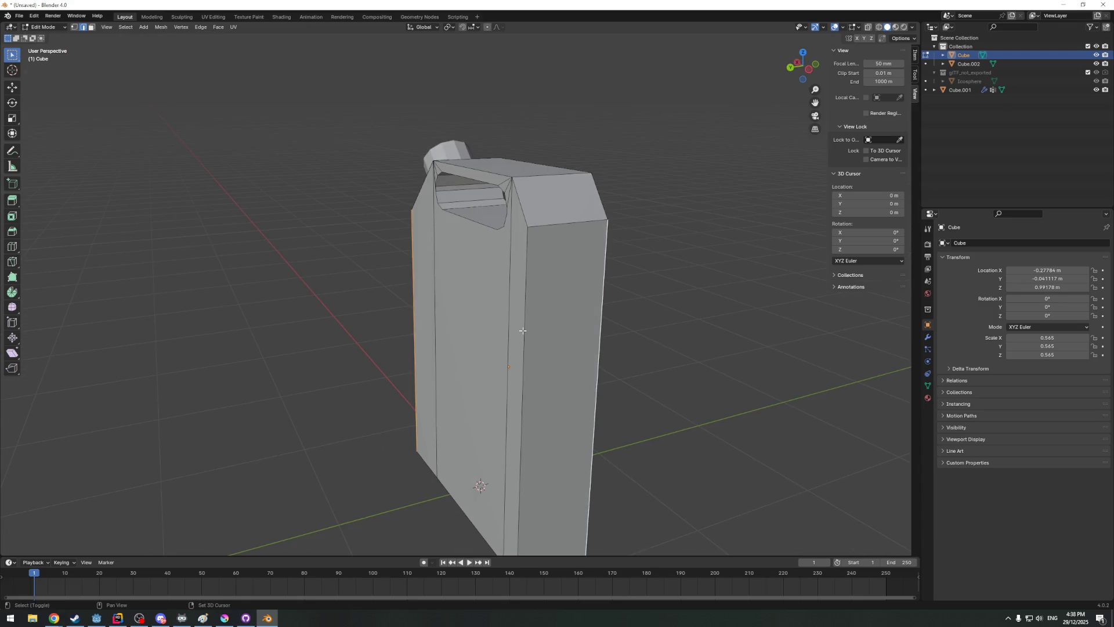
scroll(522, 330, "down", 3)
middle_click_drag(612, 340, 598, 395)
middle_click_drag(524, 366, 438, 343)
scroll(487, 337, "up", 5)
key("ctrl+b")
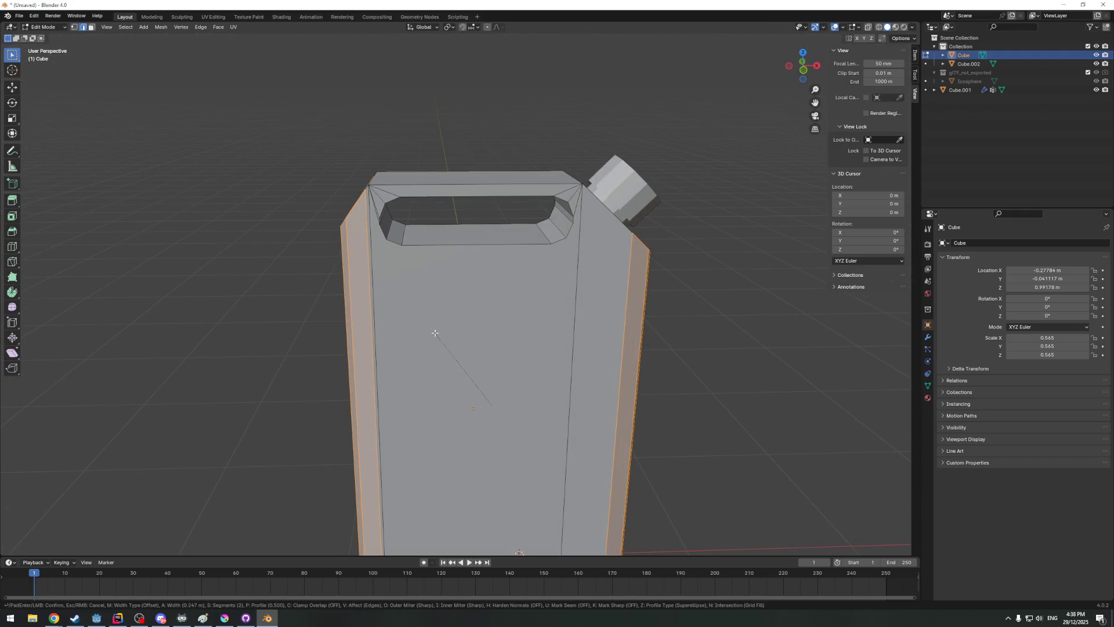
left_click(444, 334)
mouse_move(444, 335)
middle_mouse_down()
mouse_move(521, 383)
mouse_move(580, 378)
mouse_move(604, 353)
middle_mouse_up()
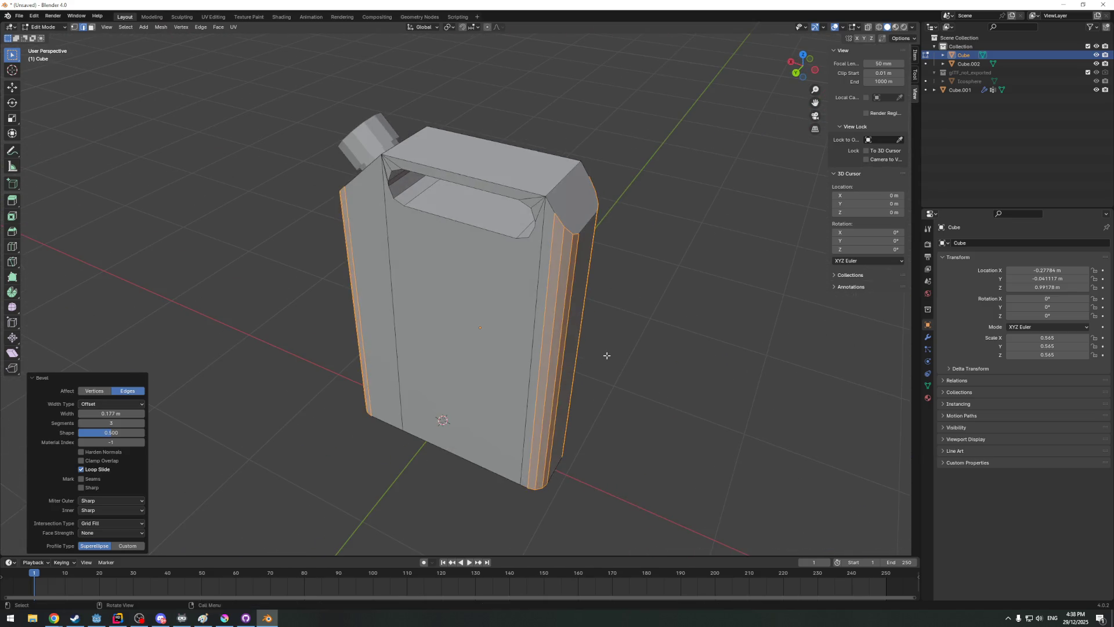
key("Tab")
scroll(443, 317, "up", 4)
mouse_move(443, 317)
middle_mouse_down()
mouse_move(360, 314)
mouse_move(480, 323)
mouse_move(500, 288)
middle_mouse_up()
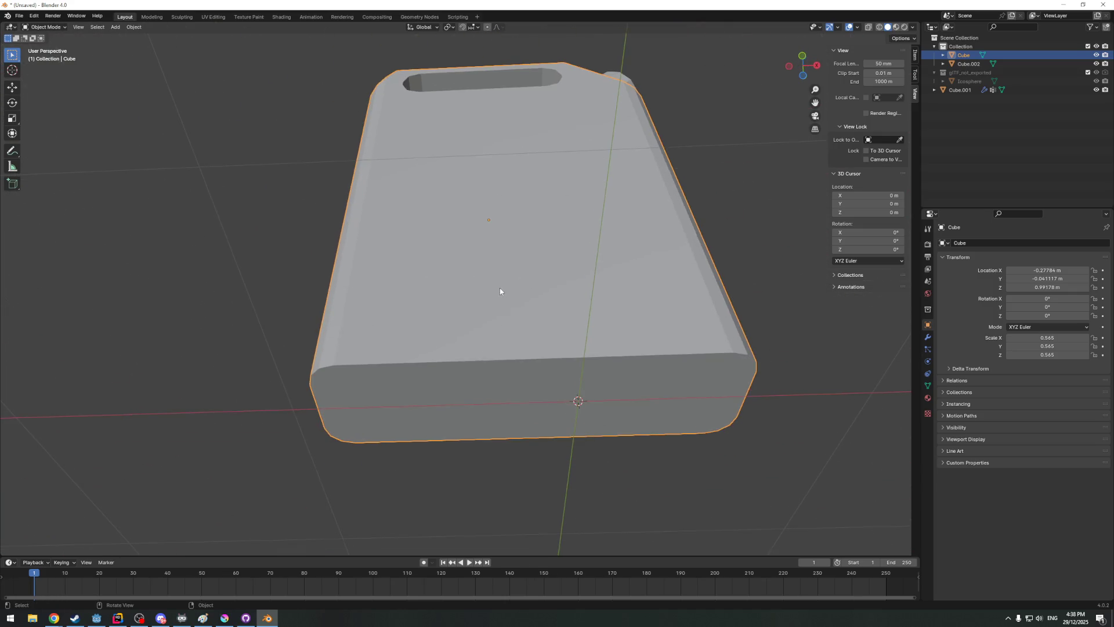
Bevel the bottom edge loop with a narrower three-segment bevel and inspect the base
key("Tab")
middle_click_drag(510, 372, 521, 262)
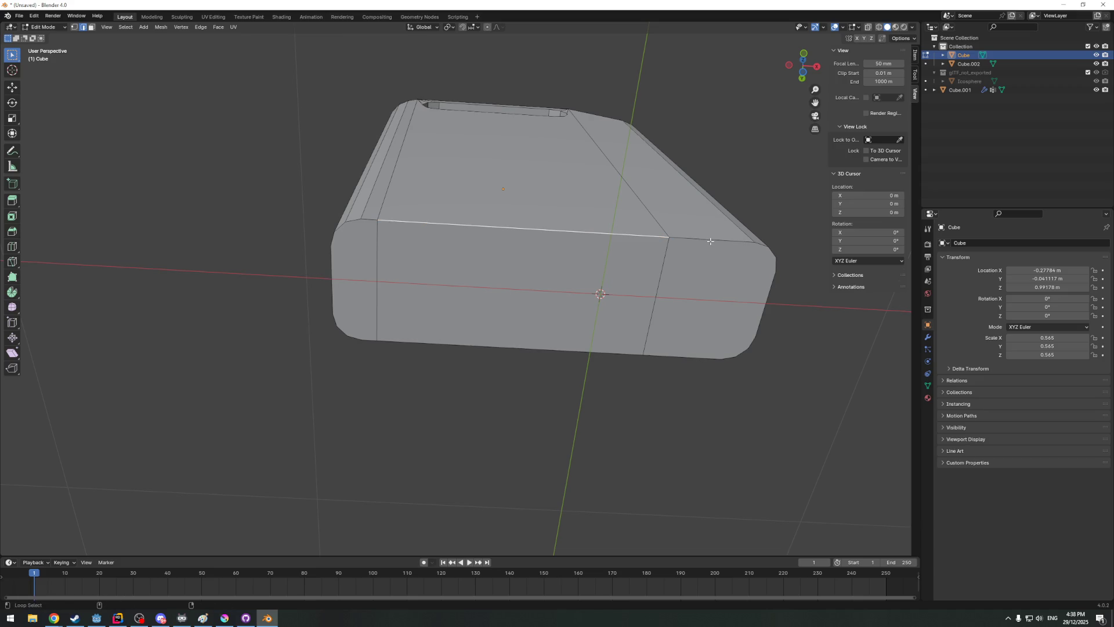
mouse_move(701, 249)
middle_mouse_down()
mouse_move(740, 267)
mouse_move(543, 287)
mouse_move(721, 323)
mouse_move(510, 443)
mouse_move(497, 463)
mouse_move(541, 376)
middle_mouse_up()
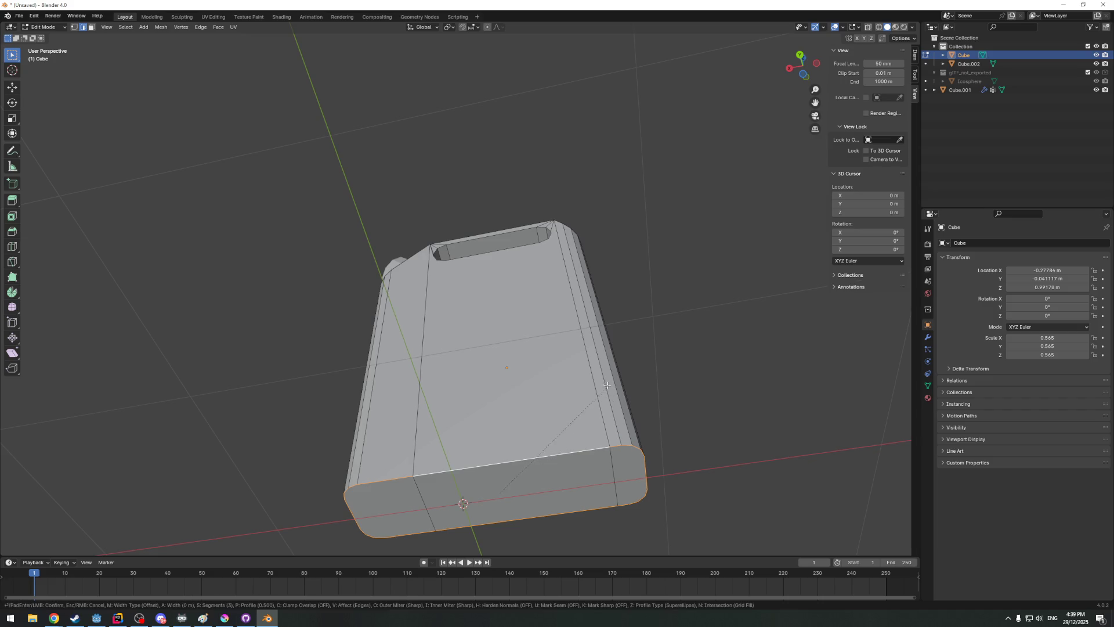
key("ctrl+b")
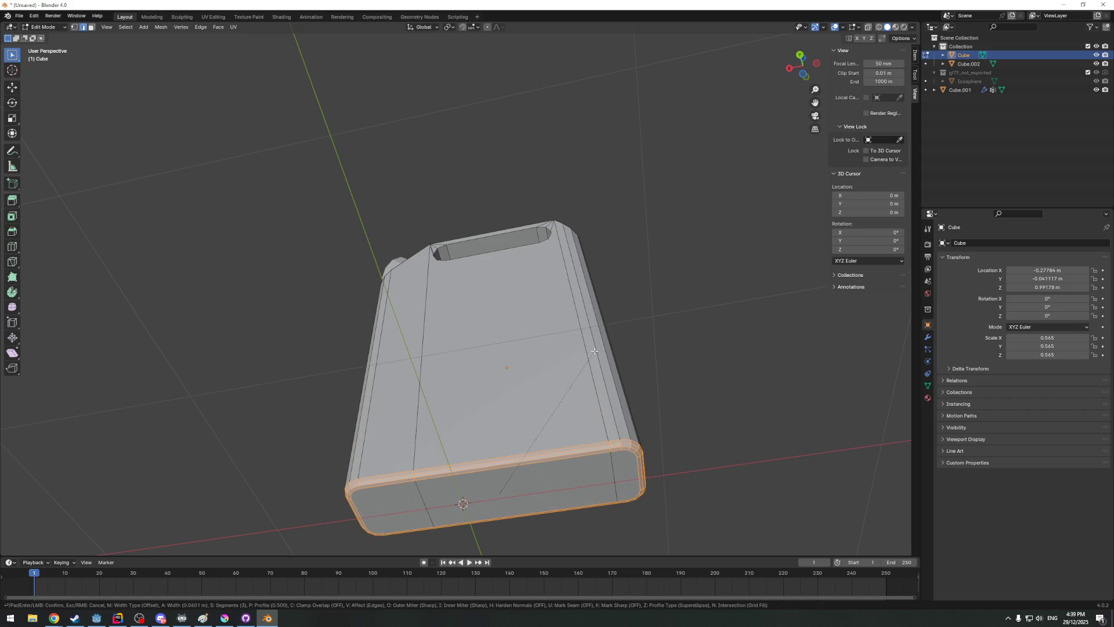
left_click(595, 352)
mouse_move(595, 352)
middle_mouse_down()
mouse_move(587, 382)
mouse_move(369, 343)
mouse_move(492, 476)
middle_mouse_up()
left_click(369, 341)
key("Tab")
scroll(492, 476, "up", 2)
key("Tab")
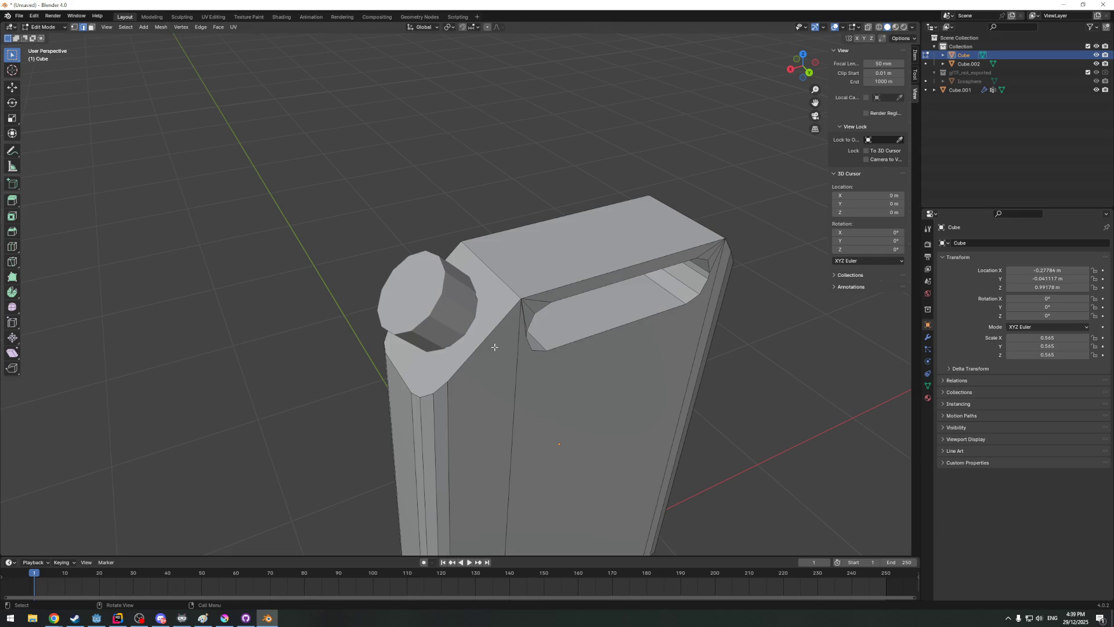
Start a bevel on the top edge loop, cancel it, and restart it from a front view
middle_click_drag(546, 289, 474, 354)
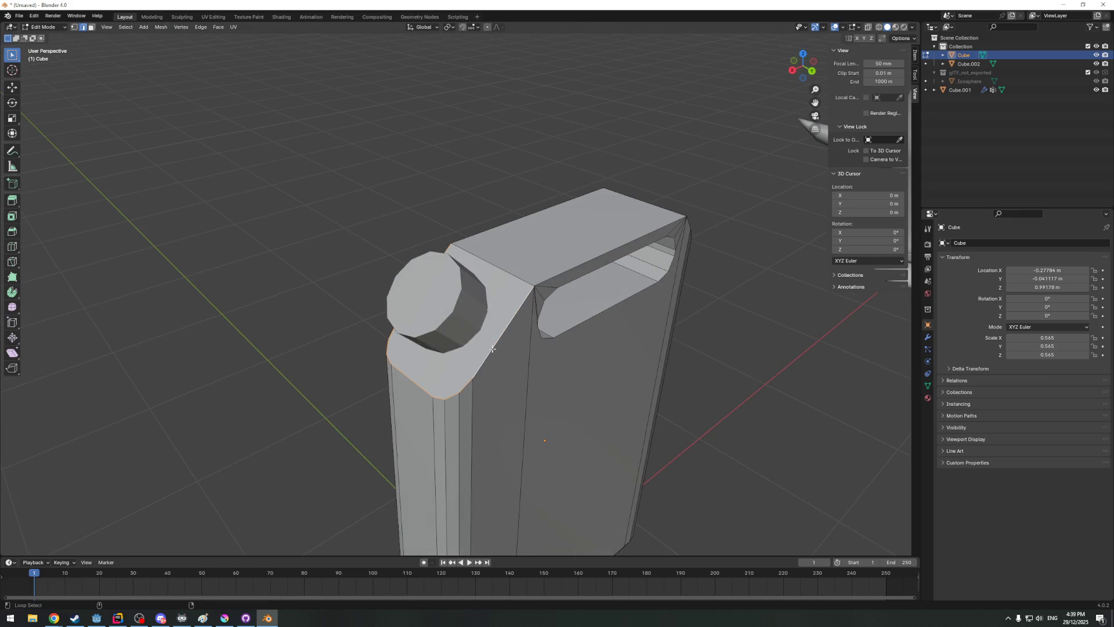
mouse_move(651, 271)
middle_mouse_down()
mouse_move(522, 266)
mouse_move(508, 401)
mouse_move(534, 365)
middle_mouse_up()
mouse_move(572, 452)
middle_mouse_down()
mouse_move(524, 455)
mouse_move(395, 295)
mouse_move(558, 356)
middle_mouse_up()
key("ctrl+b")
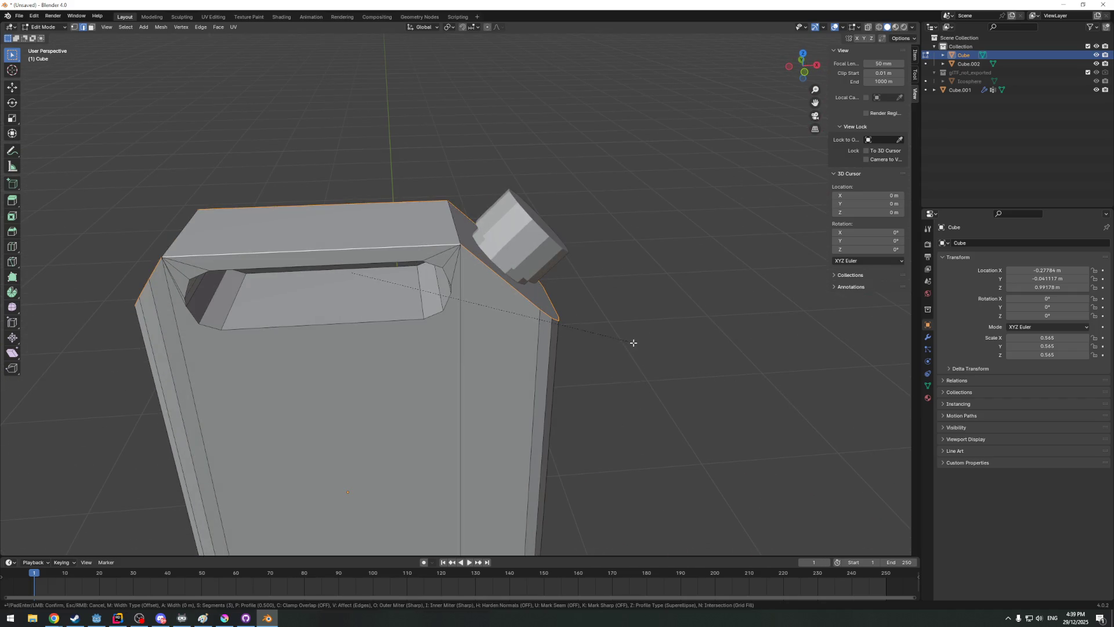
right_click(548, 194)
middle_click_drag(549, 194, 660, 244)
key("ctrl+b")
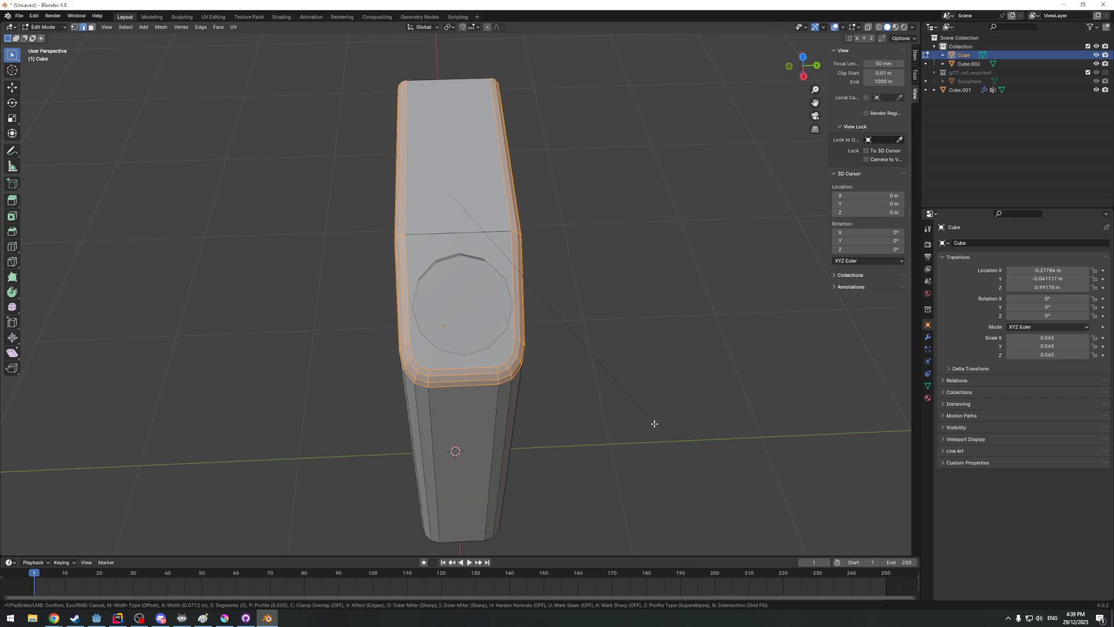
scroll(654, 424, "down", 2)
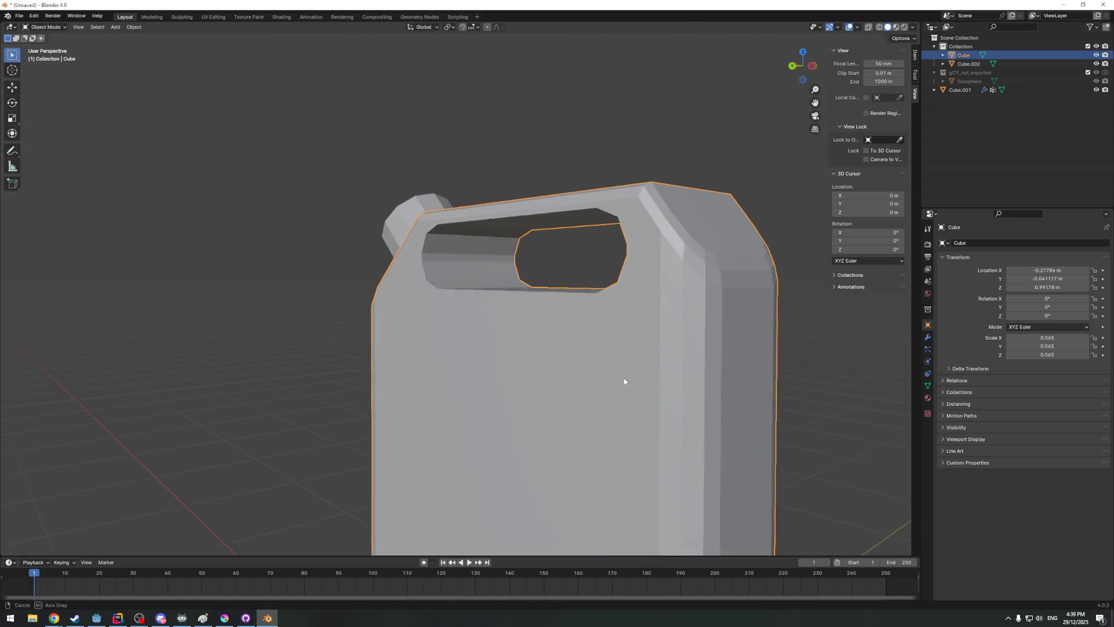
Merge the stray vertices at the handle opening's first corner using Merge At Last
mouse_move(475, 285)
middle_mouse_down()
mouse_move(585, 273)
mouse_move(578, 254)
middle_mouse_up()
scroll(592, 266, "down", 5)
scroll(575, 249, "up", 6)
left_click(671, 199, "alt")
key("ctrl+z")
left_click(662, 203)
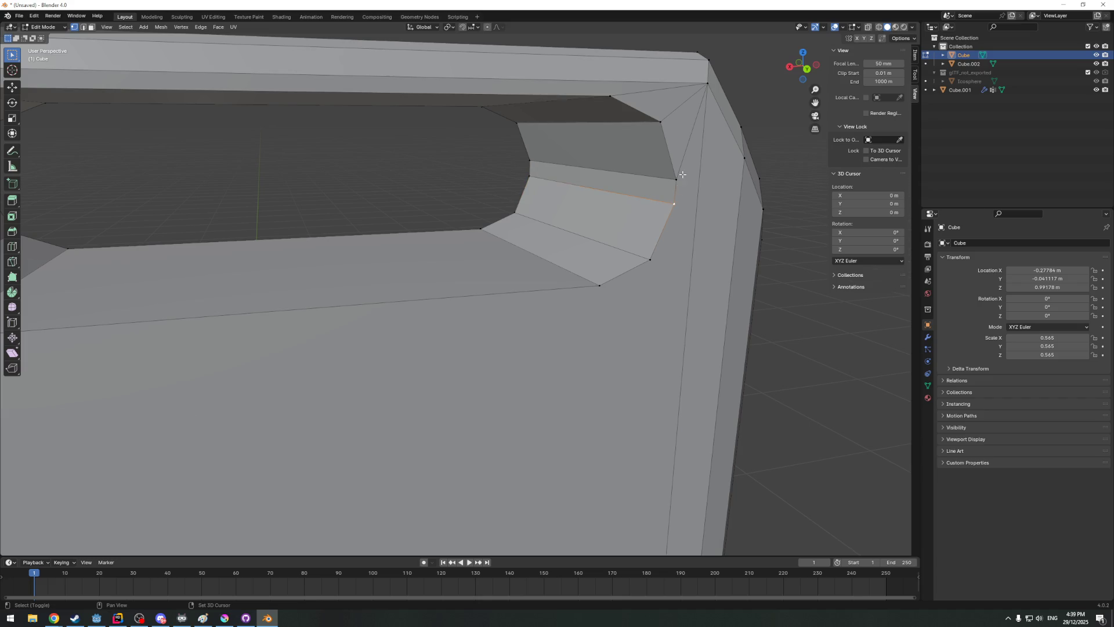
key("F3")
type("mer")
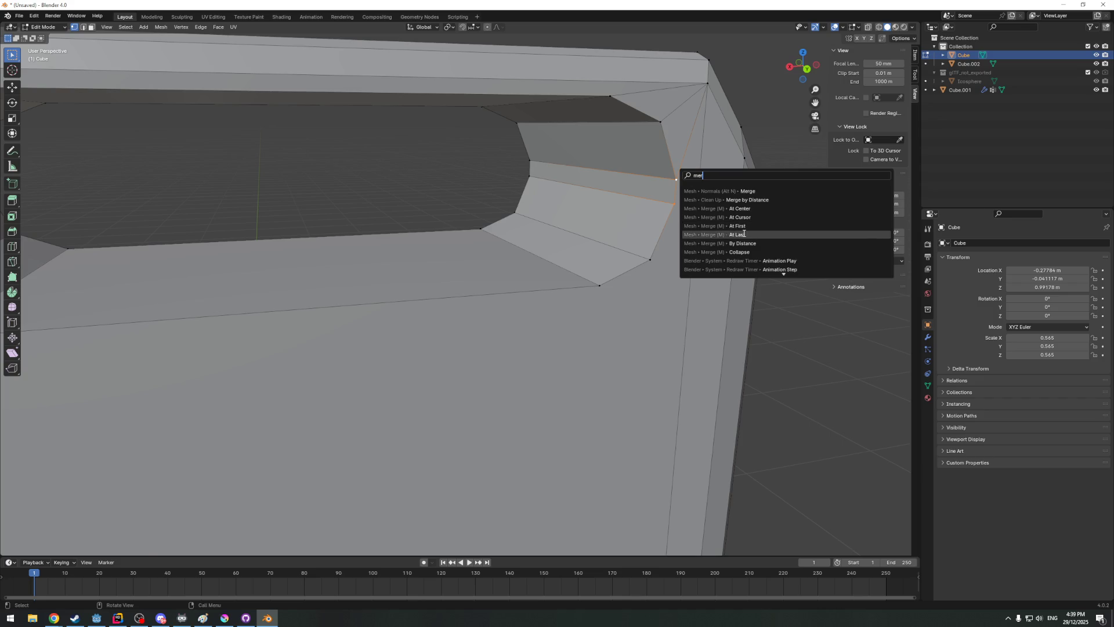
left_click(687, 235)
key("F3")
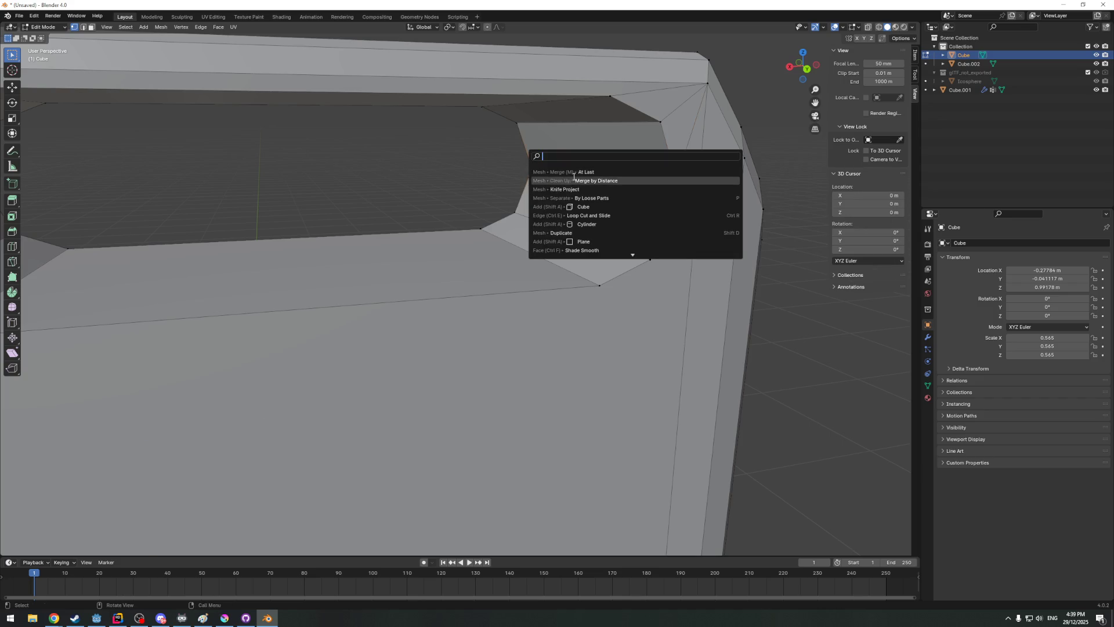
left_click(629, 248)
Merge the remaining corner vertex pairs At Last, then return to object mode
mouse_move(629, 249)
middle_mouse_down()
mouse_move(657, 215)
mouse_move(311, 180)
middle_mouse_up()
left_click(340, 176)
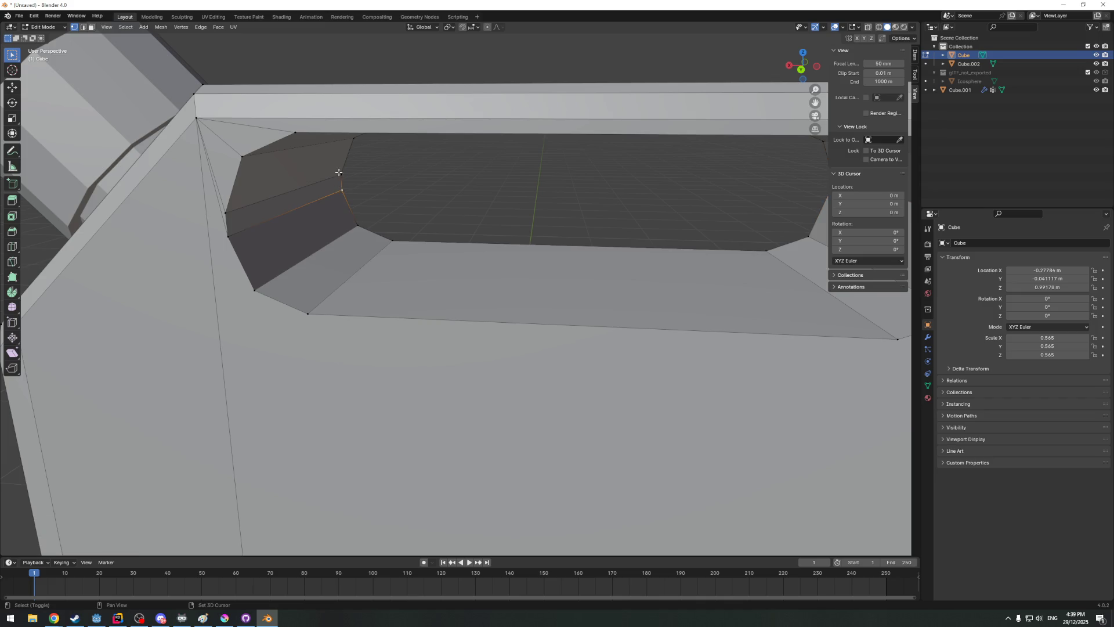
key("F3")
left_click(400, 206)
left_click(242, 231)
key("F3")
left_click(267, 225)
mouse_move(266, 227)
middle_mouse_down()
mouse_move(330, 187)
mouse_move(266, 181)
middle_mouse_up()
scroll(266, 181, "down", 3)
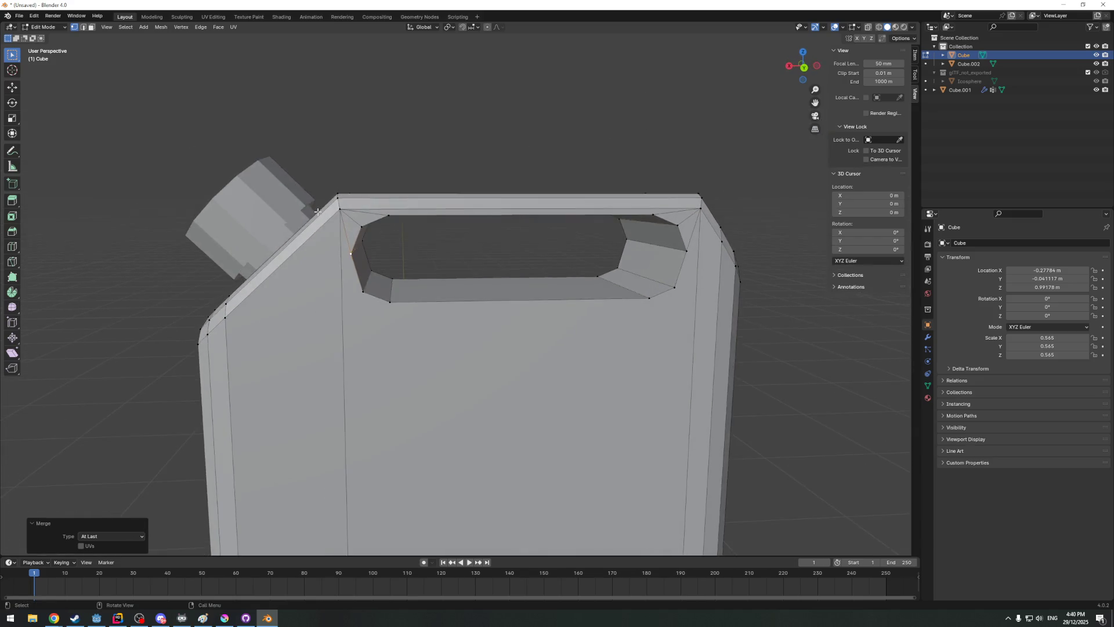
mouse_move(359, 219)
middle_mouse_down()
mouse_move(479, 293)
mouse_move(442, 287)
mouse_move(410, 343)
mouse_move(531, 328)
middle_mouse_up()
key("Tab")
scroll(416, 346, "down", 3)
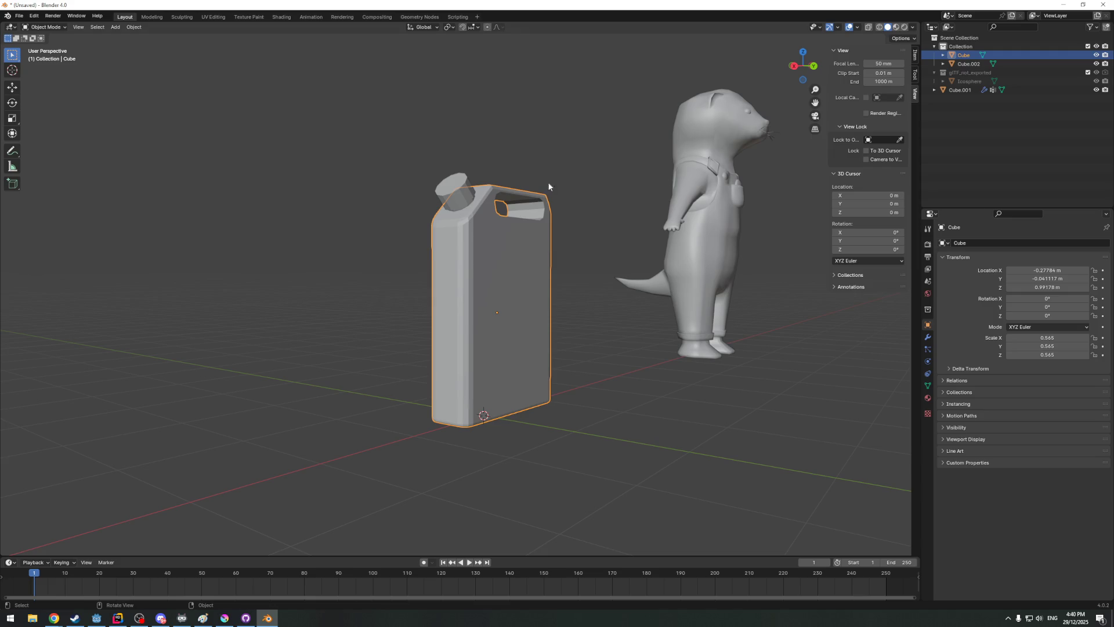
Select the cap object and bevel its top edge loop in Edit Mode
mouse_move(453, 276)
middle_mouse_down()
mouse_move(423, 299)
mouse_move(526, 307)
mouse_move(467, 238)
mouse_move(510, 248)
middle_mouse_up()
key("Tab")
scroll(479, 158, "up", 5)
scroll(479, 160, "down", 5)
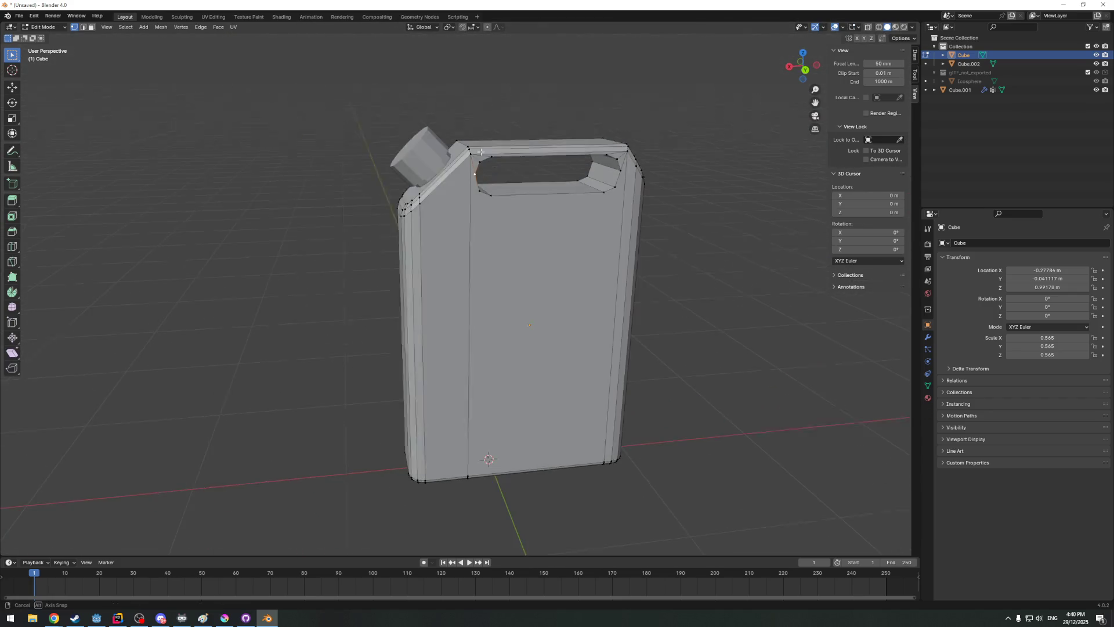
key("Tab")
mouse_move(471, 160)
middle_mouse_down()
mouse_move(493, 145)
mouse_move(483, 152)
middle_mouse_up()
left_click(389, 199)
mouse_move(389, 198)
middle_mouse_down()
mouse_move(464, 202)
mouse_move(501, 273)
middle_mouse_up()
key("Tab")
scroll(467, 202, "up", 3)
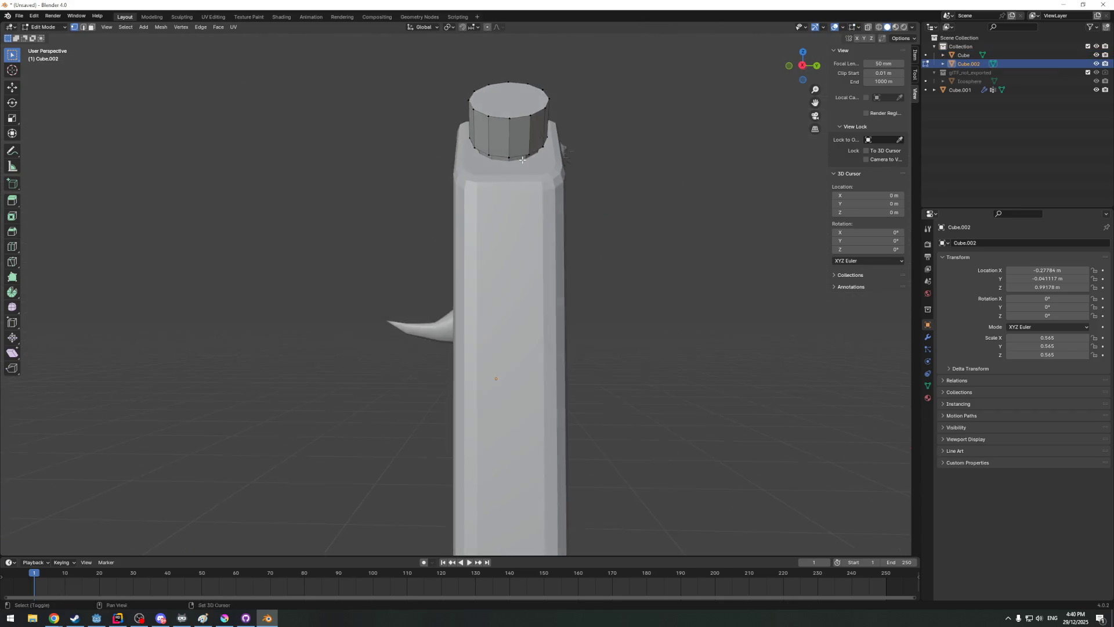
scroll(501, 273, "up", 3)
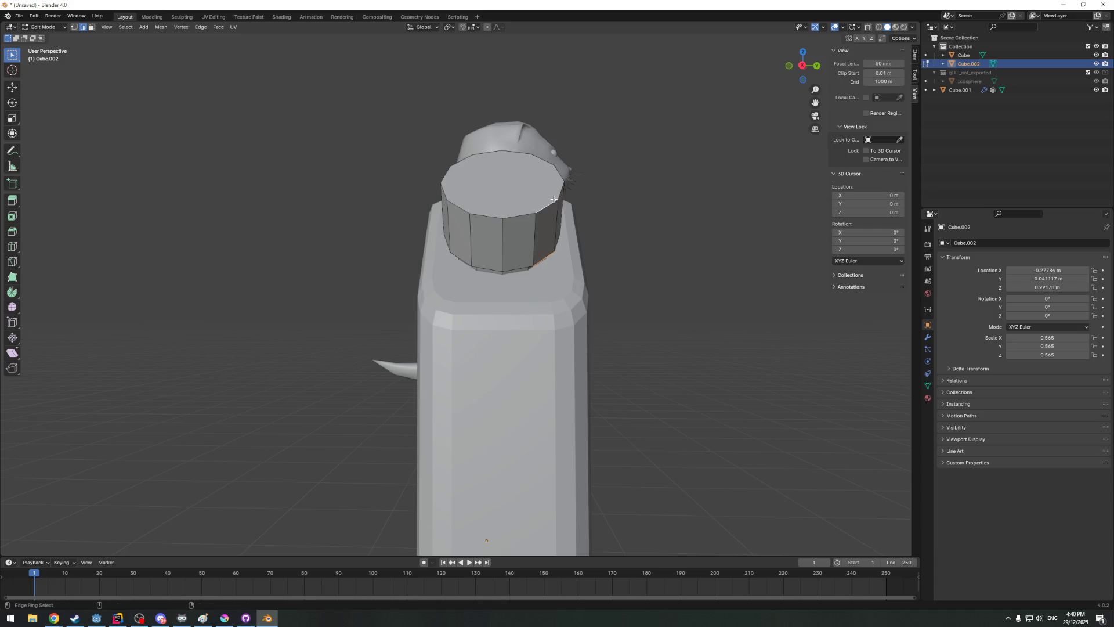
mouse_move(553, 199)
middle_mouse_down()
mouse_move(520, 214)
mouse_move(47, 35)
middle_mouse_up()
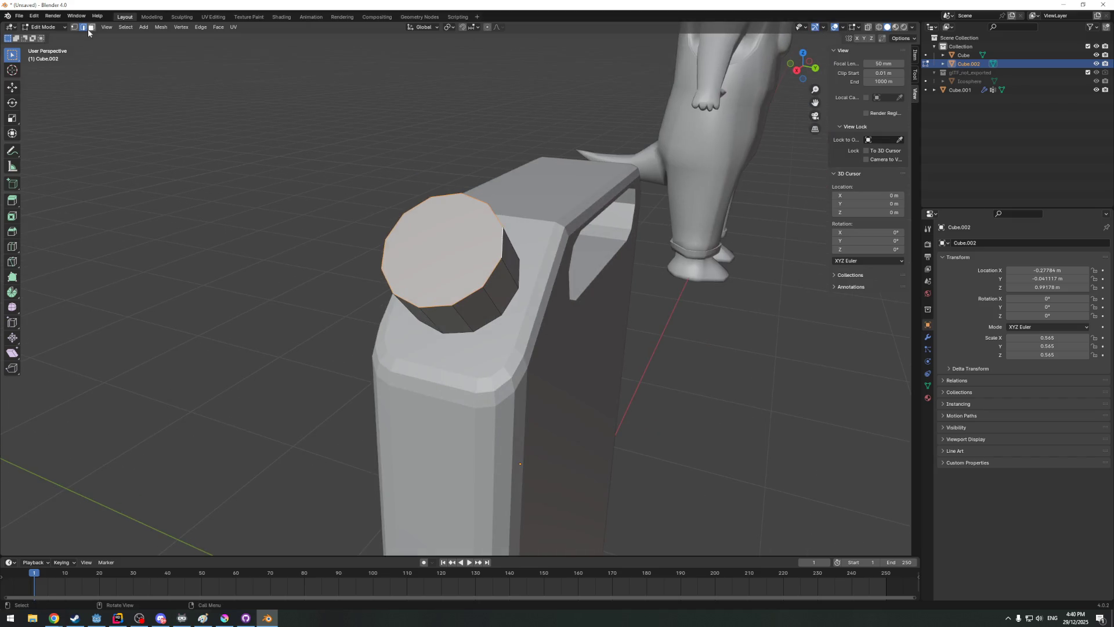
middle_click_drag(478, 227, 769, 260)
key("ctrl+b")
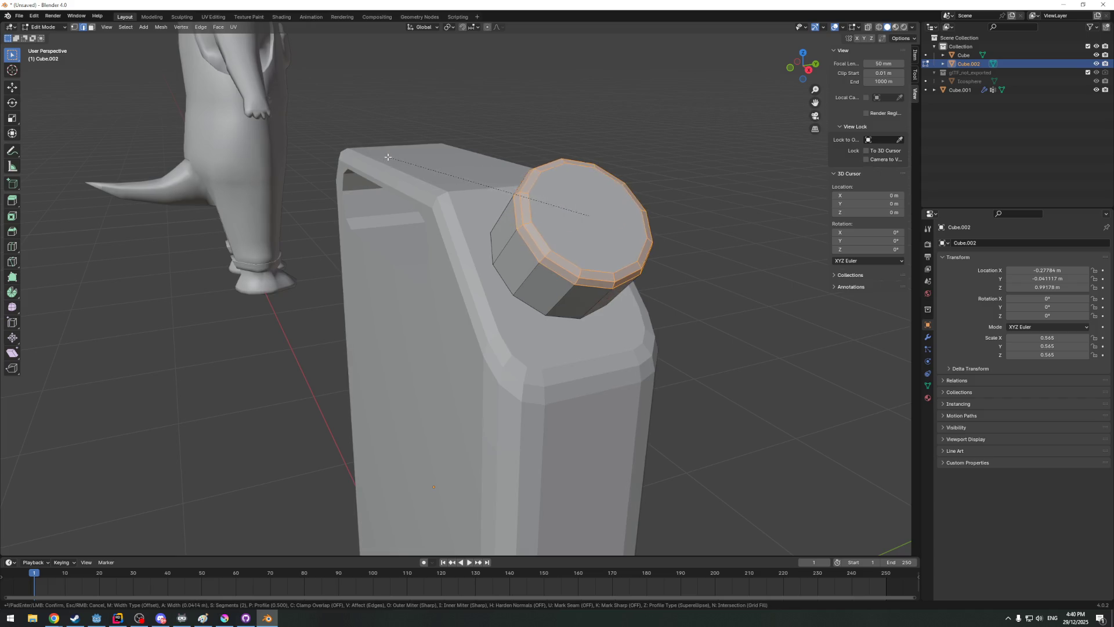
left_click(390, 157)
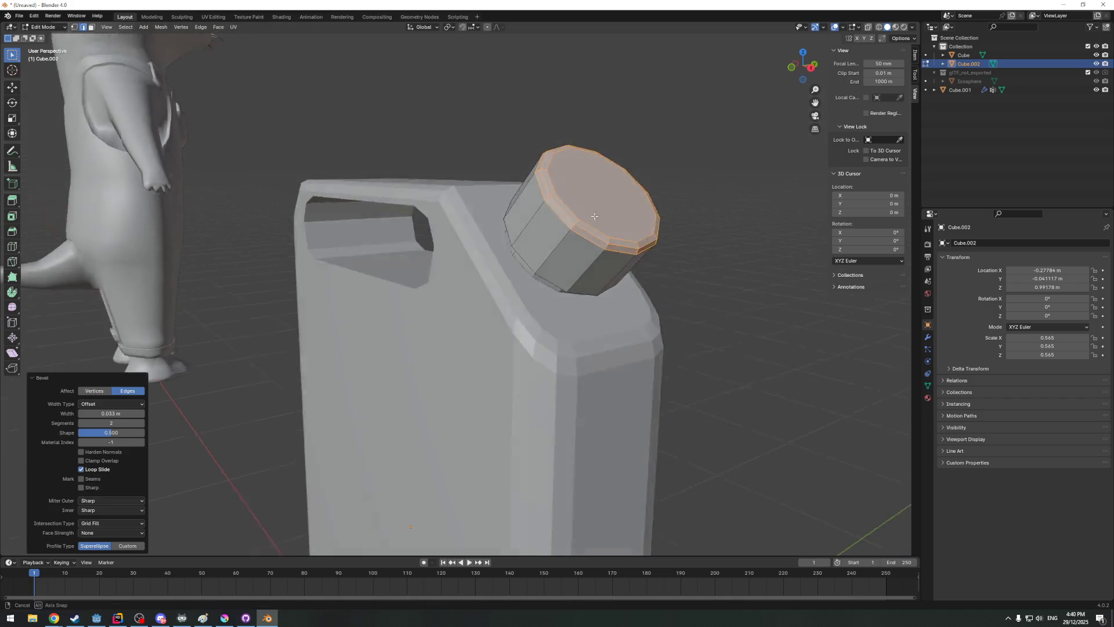
Bevel the edge ring around the cap's base and return to Object Mode
middle_click_drag(390, 157, 528, 219)
left_click(528, 219)
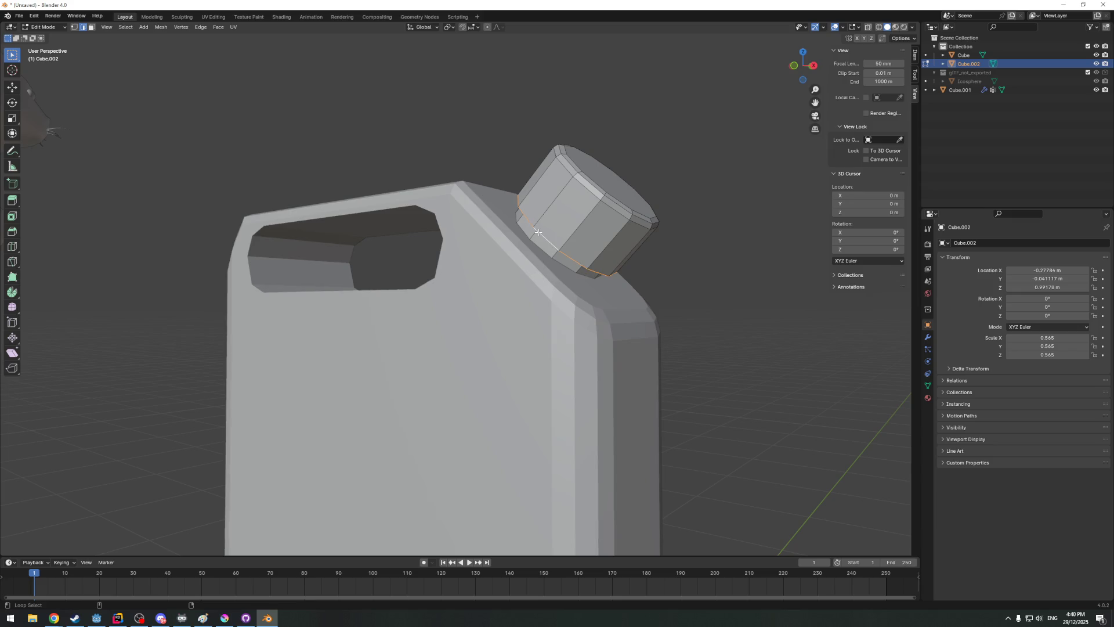
key("ctrl+b")
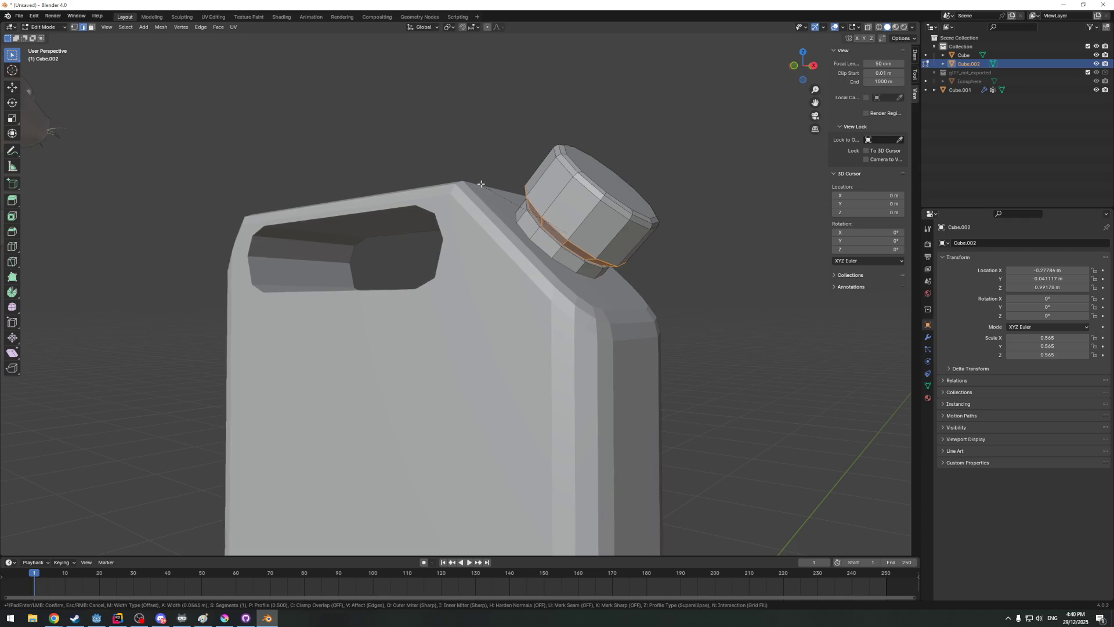
left_click(483, 184)
mouse_move(483, 184)
middle_mouse_down()
mouse_move(551, 159)
mouse_move(513, 214)
mouse_move(493, 211)
mouse_move(498, 252)
mouse_move(470, 287)
middle_mouse_up()
key("Tab")
scroll(512, 215, "down", 4)
scroll(460, 311, "up", 3)
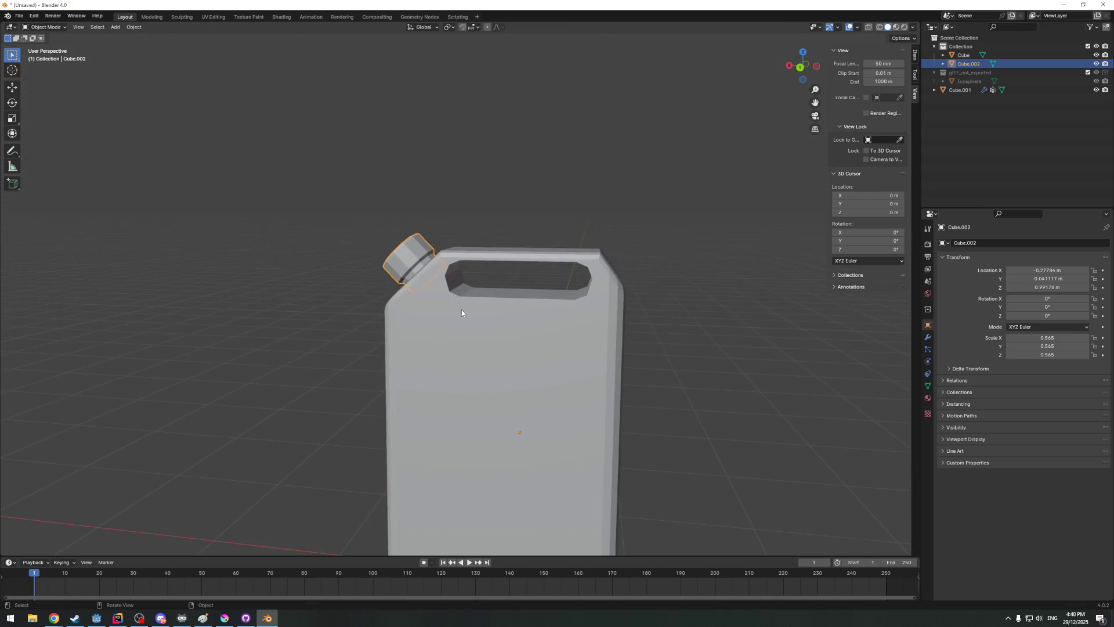
Select the can body and bevel the handle hole's edge loop in Edit Mode
key("Tab")
scroll(474, 294, "up", 3)
key("Tab")
left_click(522, 298)
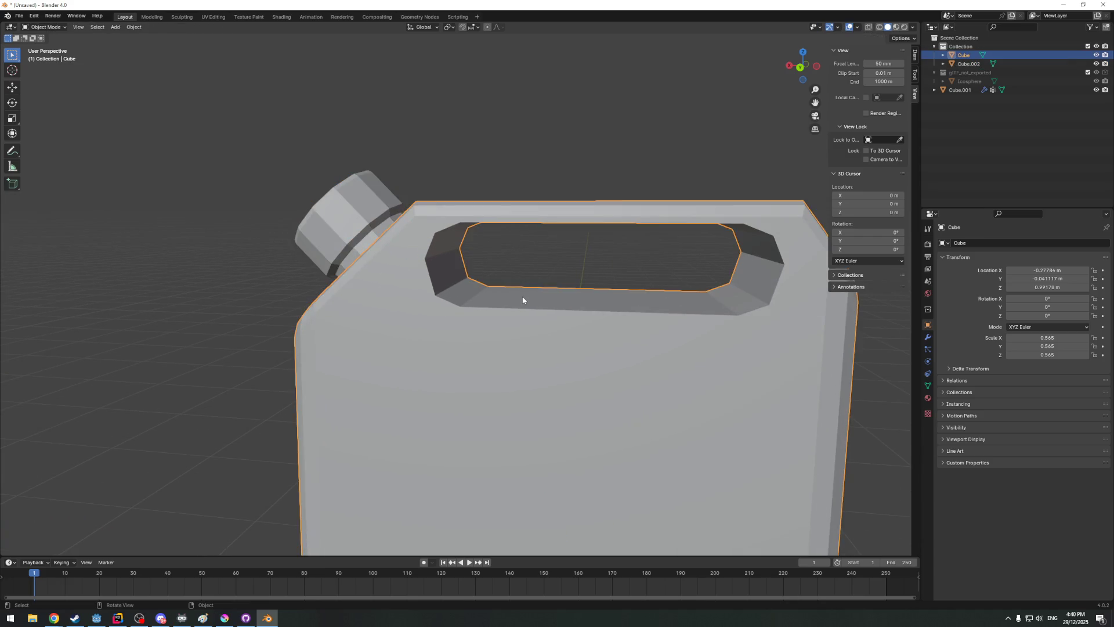
key("Tab")
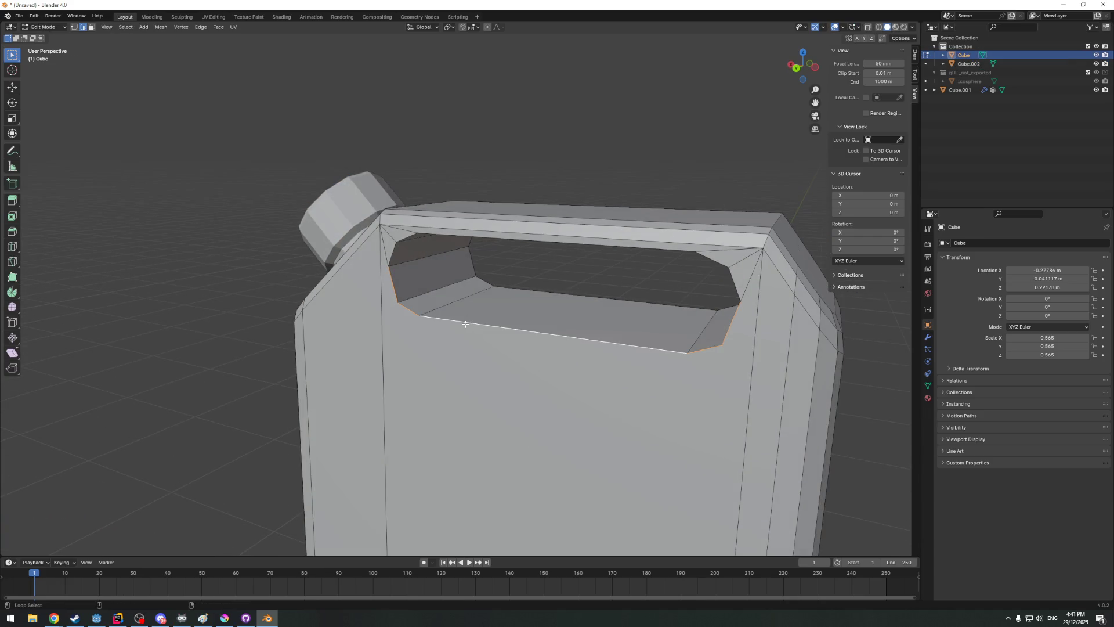
mouse_move(392, 253)
middle_mouse_down()
mouse_move(515, 254)
mouse_move(662, 280)
mouse_move(675, 294)
mouse_move(409, 205)
mouse_move(698, 301)
middle_mouse_up()
scroll(409, 202, "down", 3)
key("ctrl+b")
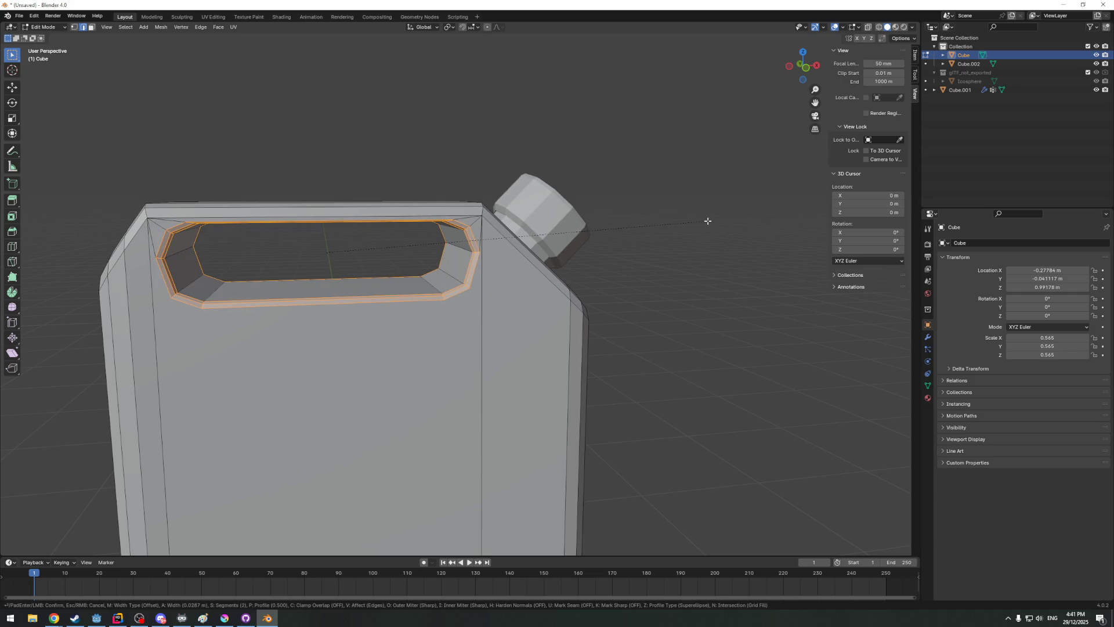
left_click(708, 221)
Return to Object Mode and orbit out to view the whole can
middle_click_drag(707, 222, 488, 235)
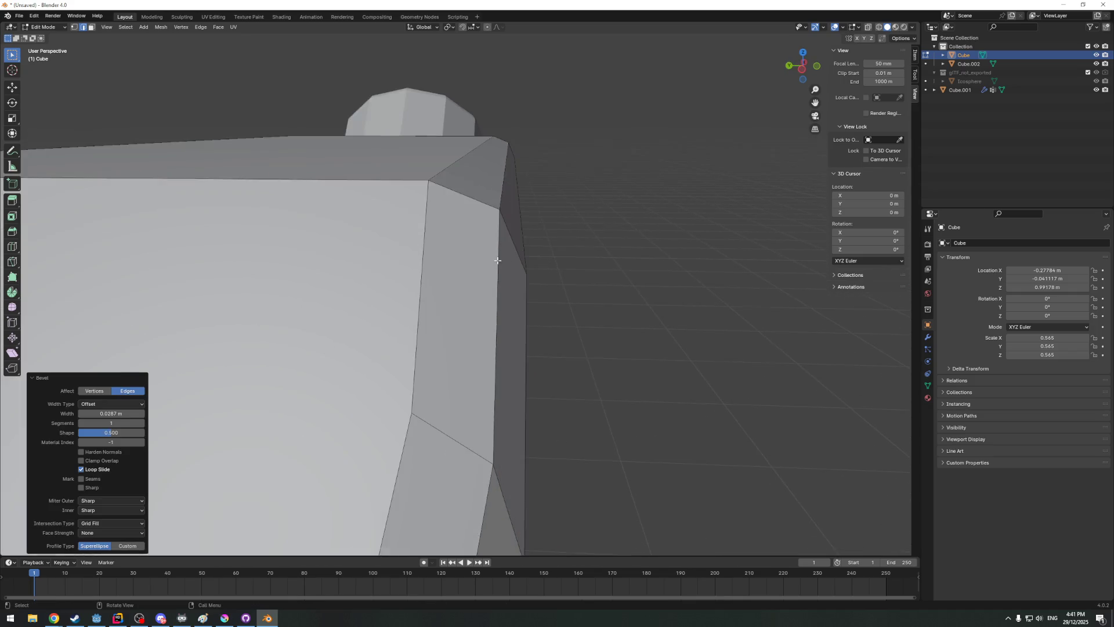
scroll(487, 235, "down", 5)
mouse_move(487, 235)
middle_mouse_down()
mouse_move(319, 231)
mouse_move(159, 251)
mouse_move(492, 250)
mouse_move(438, 296)
mouse_move(376, 221)
middle_mouse_up()
key("Tab")
mouse_move(446, 197)
middle_mouse_down()
mouse_move(460, 232)
mouse_move(509, 249)
mouse_move(392, 316)
mouse_move(513, 311)
mouse_move(460, 305)
mouse_move(473, 334)
mouse_move(422, 349)
mouse_move(468, 362)
middle_mouse_up()
scroll(514, 310, "down", 4)
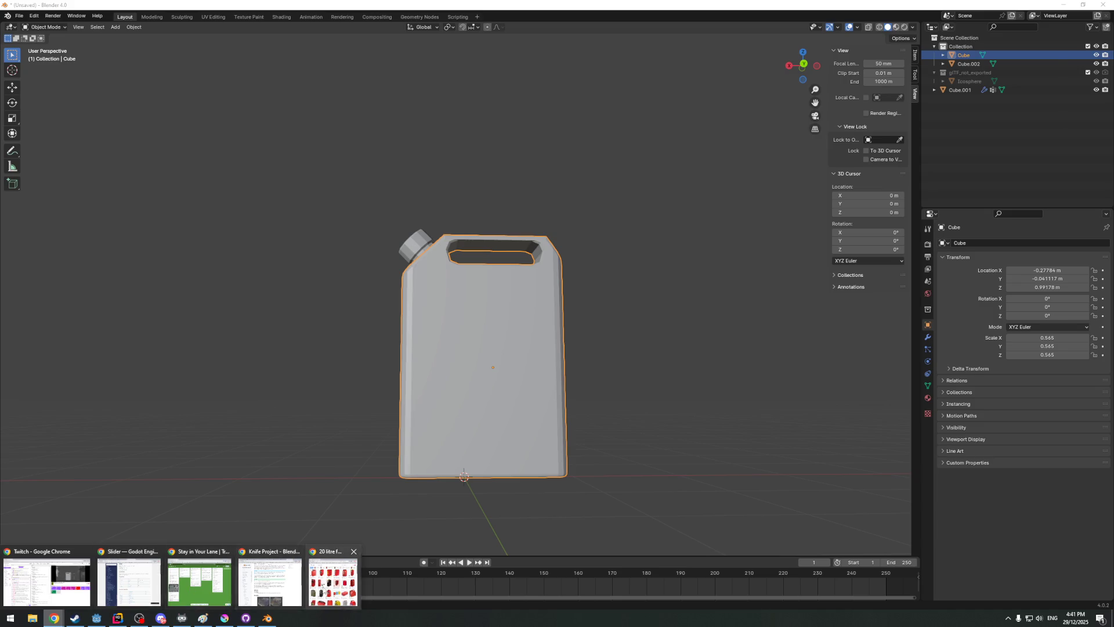
mouse_move(54, 618)
left_click(348, 580)
middle_click_drag(471, 288, 501, 259)
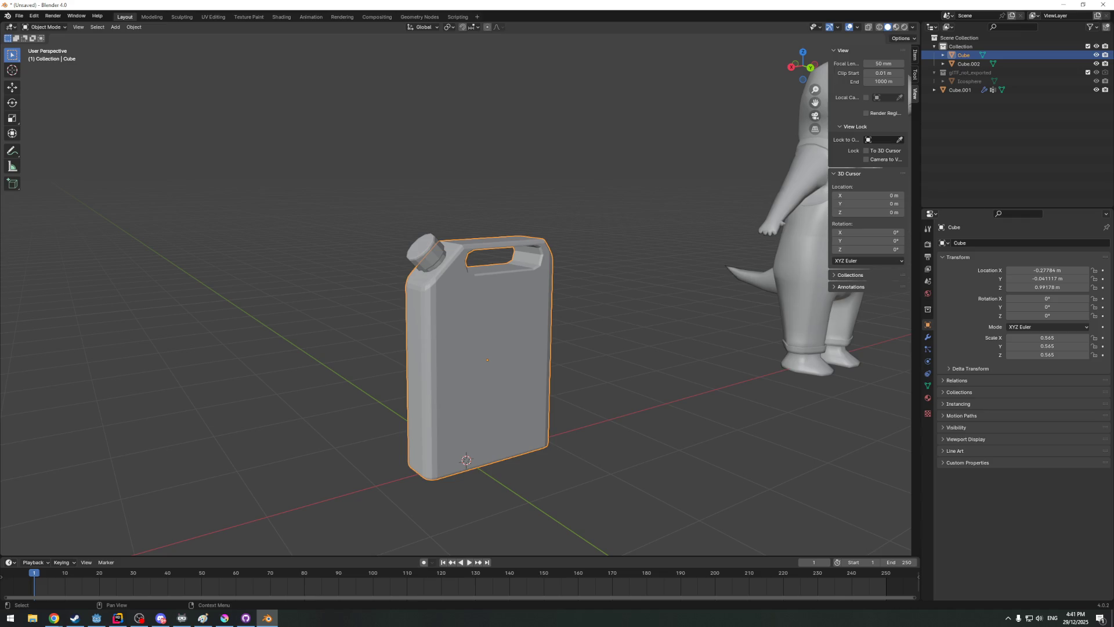
key("alt+Tab")
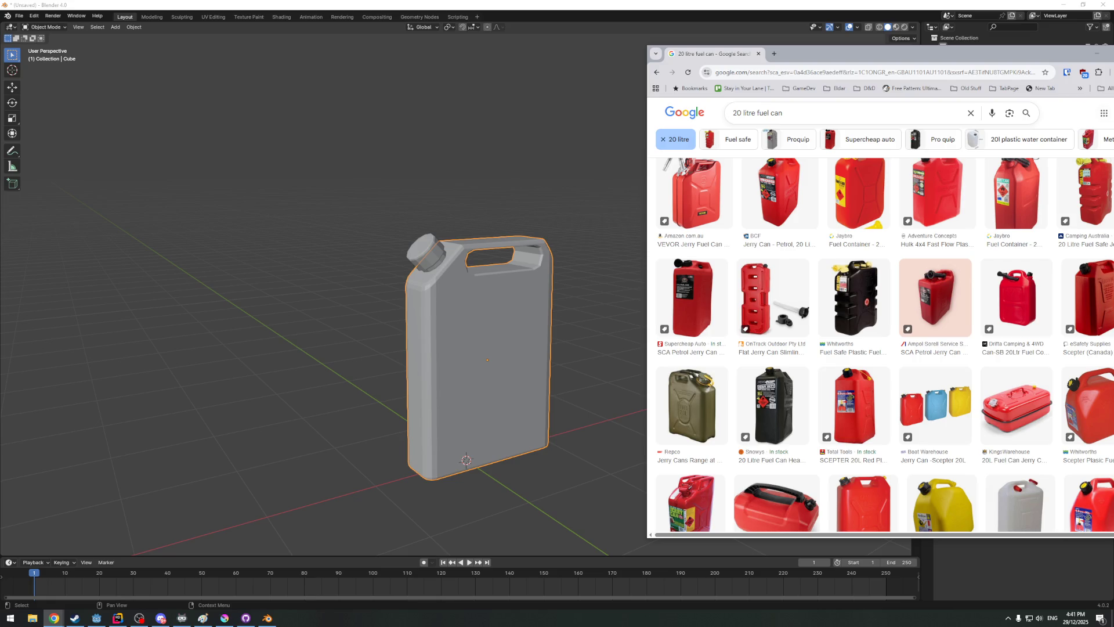
key("alt+Tab")
mouse_move(586, 137)
middle_mouse_down()
mouse_move(712, 195)
mouse_move(577, 270)
mouse_move(291, 323)
middle_mouse_up()
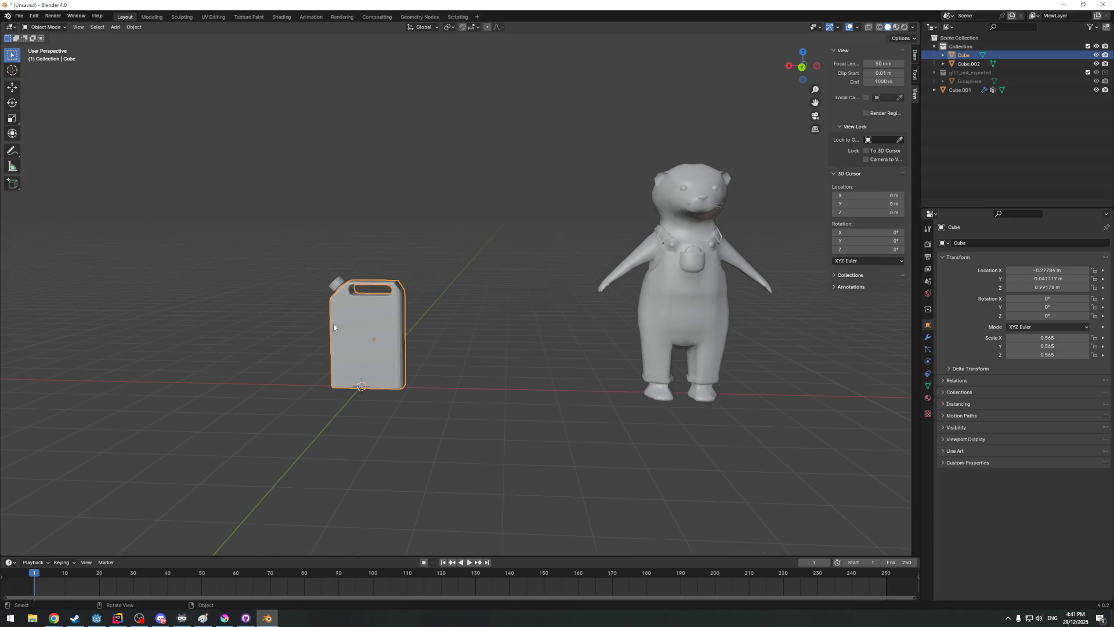
Delete the character reference object Cube.001 from the Outliner
left_click(955, 91)
right_click(954, 92)
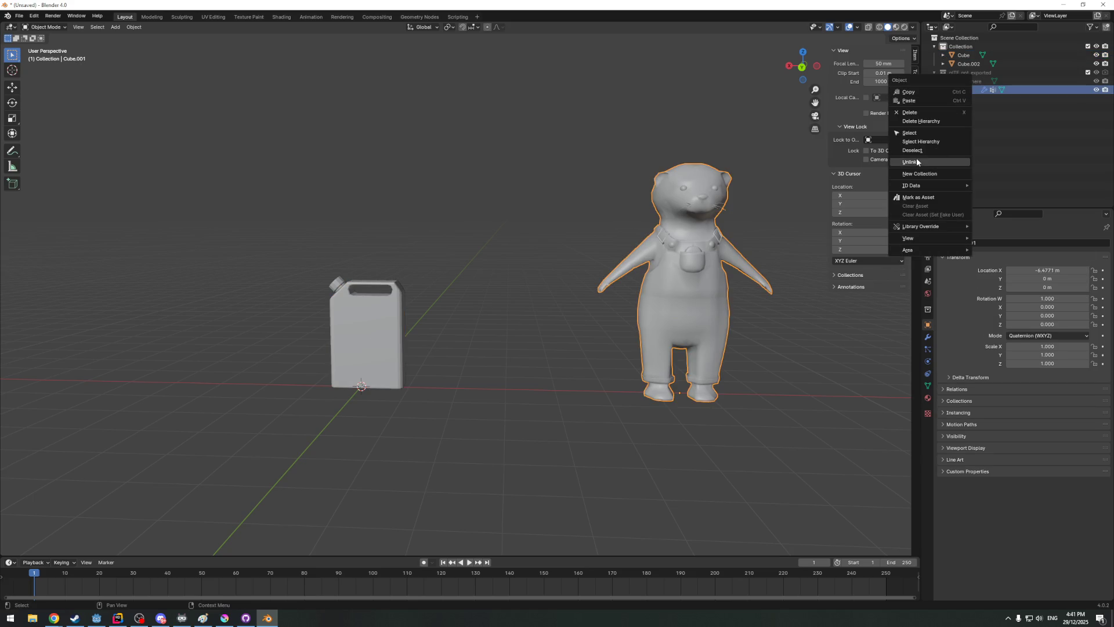
left_click(914, 115)
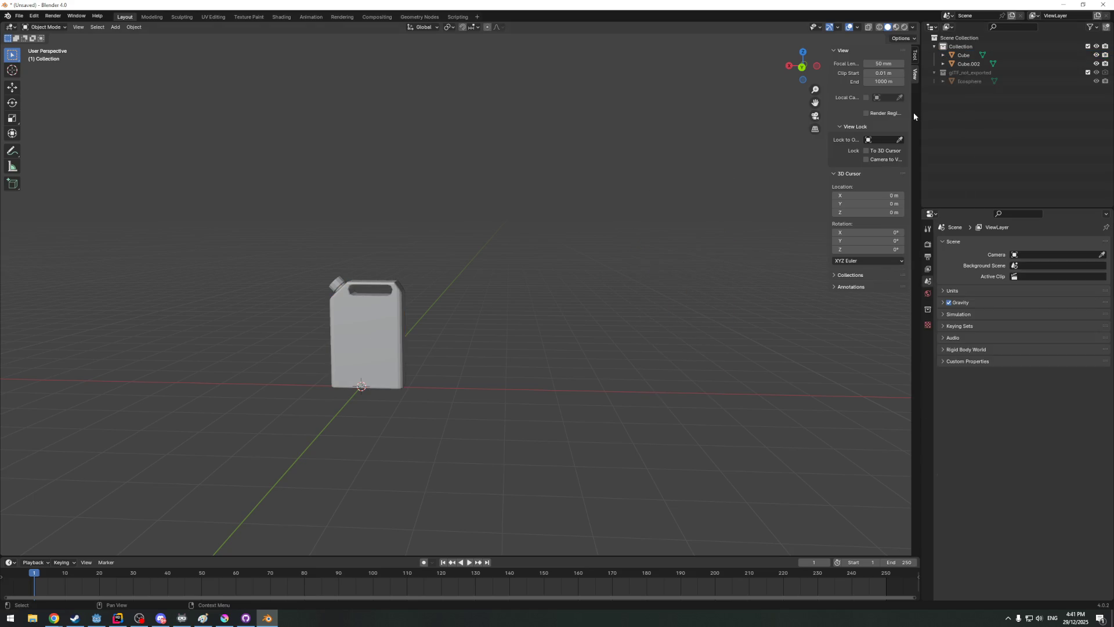
middle_click_drag(419, 261, 503, 259)
Delete the glTF_not_exported collection and switch to the UV Editing workspace
left_click(967, 72)
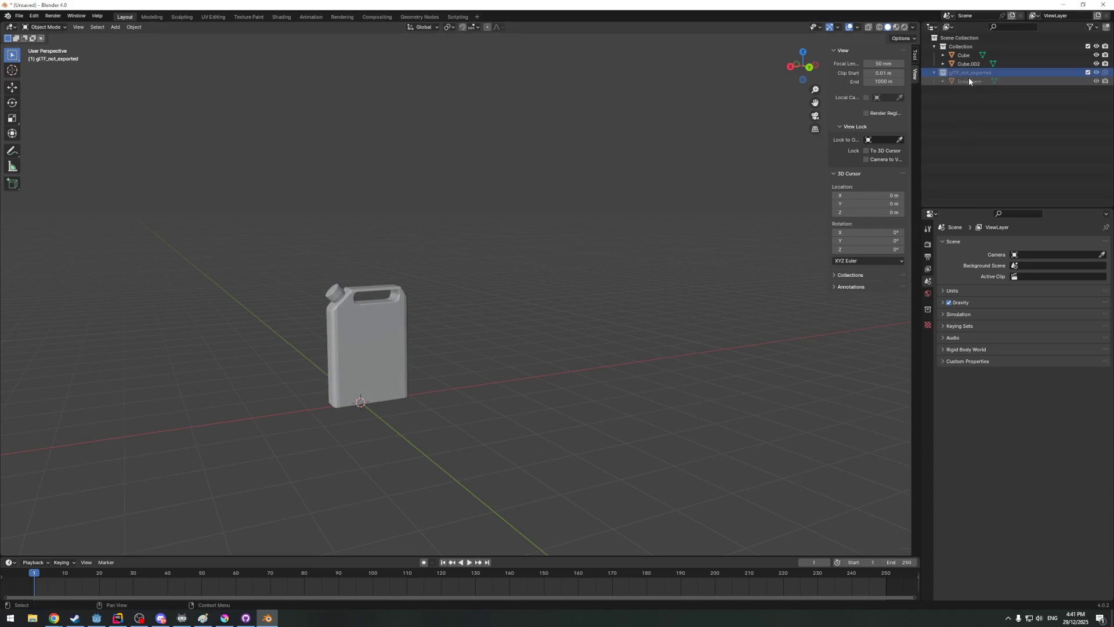
right_click(970, 71)
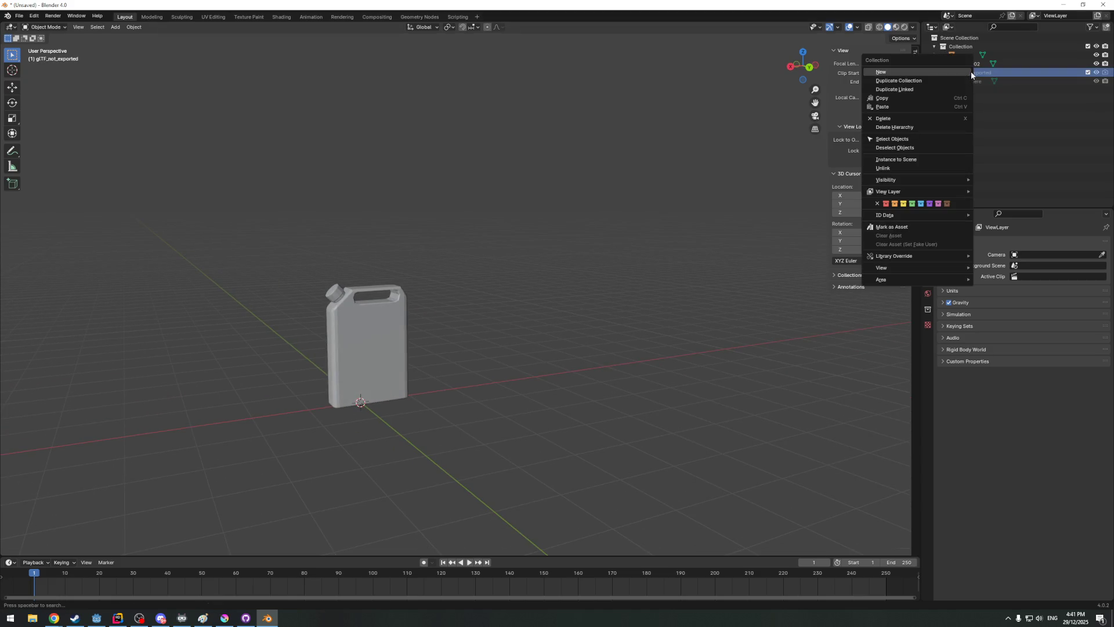
left_click(901, 114)
left_click(213, 17)
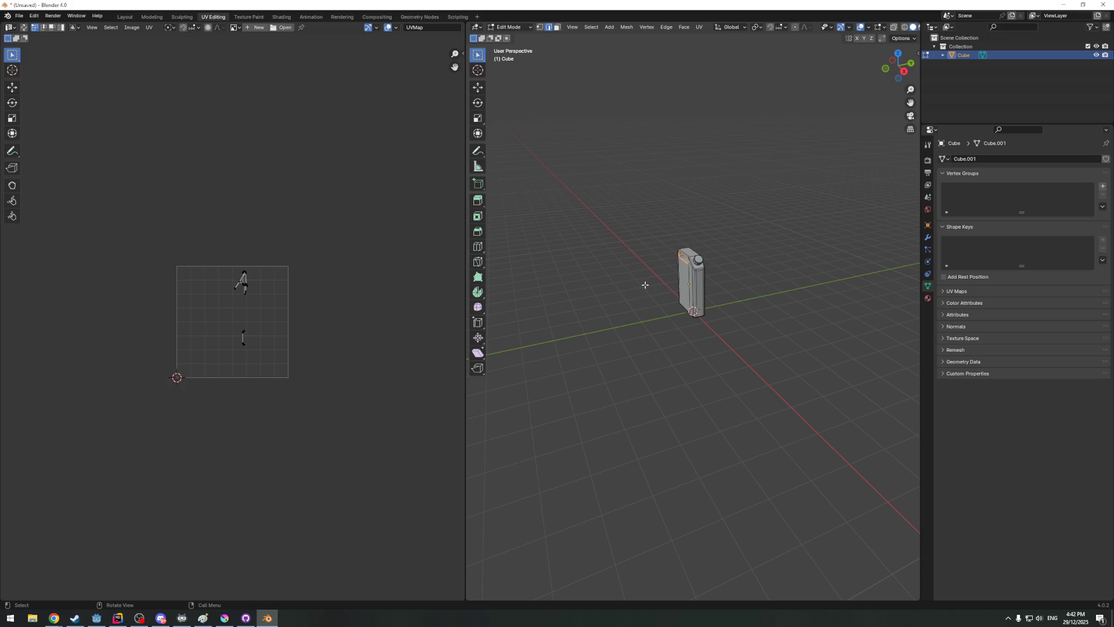
scroll(645, 286, "up", 2)
Cancel the Open Image dialog and assign the existing otterMat material to the jerry can
middle_click_drag(644, 286, 611, 243)
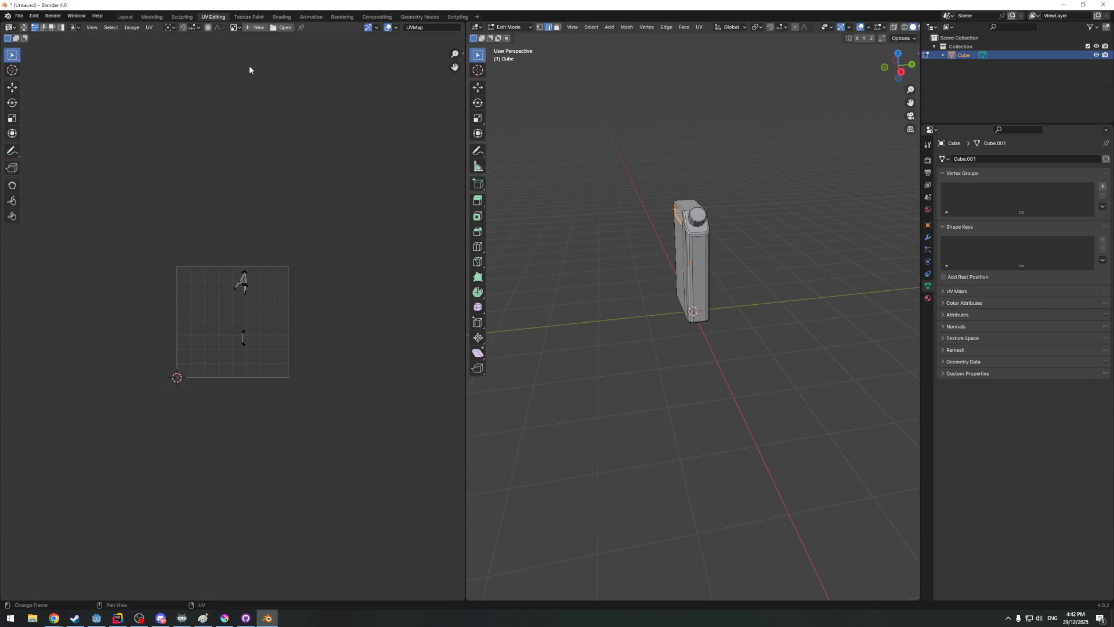
left_click(279, 29)
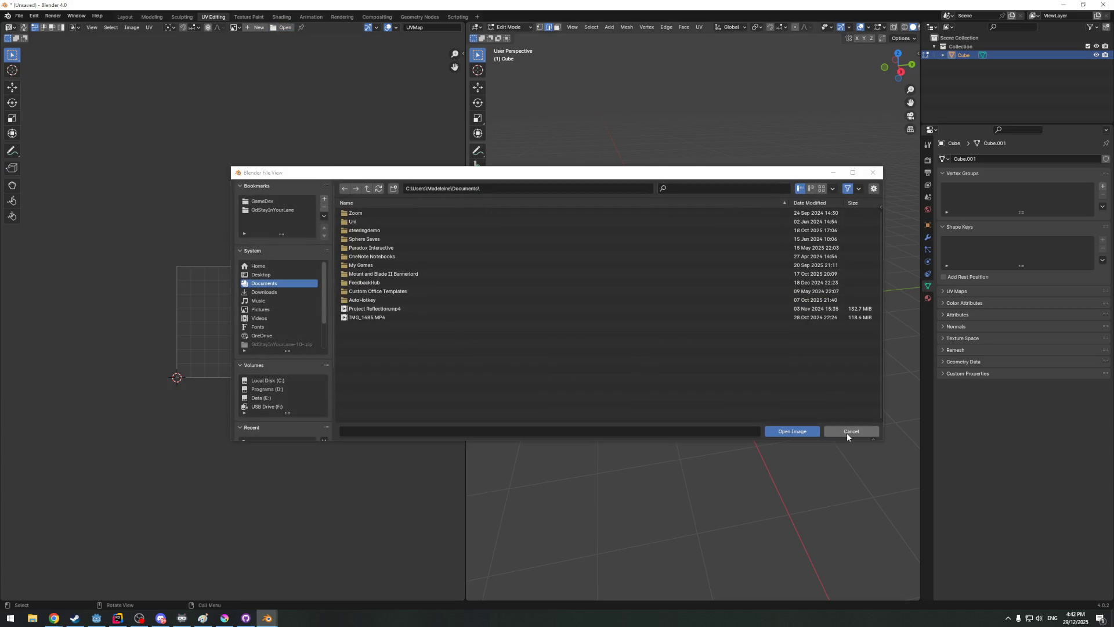
left_click(848, 435)
left_click(928, 298)
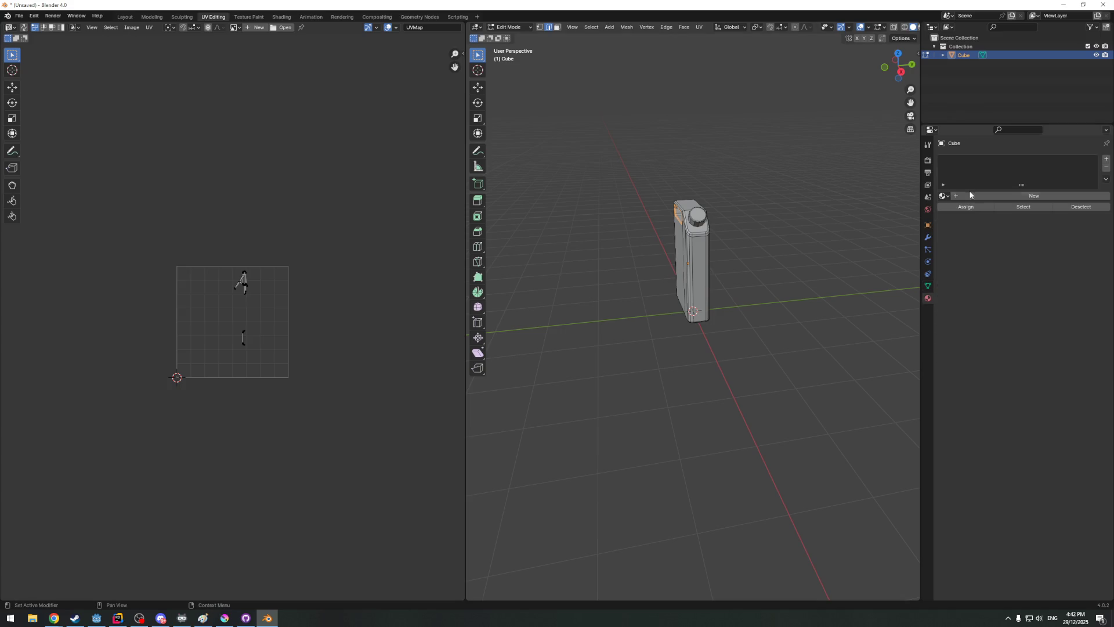
left_click(942, 195)
left_click(942, 195)
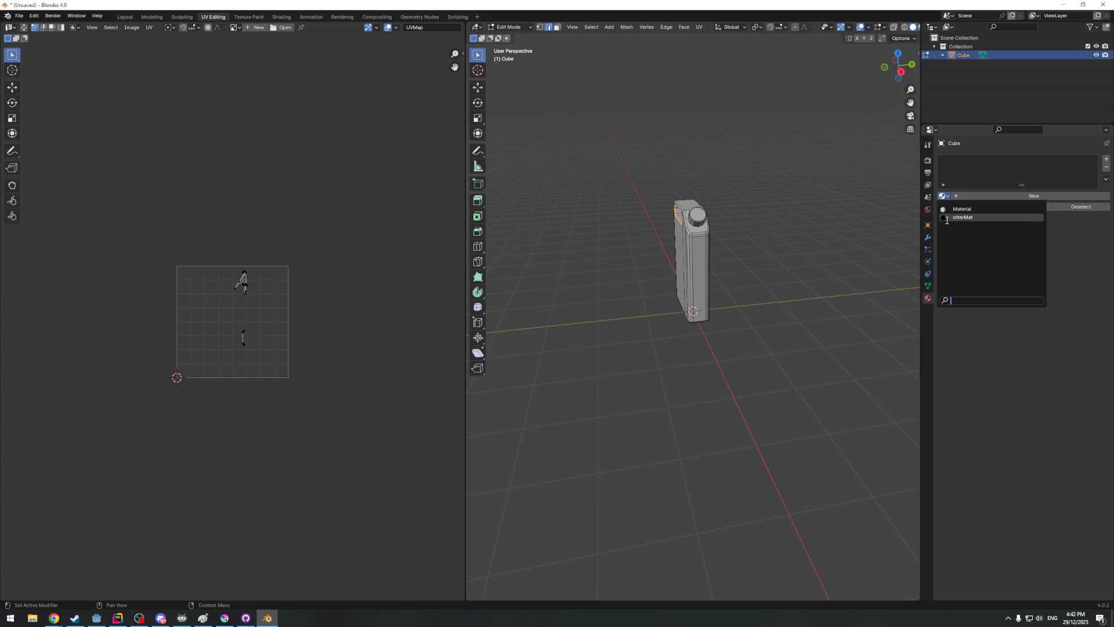
left_click(948, 217)
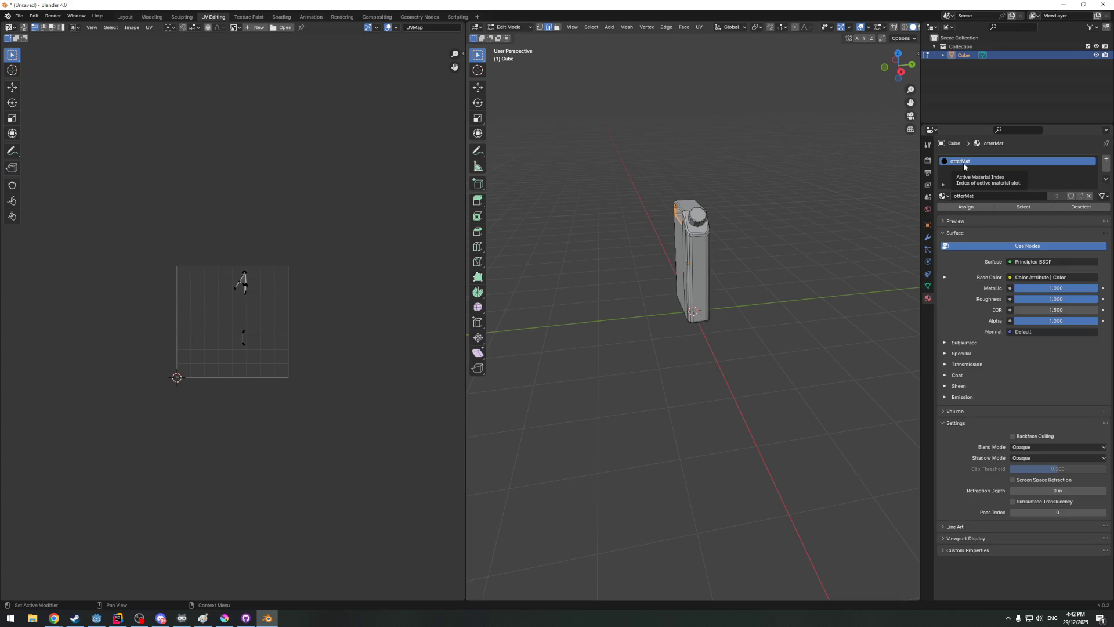
scroll(294, 209, "up", 5)
scroll(292, 182, "up", 2)
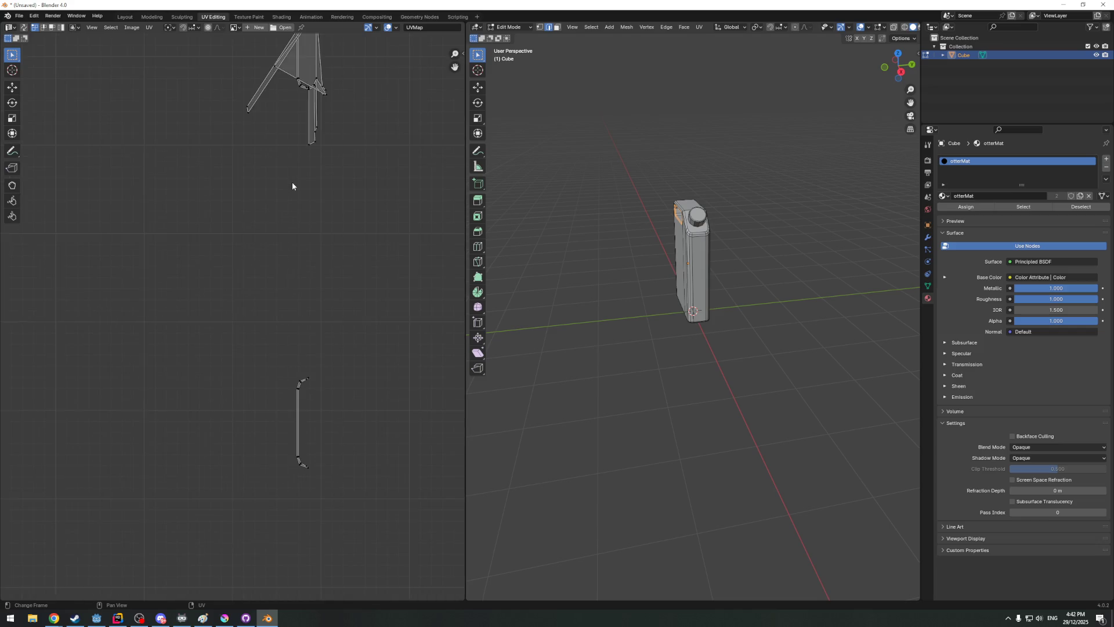
scroll(288, 128, "down", 1)
Select the whole mesh so its full UV layout shows in the UV editor
middle_click_drag(522, 217, 627, 227)
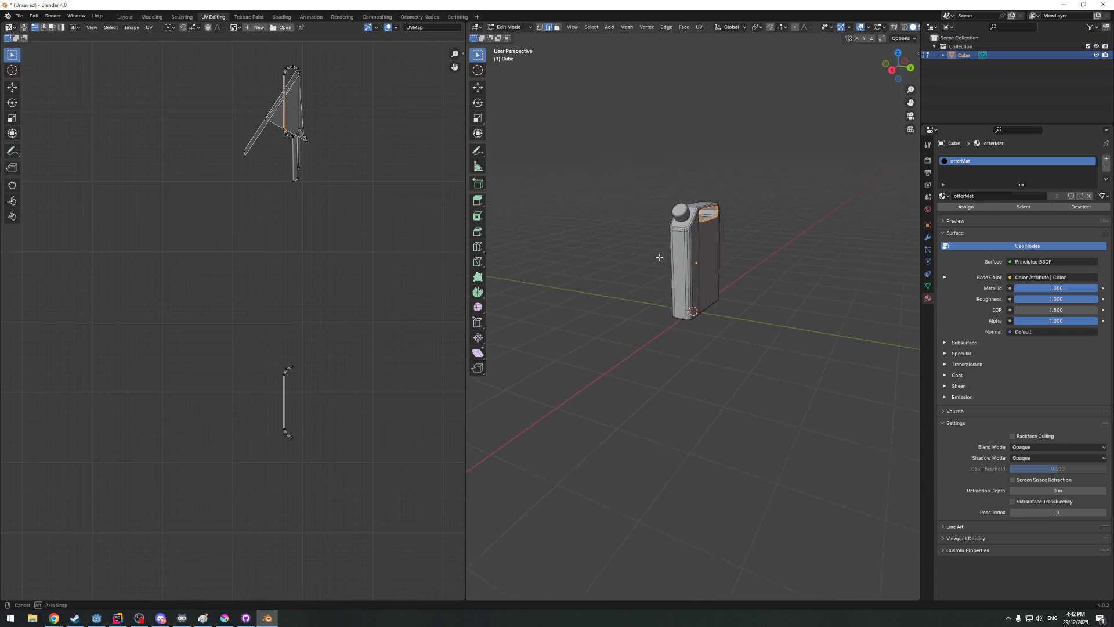
key("a")
scroll(421, 229, "down", 2)
mouse_move(862, 235)
middle_mouse_down()
mouse_move(822, 297)
mouse_move(566, 256)
middle_mouse_up()
Load paletteFile.png from GdStayInYourLane/_assets/_textures as the UV background image
left_click(283, 26)
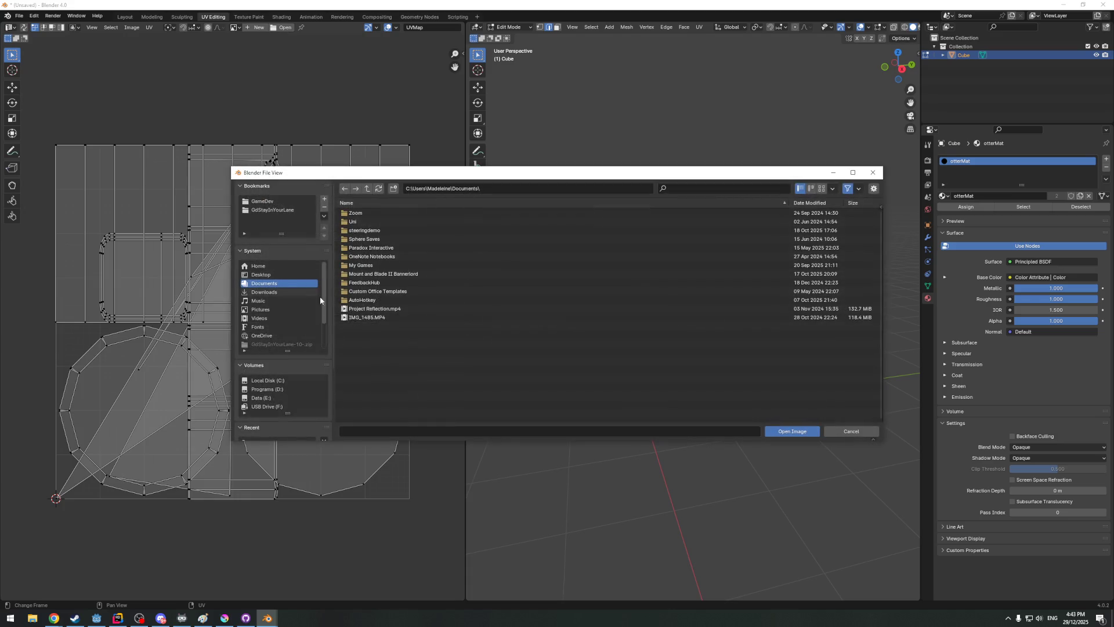
left_click(280, 211)
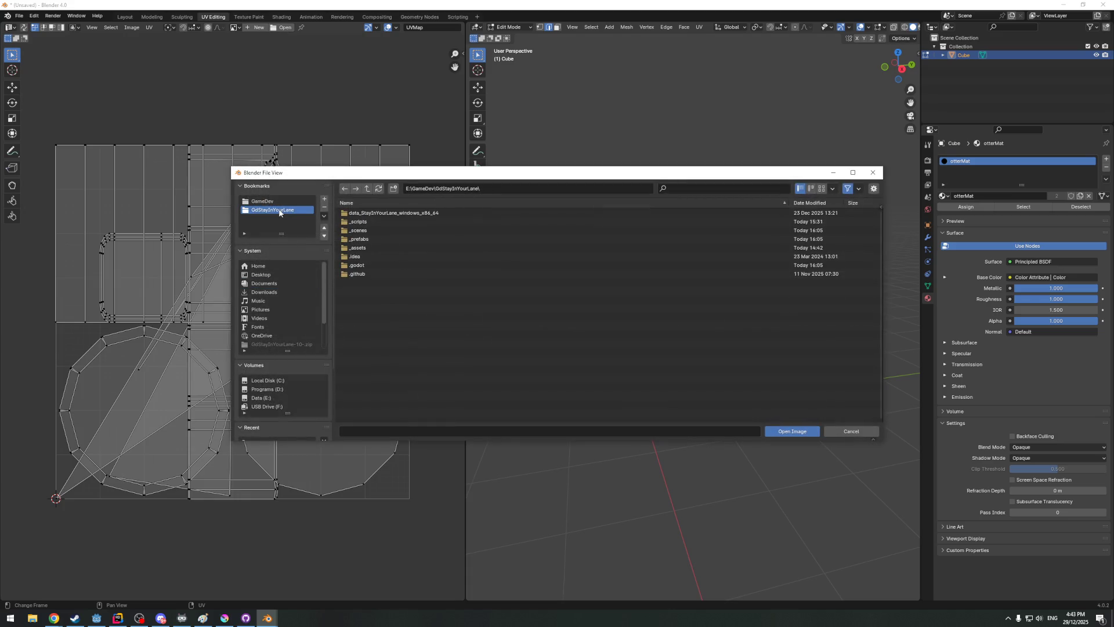
left_click(358, 247)
left_click(360, 239)
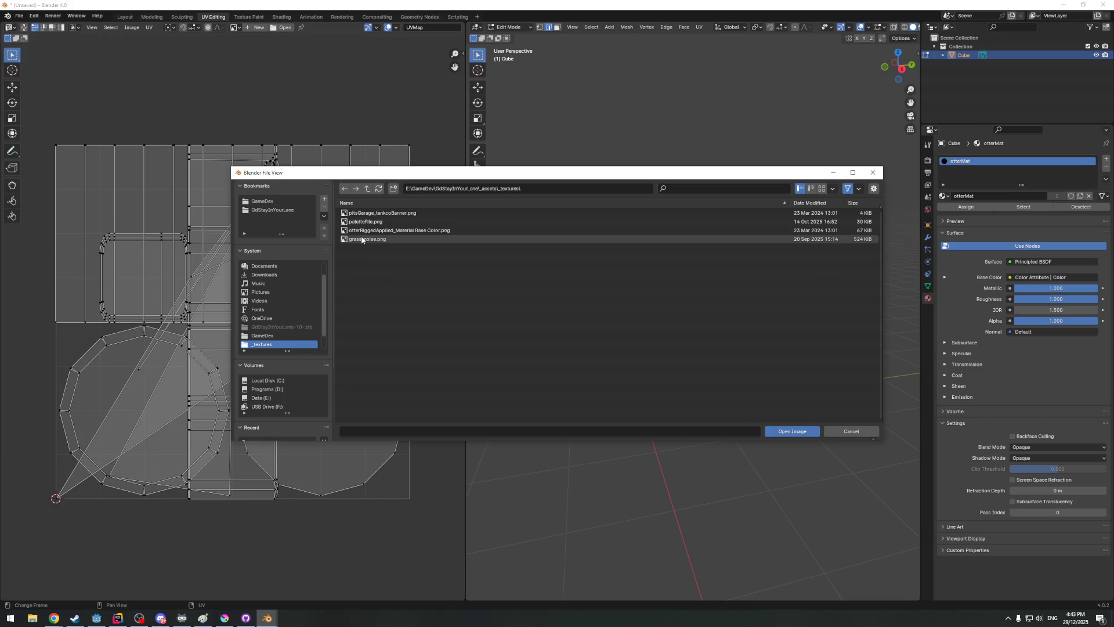
left_click(366, 221)
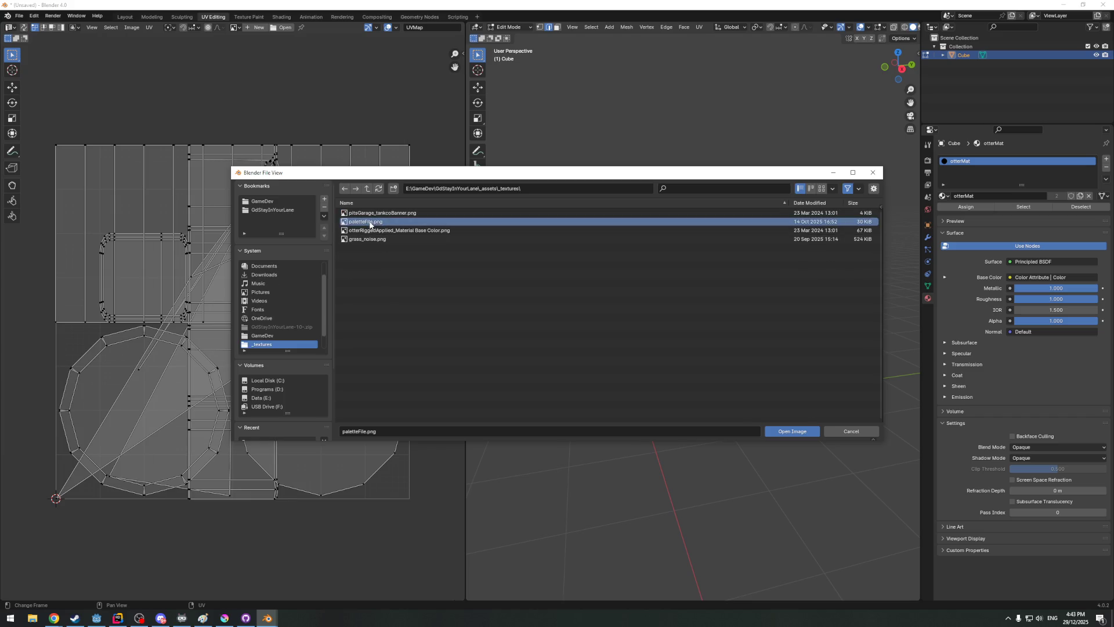
left_click(788, 430)
scroll(250, 274, "down", 5)
scroll(174, 273, "up", 1)
mouse_move(713, 350)
middle_mouse_down()
mouse_move(653, 352)
mouse_move(662, 348)
middle_mouse_up()
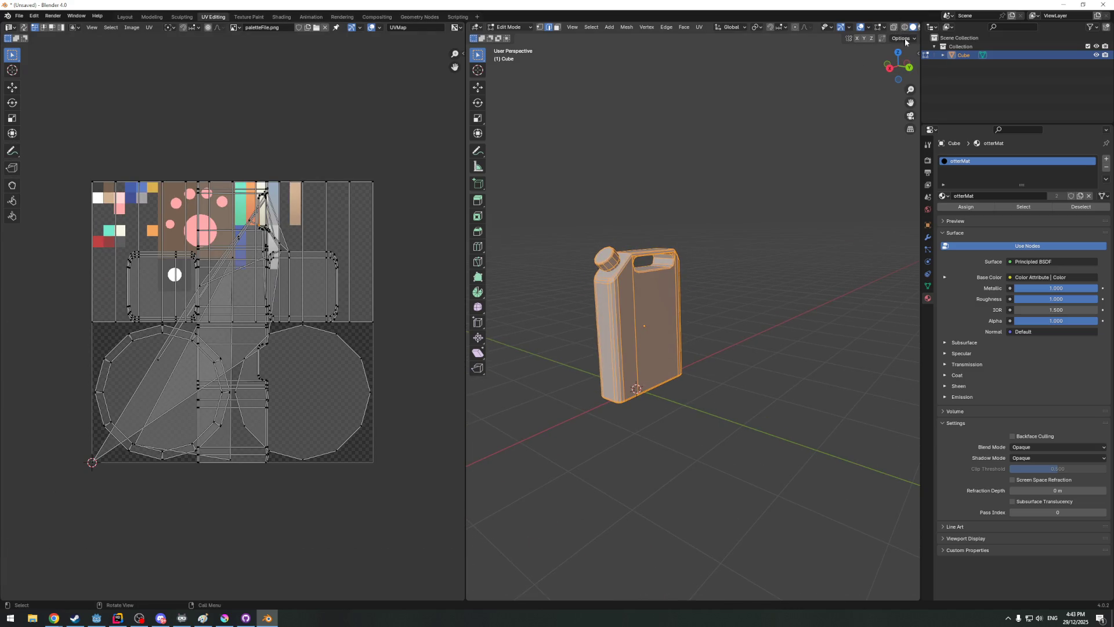
Switch the viewport to Material Preview shading and select the faces using otterMat
left_click_drag(921, 69, 971, 61)
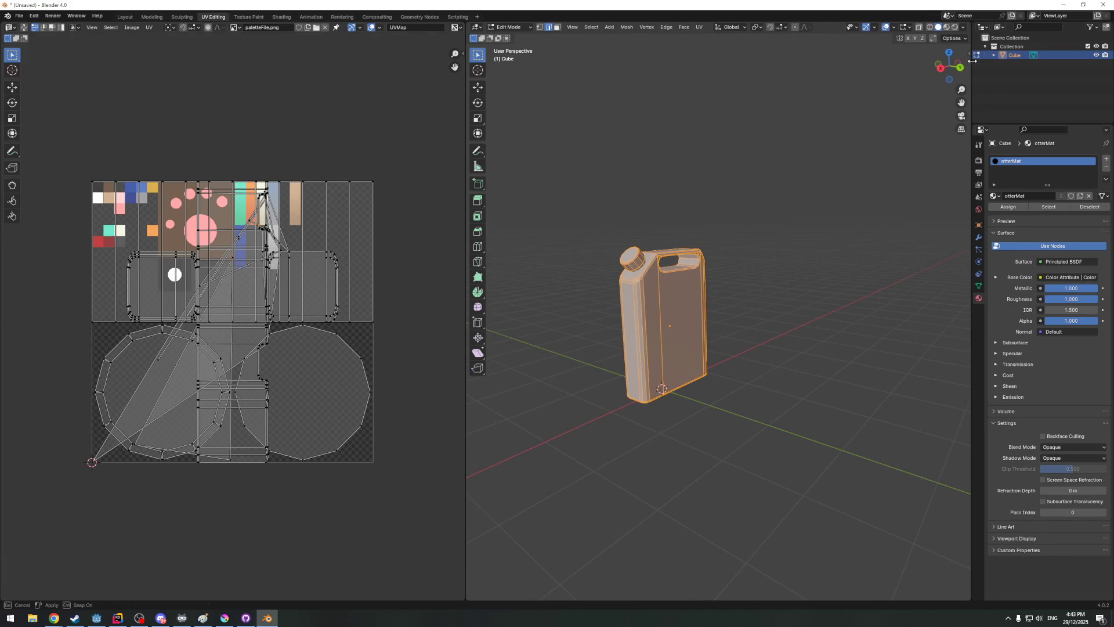
left_click(954, 27)
mouse_move(662, 305)
middle_mouse_down()
mouse_move(608, 261)
mouse_move(823, 304)
mouse_move(897, 207)
middle_mouse_up()
key("alt+a")
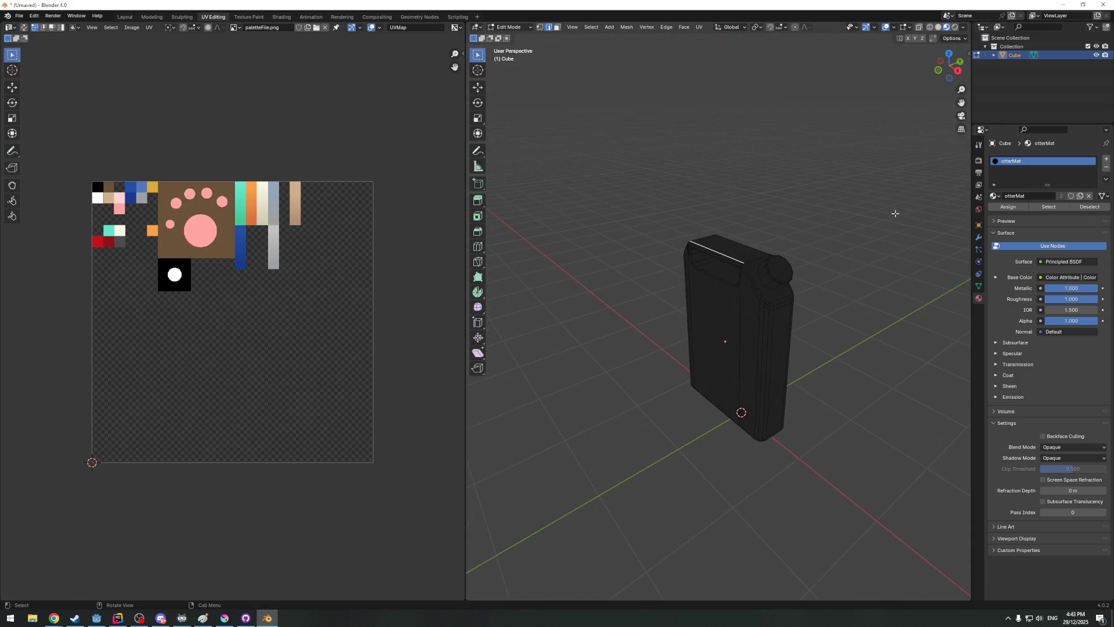
middle_click_drag(756, 275, 772, 288)
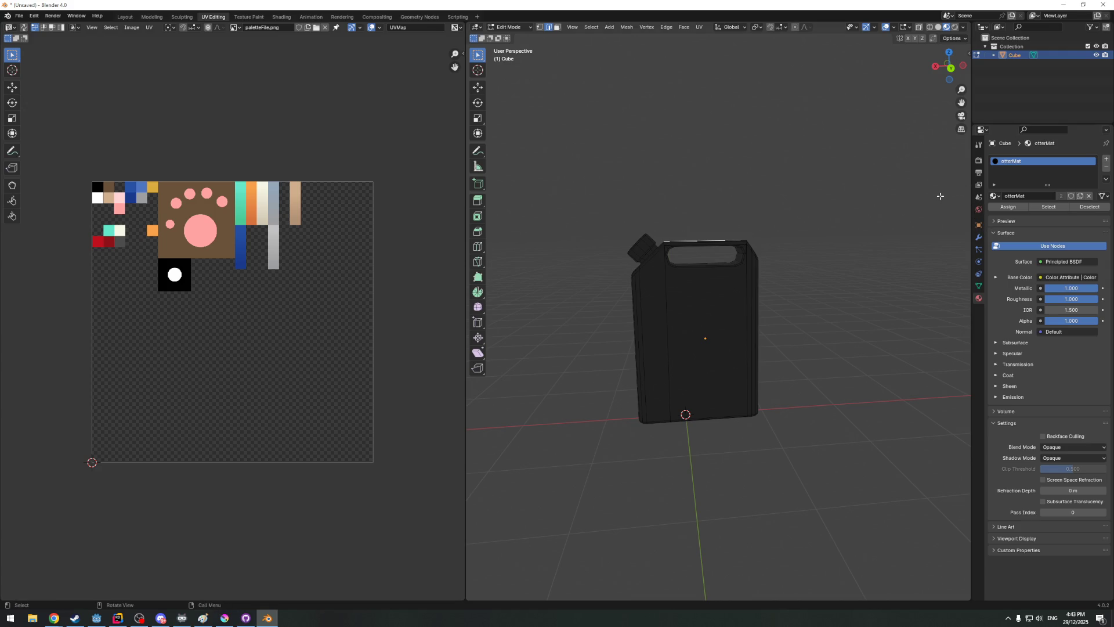
left_click_drag(971, 271, 895, 270)
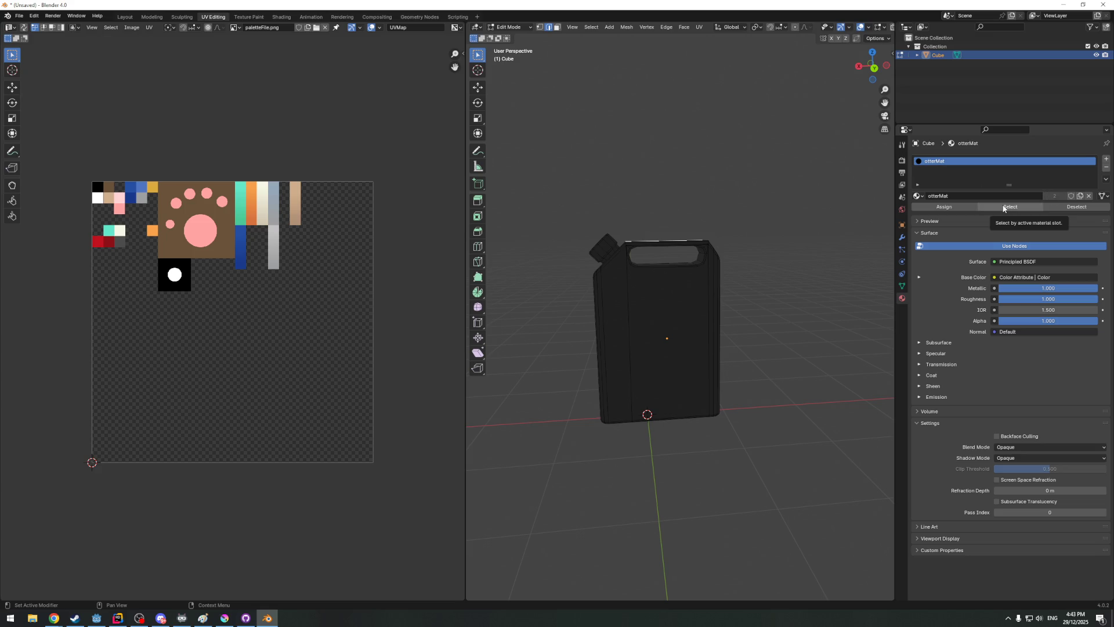
left_click(1010, 207)
mouse_move(664, 211)
middle_mouse_down()
mouse_move(658, 230)
mouse_move(548, 249)
middle_mouse_up()
scroll(547, 249, "up", 3)
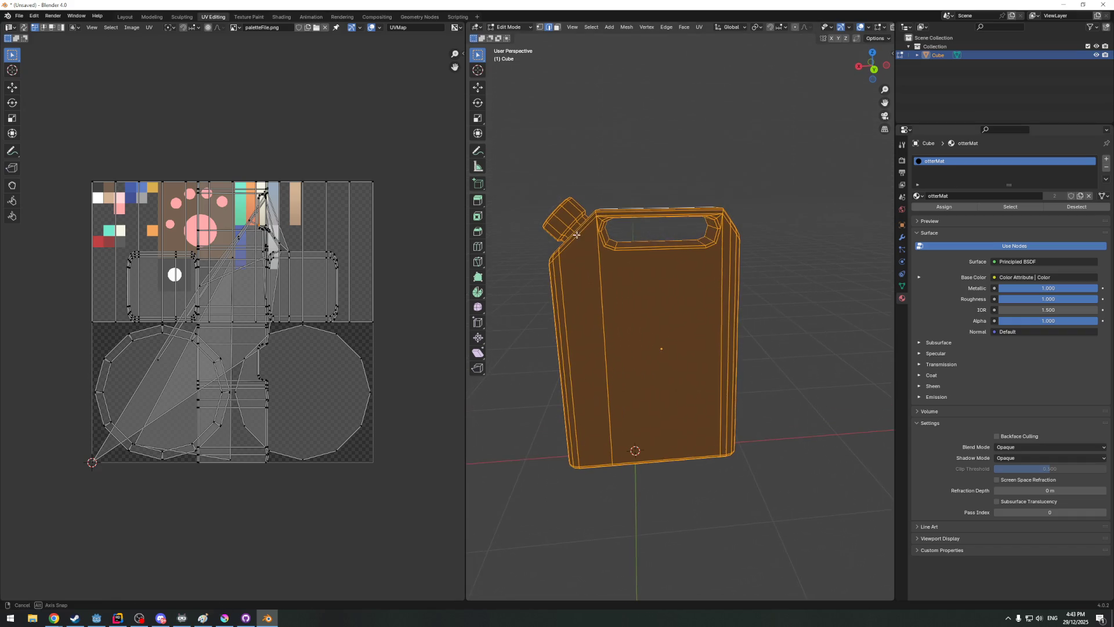
View the can straight from the back in orthographic with the entire mesh selected
left_click(874, 70)
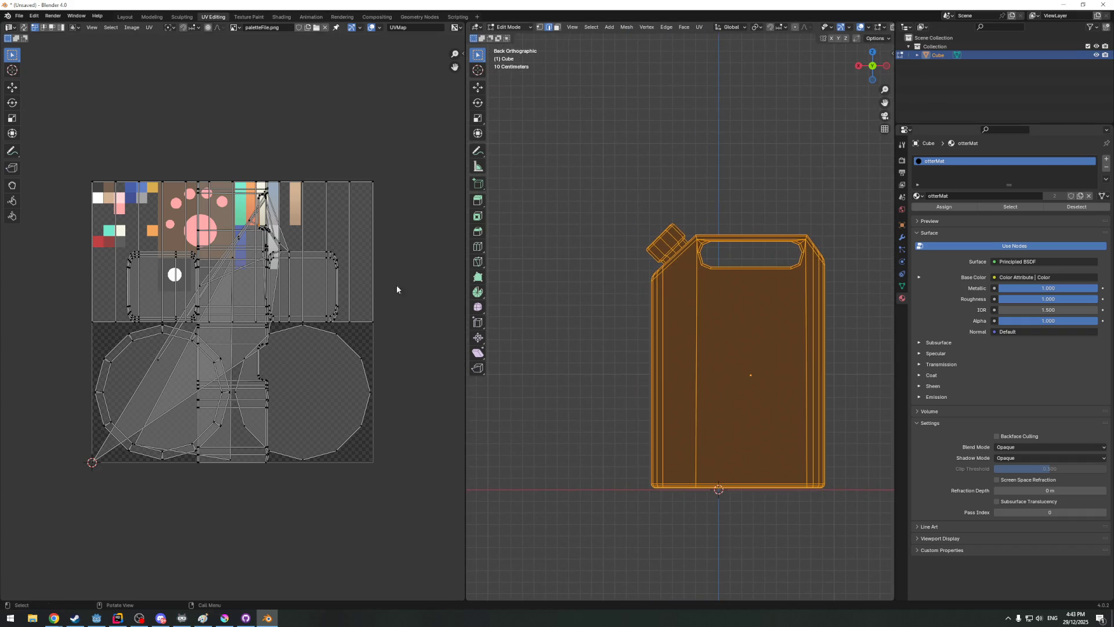
key("a")
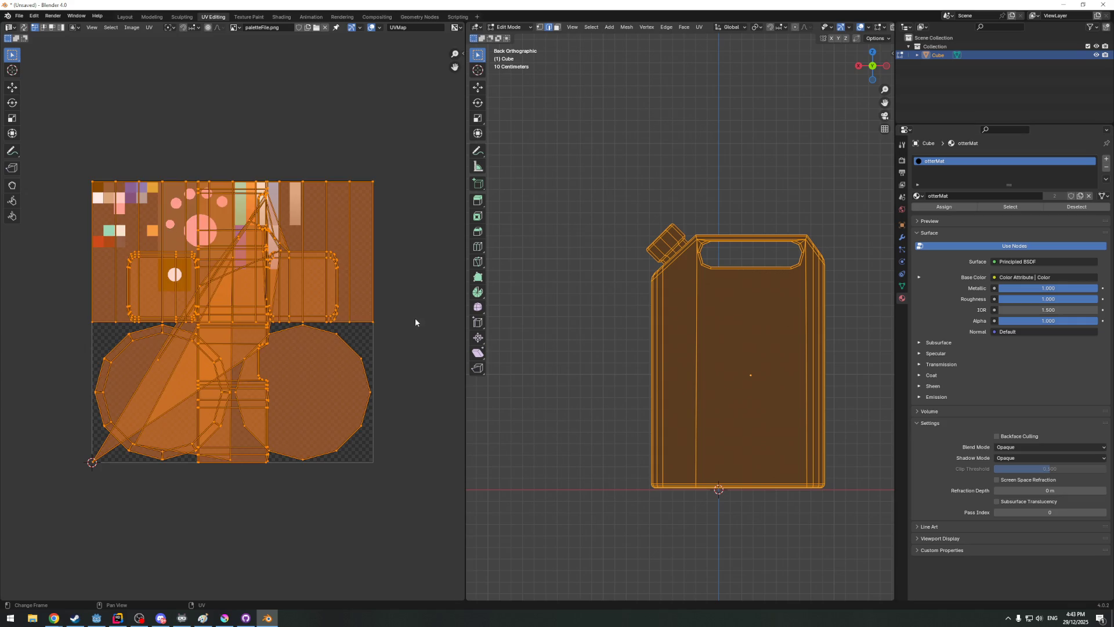
left_click(673, 264)
mouse_move(673, 263)
middle_mouse_down()
mouse_move(691, 267)
mouse_move(758, 143)
middle_mouse_up()
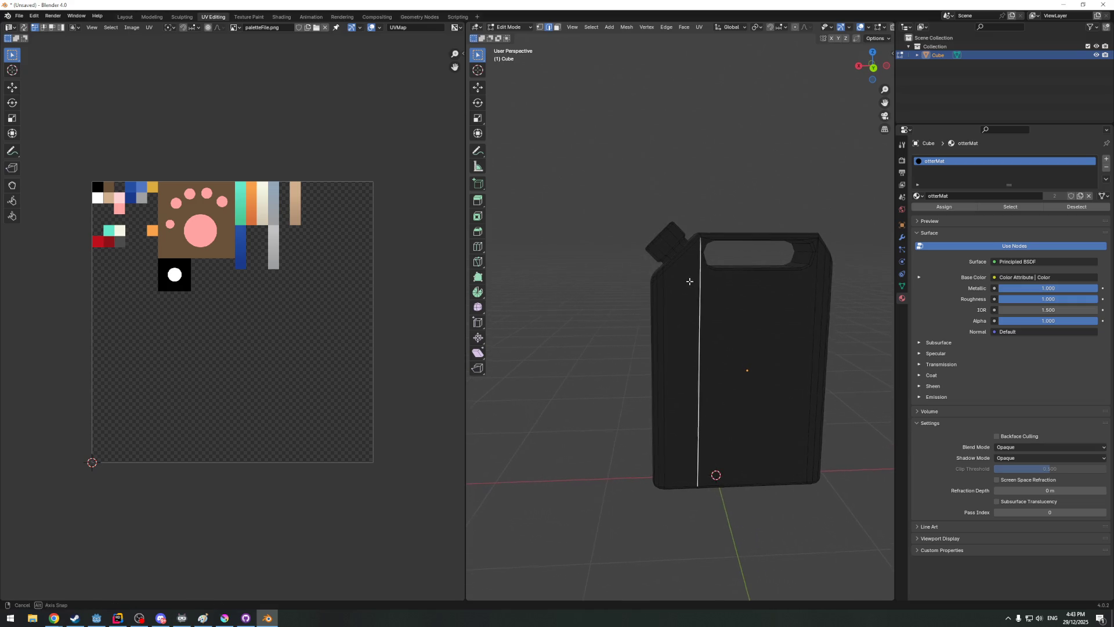
key("a")
left_click(871, 66)
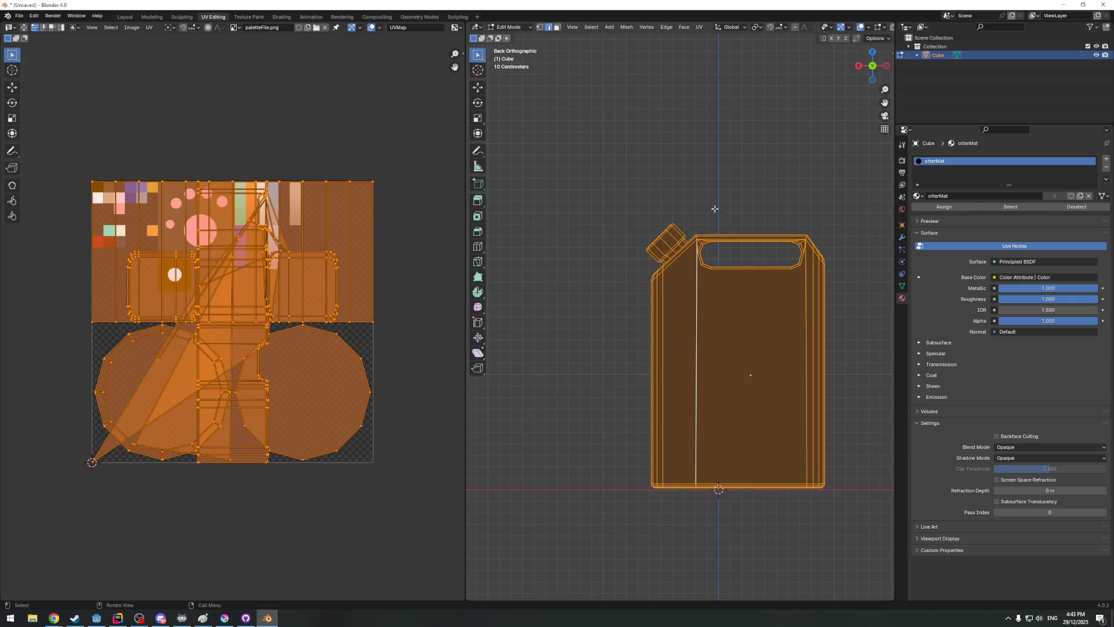
left_click(699, 27)
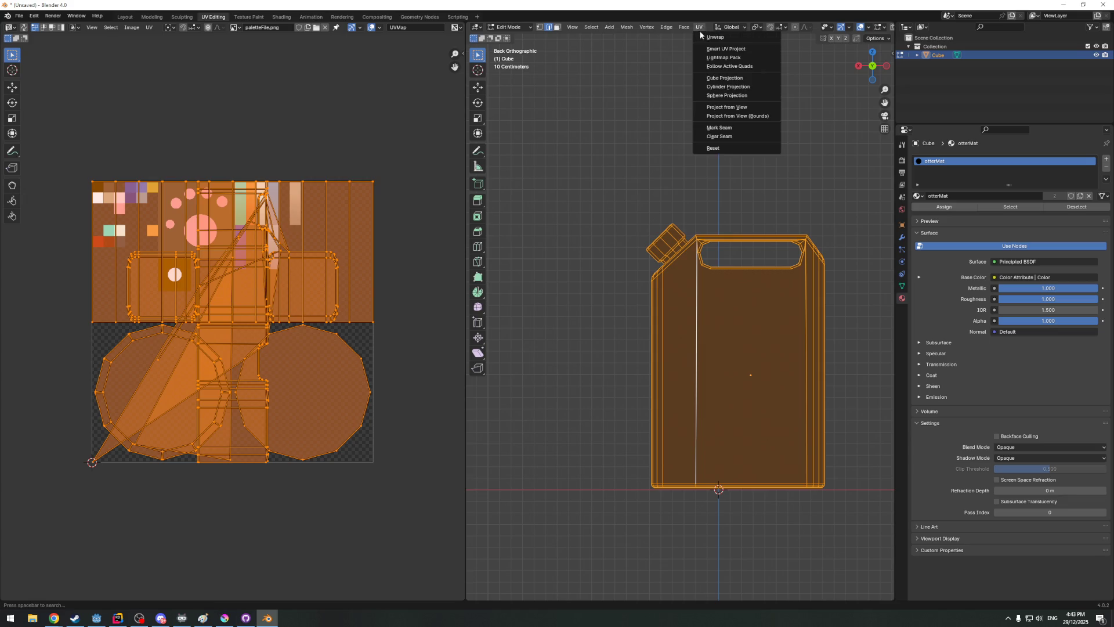
Project the UVs from the back view and box-select all the cap's UV faces
left_click(731, 109)
scroll(236, 281, "up", 3)
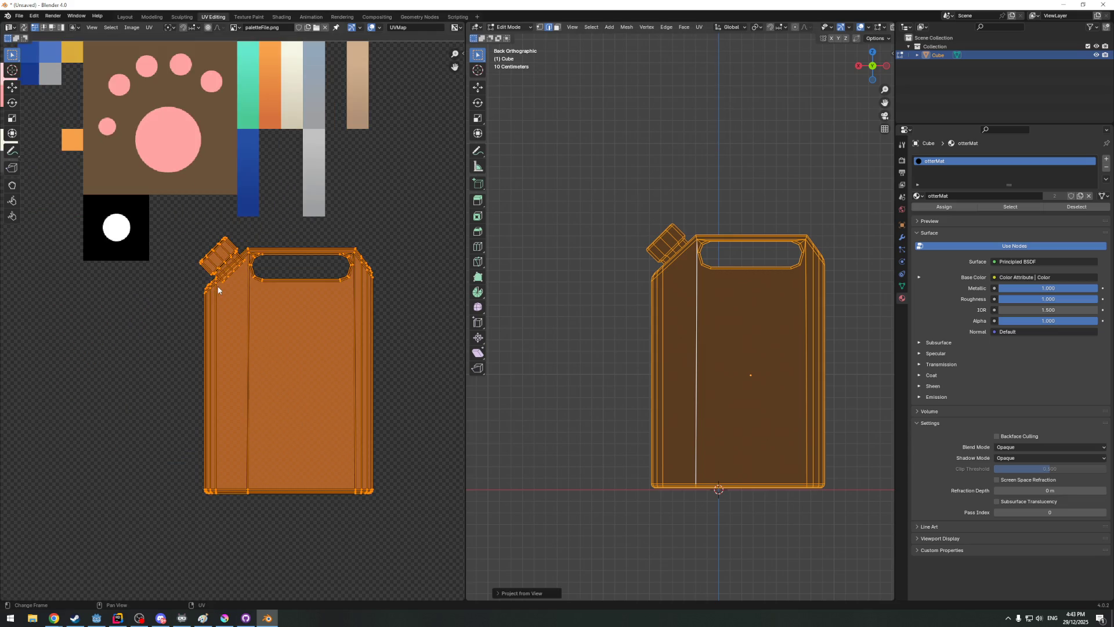
scroll(233, 262, "up", 5)
left_click(238, 277)
scroll(238, 270, "up", 1)
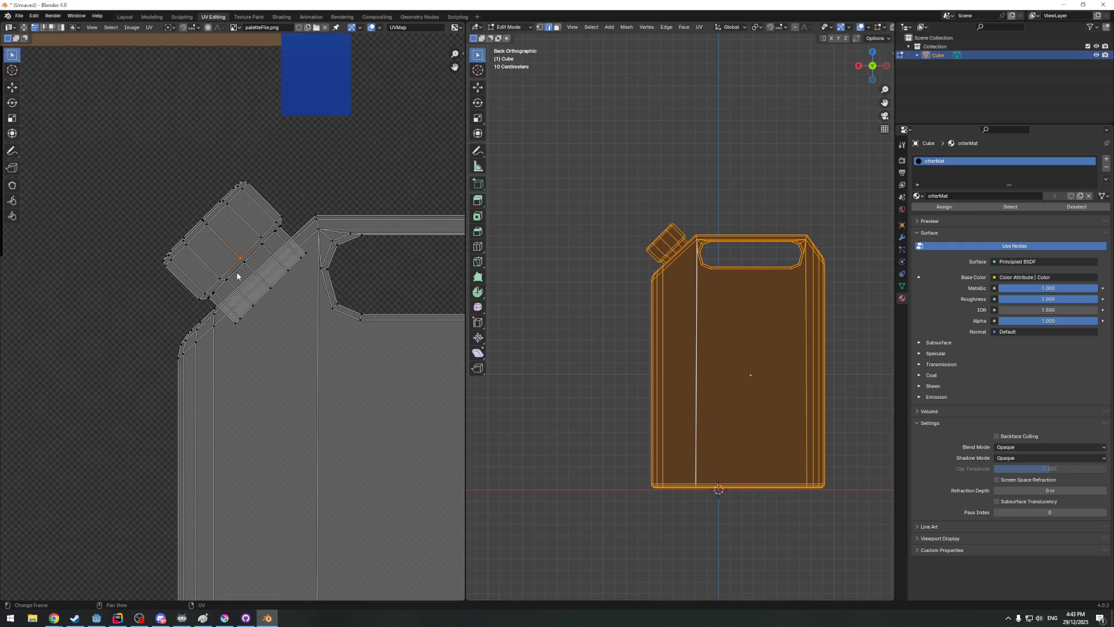
key("b")
left_click_drag(148, 155, 285, 237)
left_click_drag(150, 202, 251, 278, "shift")
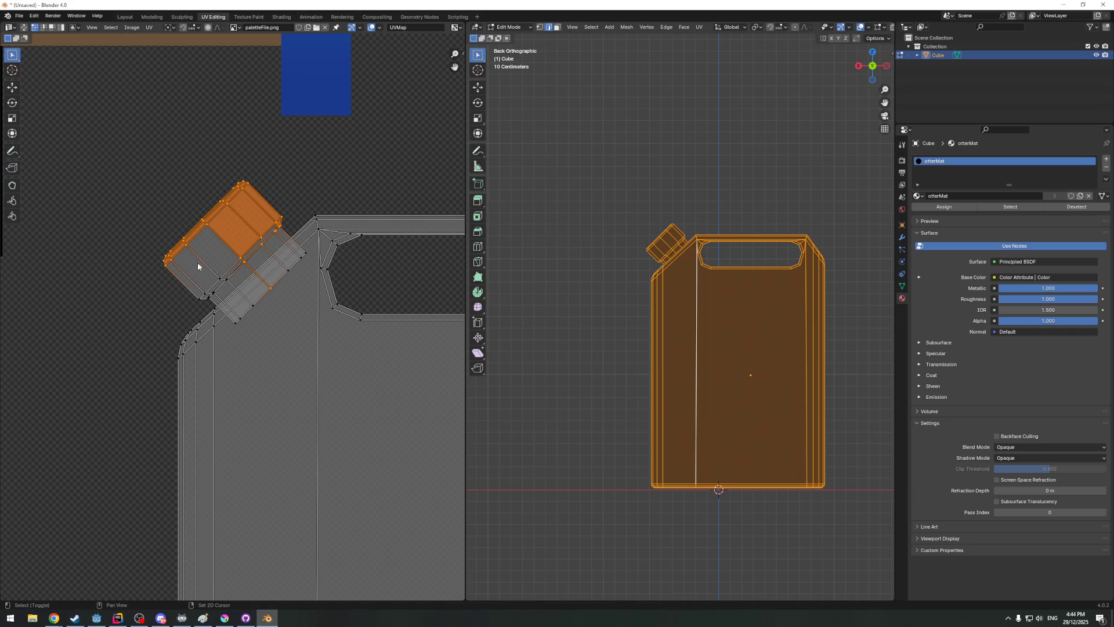
key("b")
left_click_drag(162, 229, 225, 298)
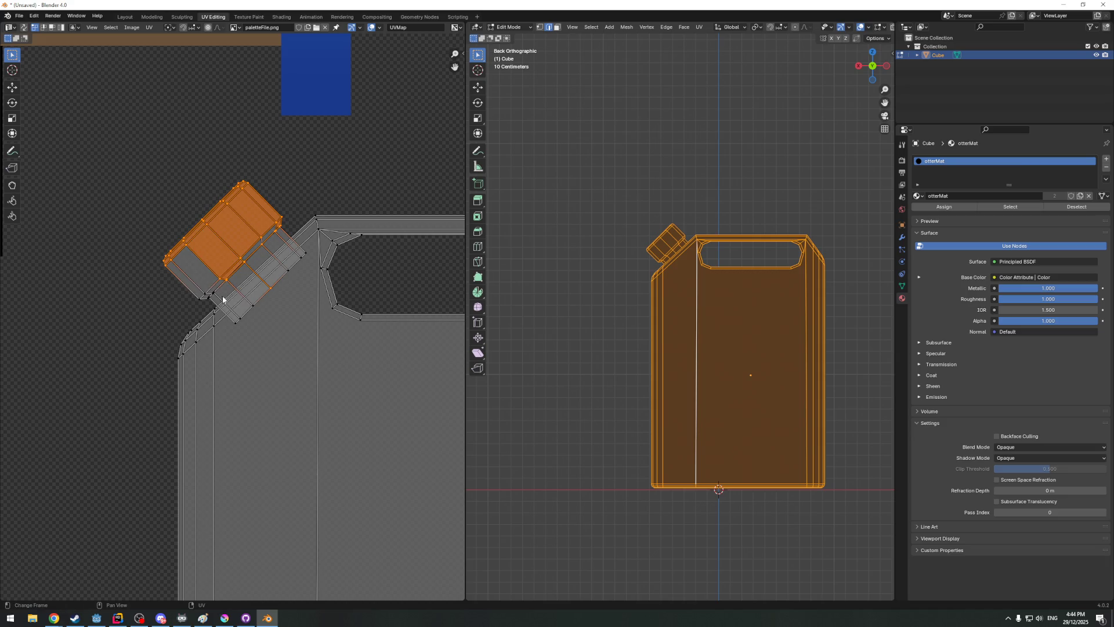
left_click(215, 296, "shift")
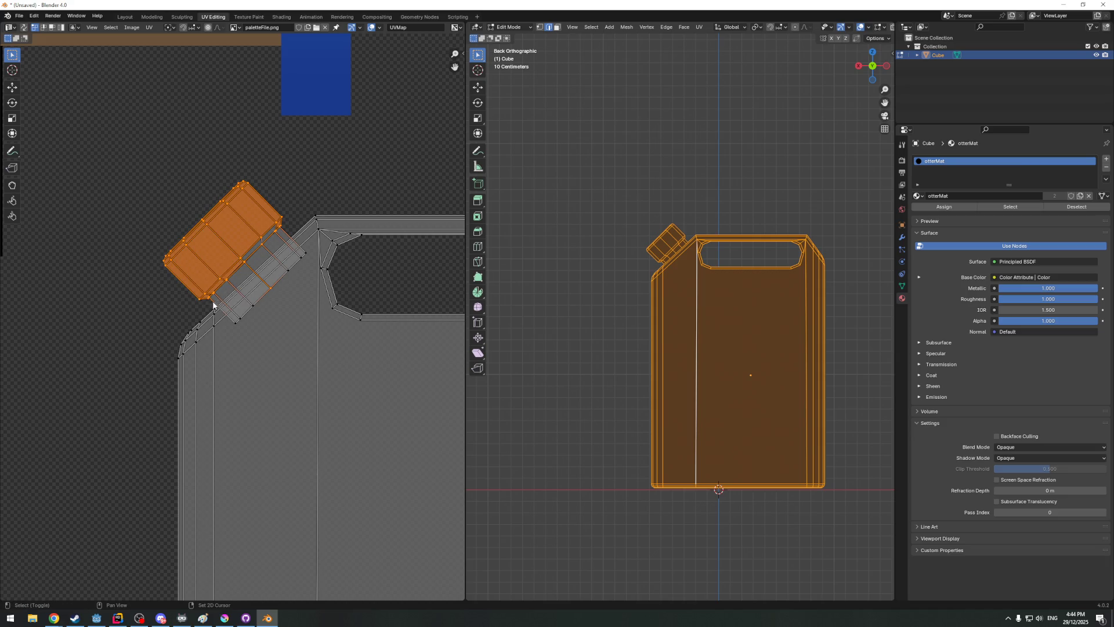
left_click(239, 312, "shift")
left_click(254, 304, "shift")
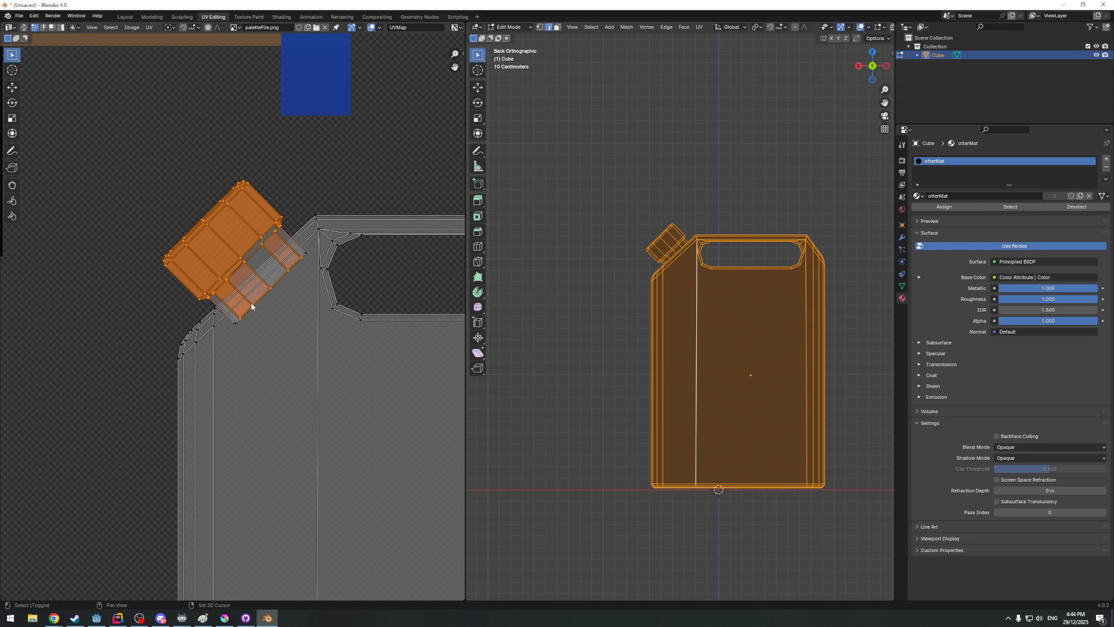
left_click(300, 253, "shift")
left_click(243, 315, "shift")
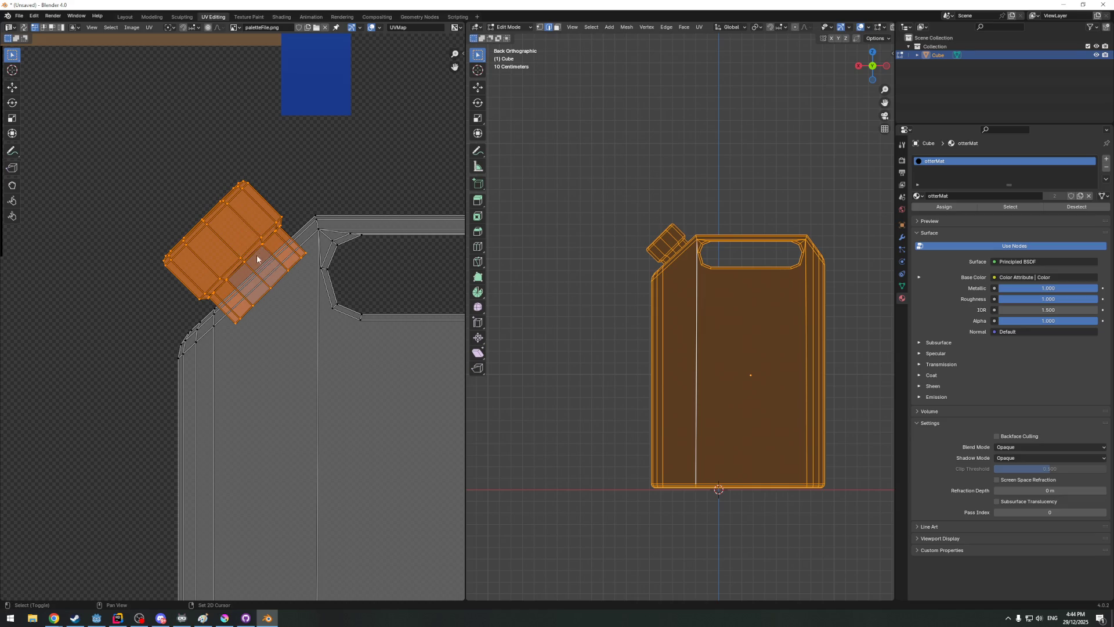
scroll(256, 257, "down", 5)
scroll(257, 254, "down", 2)
Move and shrink the cap UV island onto a corner swatch of the palette
key("g")
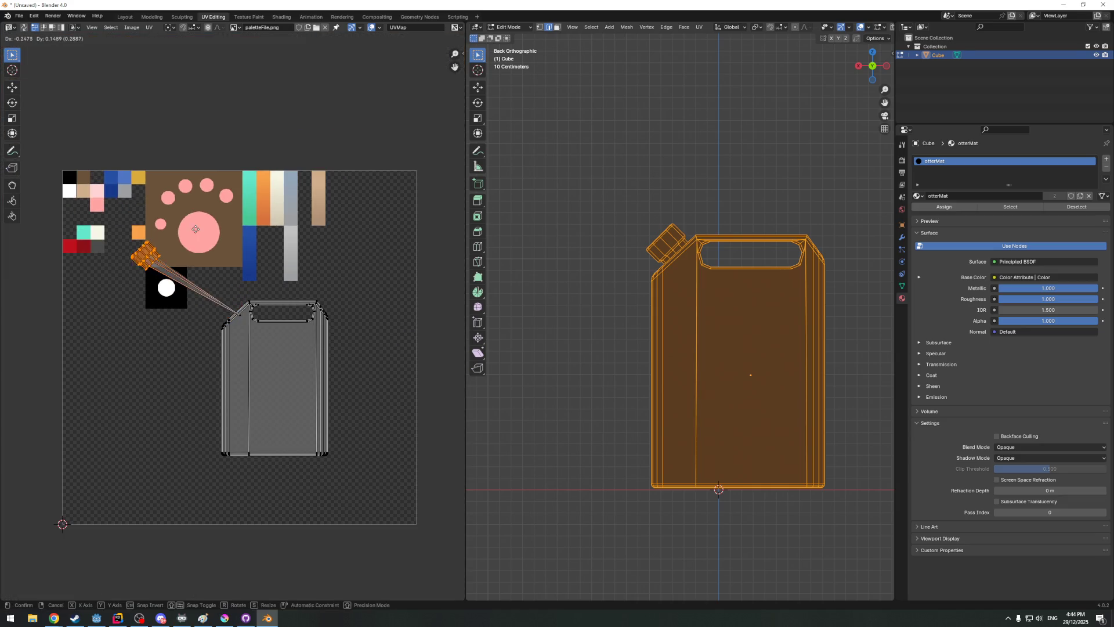
key("Escape")
scroll(301, 260, "up", 6)
scroll(300, 259, "up", 4)
scroll(302, 258, "down", 2)
key("b")
key("Escape")
scroll(314, 261, "down", 4)
scroll(262, 270, "down", 5)
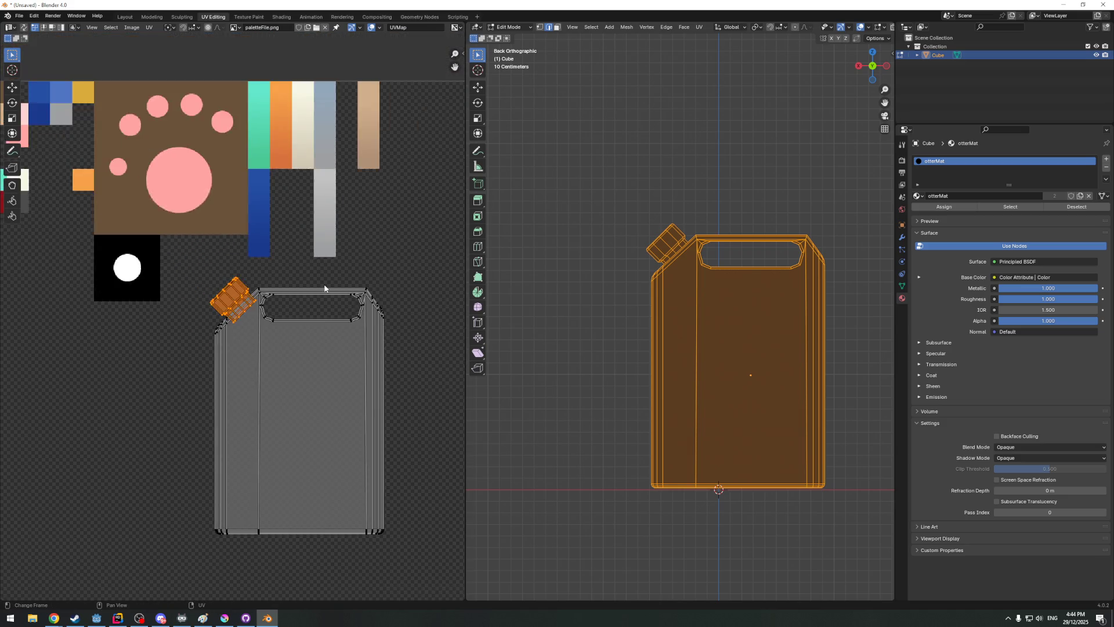
scroll(226, 270, "down", 3)
key("g")
key("Return")
key("s")
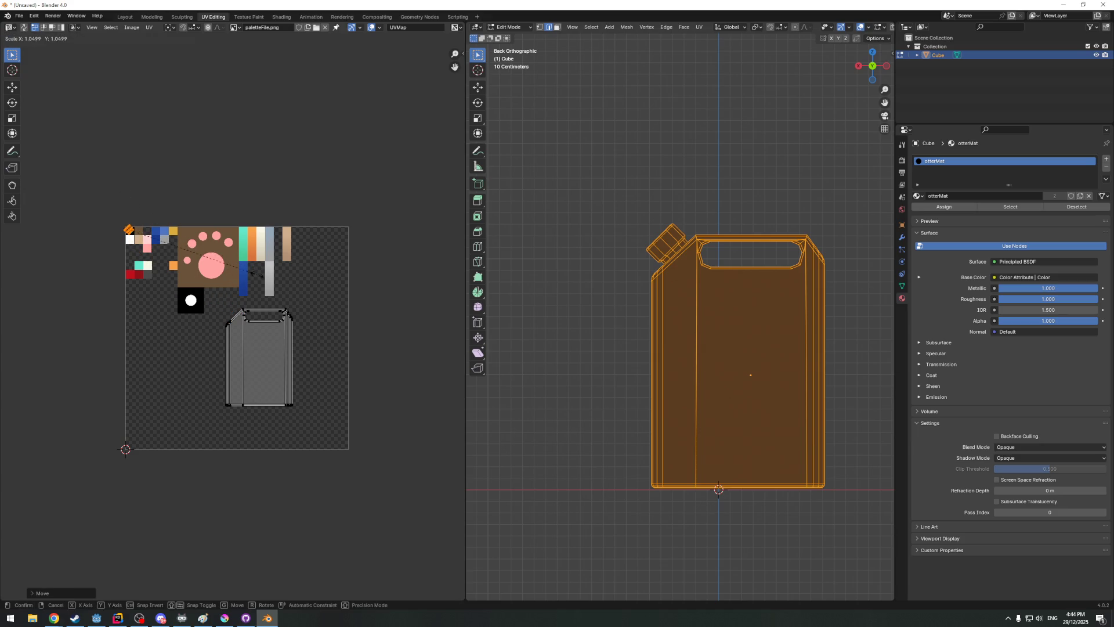
key("Return")
key("g")
key("Escape")
scroll(201, 285, "up", 4)
scroll(201, 285, "down", 4)
Shrink the body UV island onto a palette colour square and return to Object Mode
mouse_move(213, 303)
left_mouse_down()
mouse_move(311, 417)
mouse_move(321, 414)
left_mouse_up()
key("g")
left_click(310, 378)
key("s")
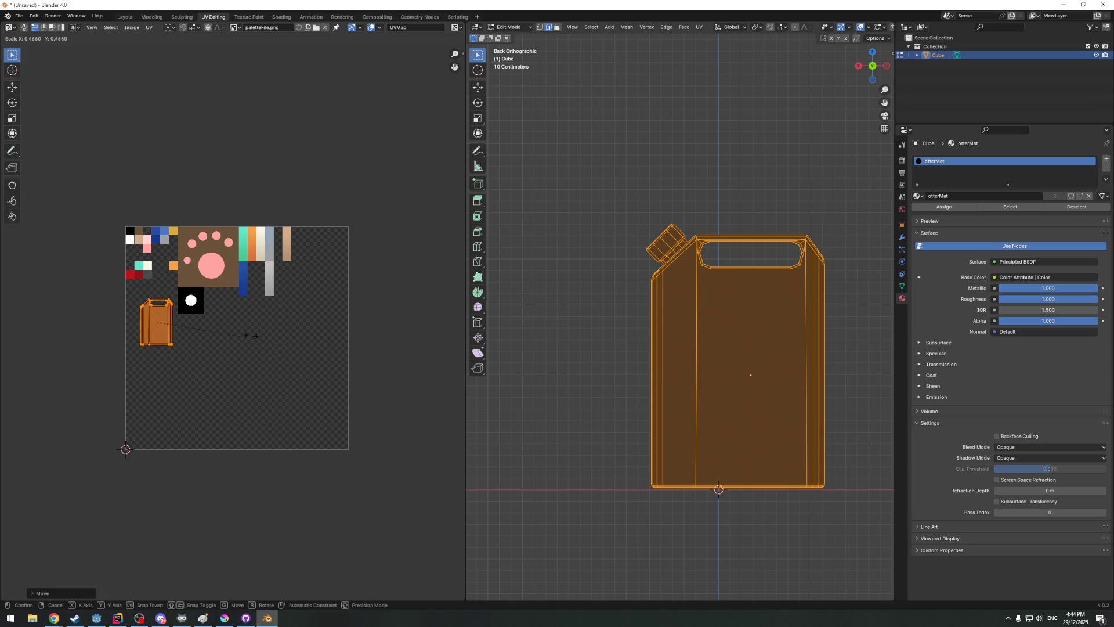
left_click(161, 331)
key("g")
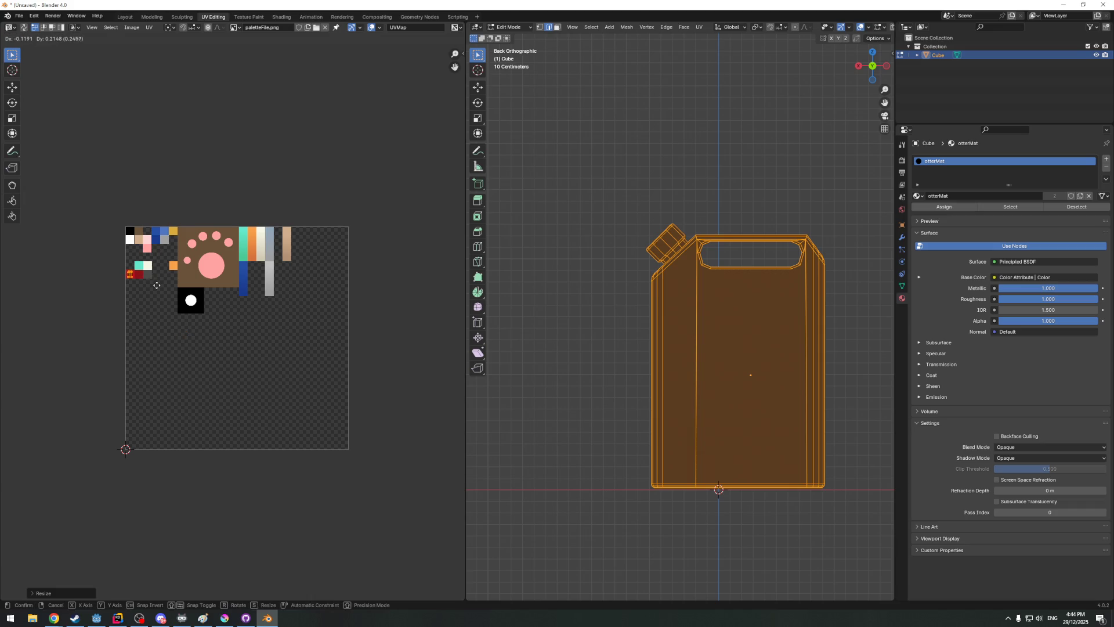
left_click(155, 283)
key("Tab")
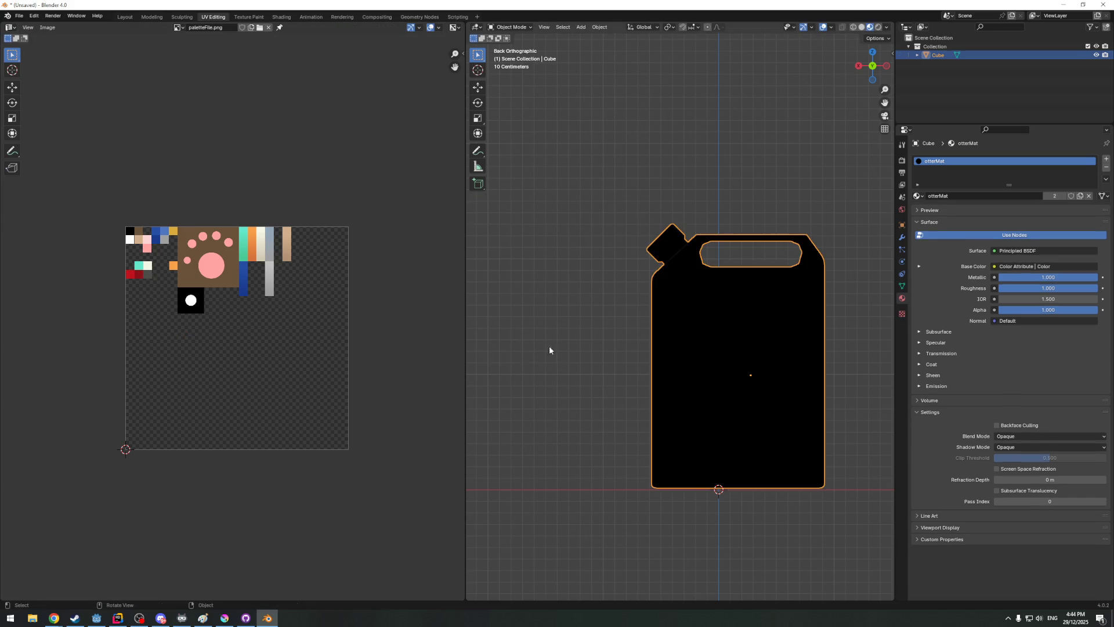
Unlink otterMat from the can and assign a fresh default material, Material.002
middle_click_drag(540, 351, 623, 360)
key("Tab")
key("alt+a")
mouse_move(584, 320)
middle_mouse_down()
mouse_move(671, 327)
mouse_move(1027, 197)
middle_mouse_up()
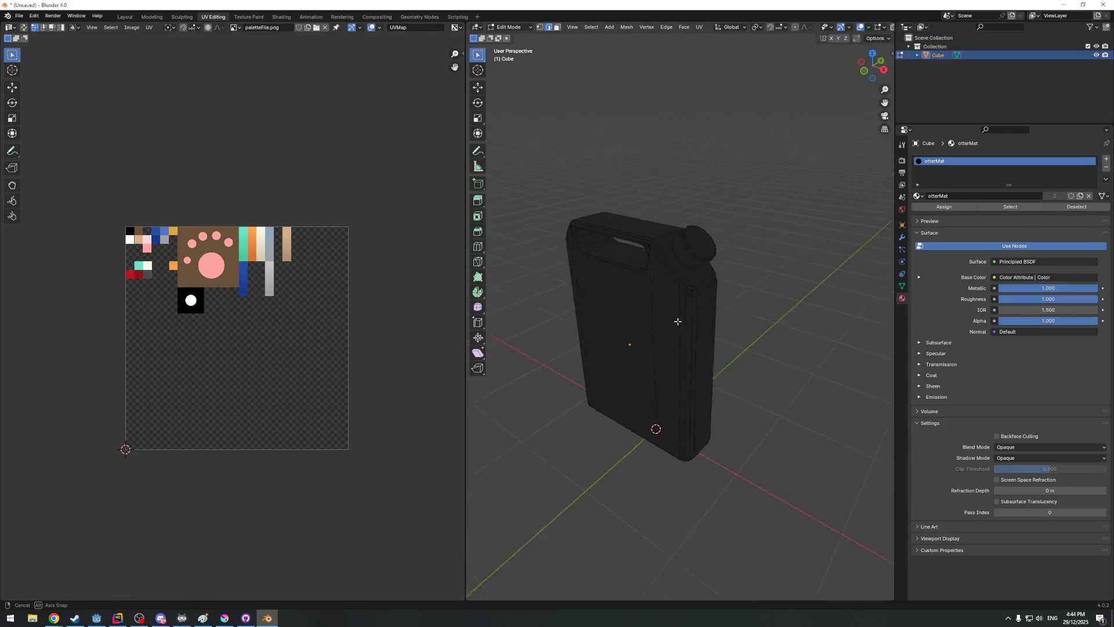
left_click(1088, 196)
left_click(944, 195)
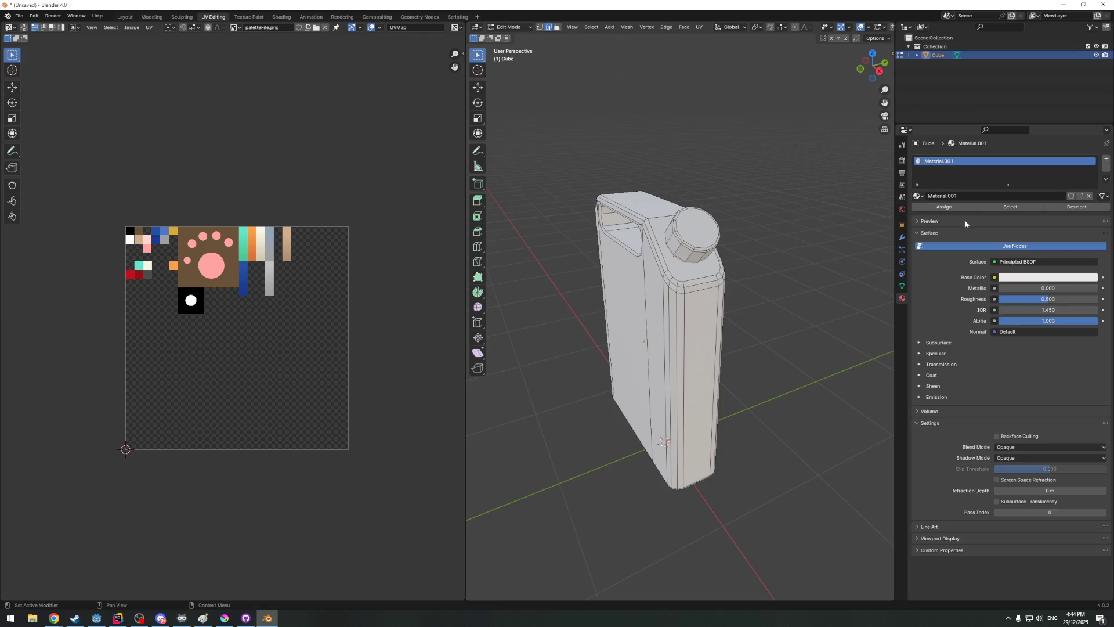
left_click(1089, 196)
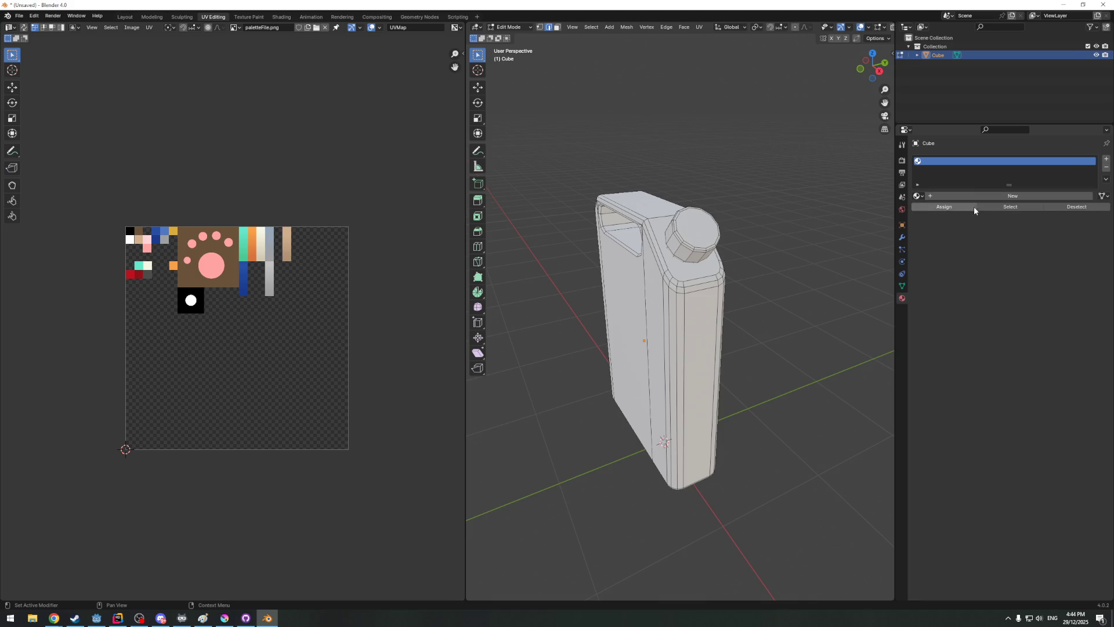
left_click(1105, 168)
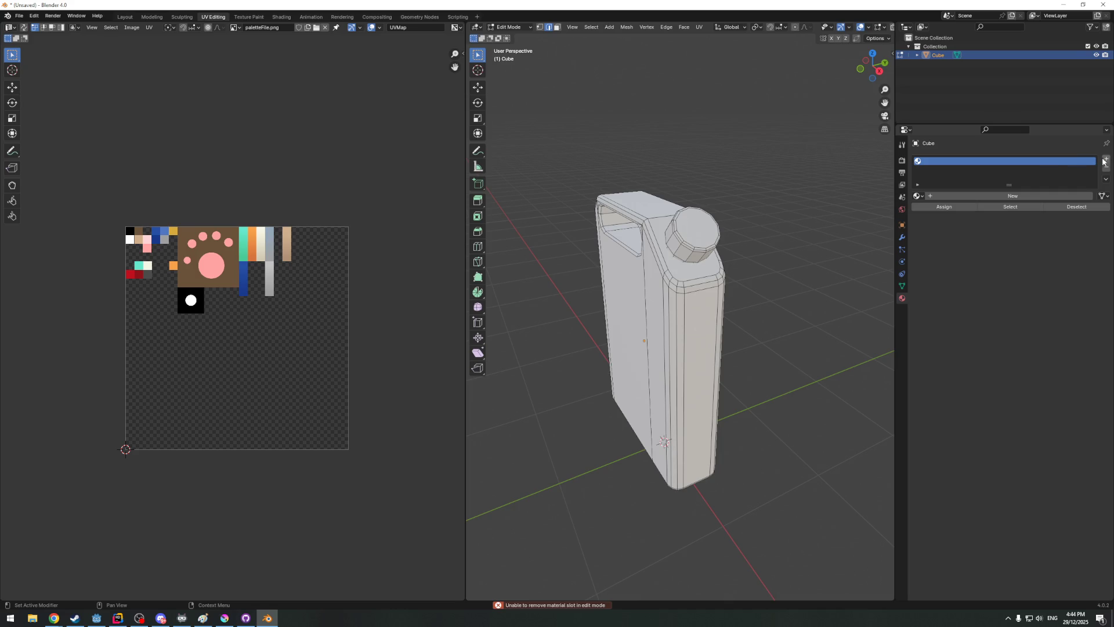
left_click(976, 197)
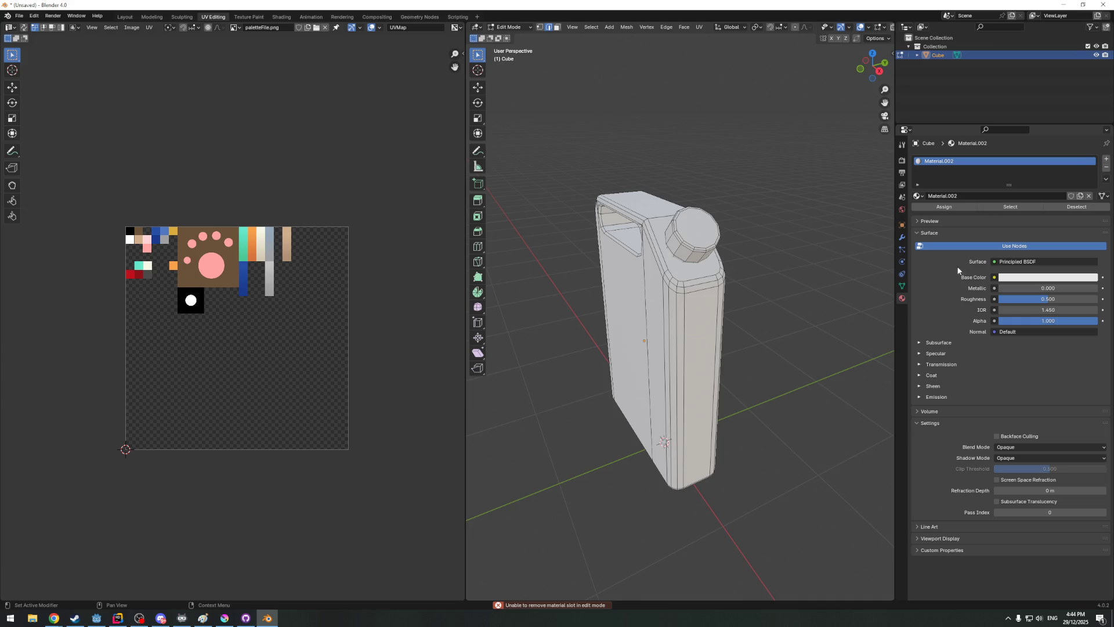
left_click(998, 262)
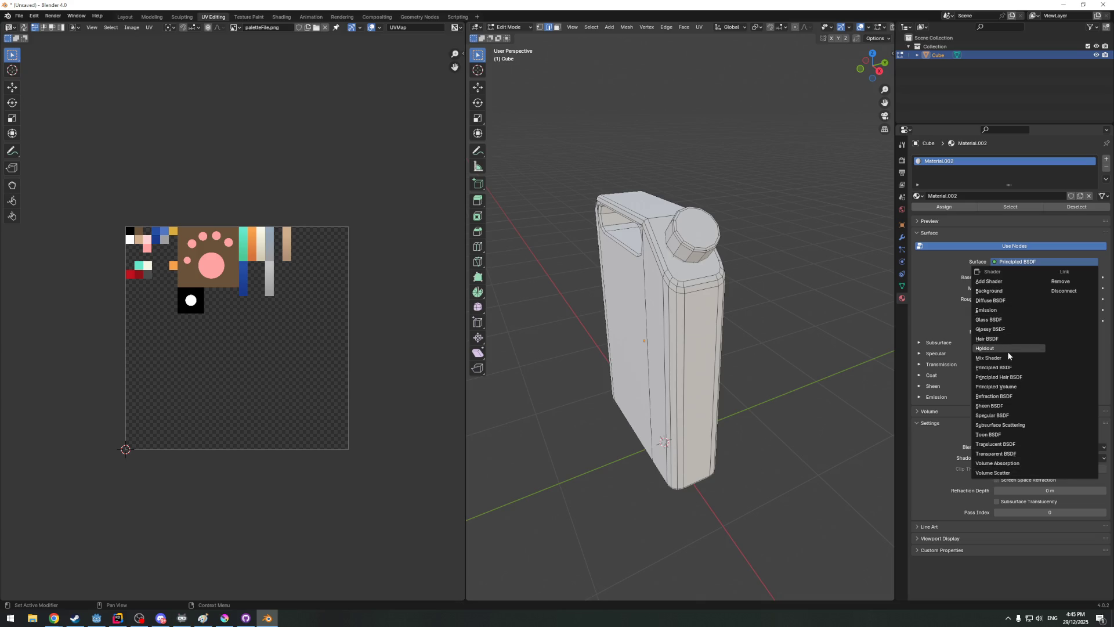
Drive Material.002's Base Color with an Image Texture using _assets/_textures/paletteFile.png, turning the can red
left_click(993, 367)
left_click(994, 278)
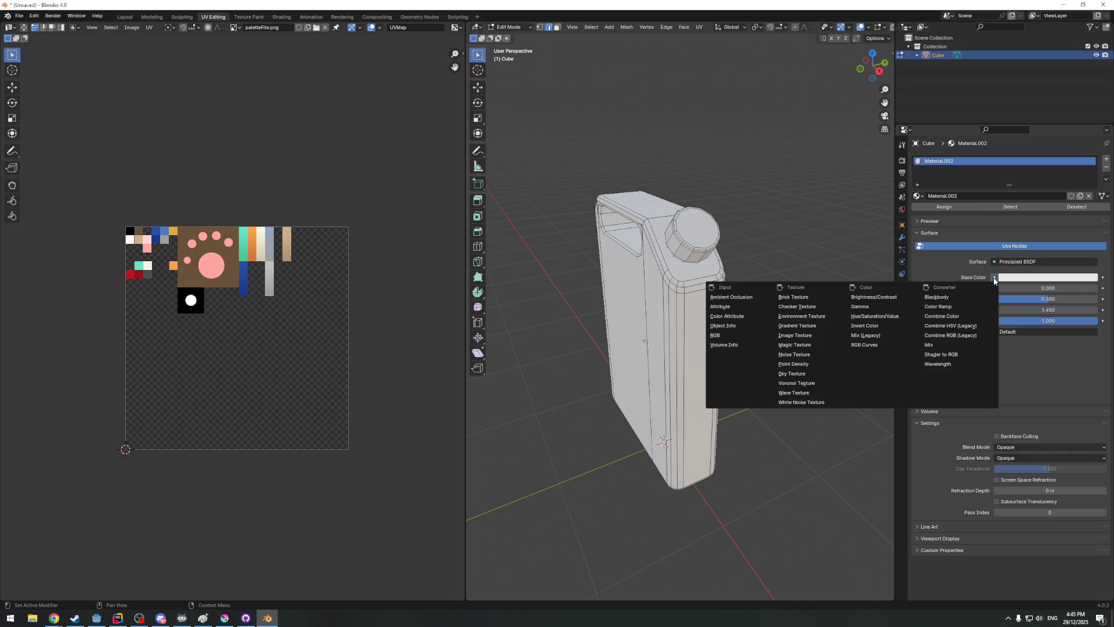
left_click(806, 335)
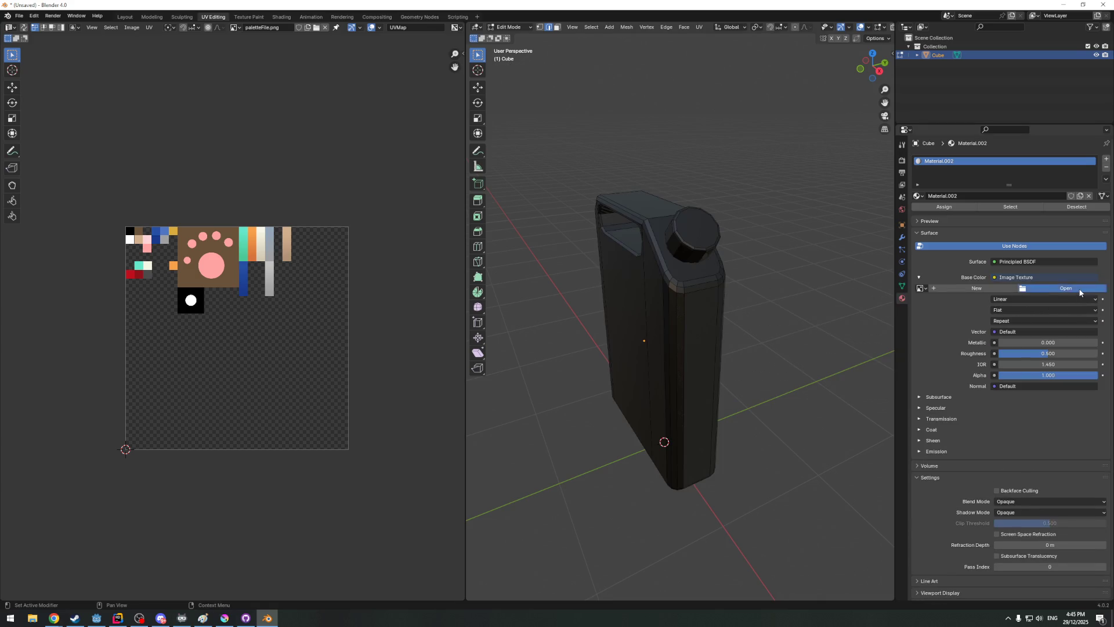
left_click(1057, 288)
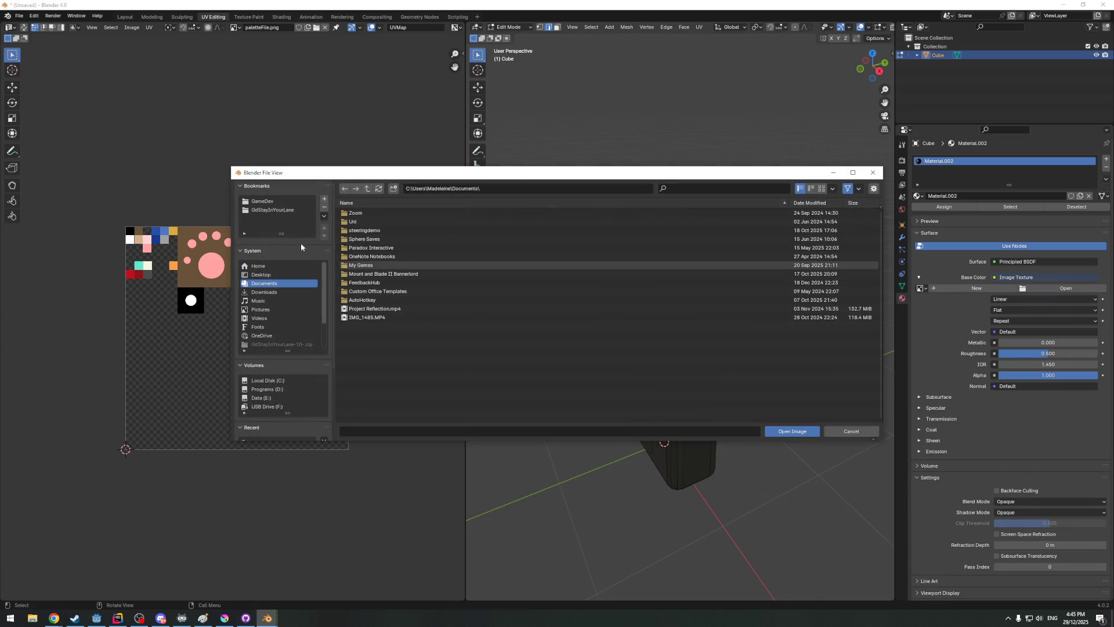
left_click(282, 211)
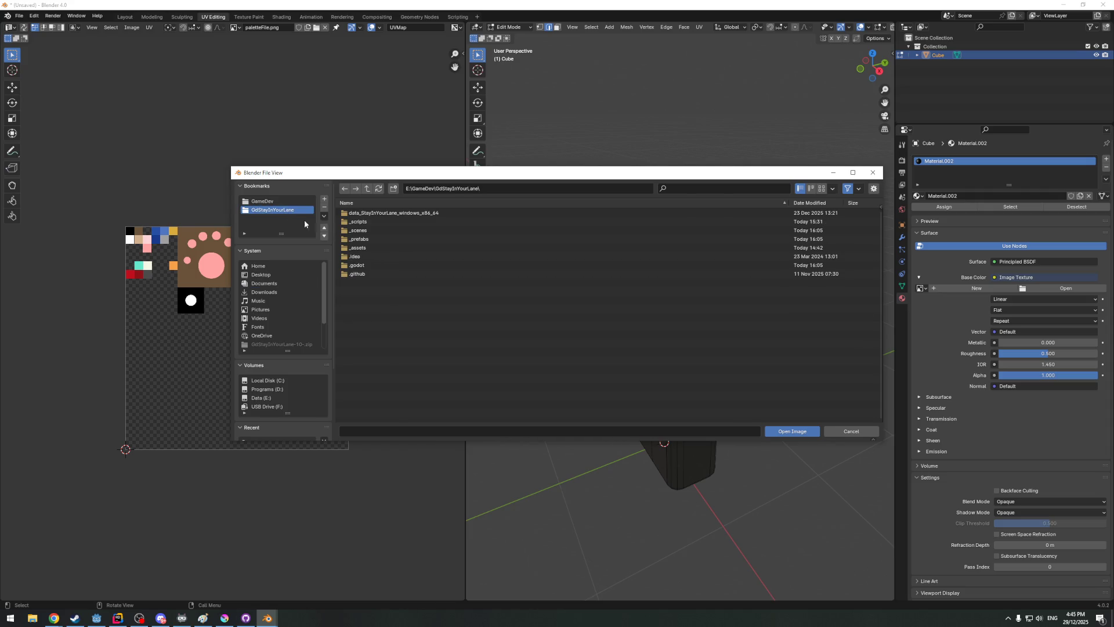
double_click(364, 248)
double_click(367, 240)
left_click(366, 221)
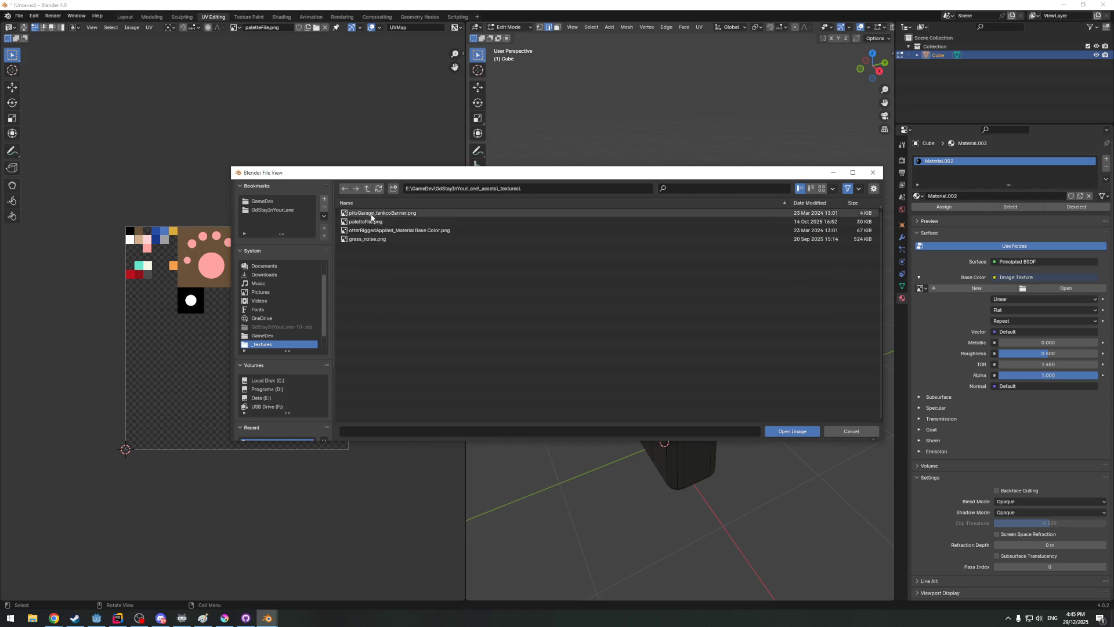
left_click(788, 431)
key("Tab")
mouse_move(773, 430)
middle_mouse_down()
mouse_move(713, 343)
mouse_move(740, 337)
mouse_move(595, 325)
mouse_move(698, 322)
mouse_move(635, 313)
mouse_move(724, 350)
mouse_move(690, 364)
mouse_move(604, 365)
mouse_move(707, 378)
mouse_move(604, 380)
middle_mouse_up()
scroll(634, 313, "up", 3)
scroll(633, 335, "up", 3)
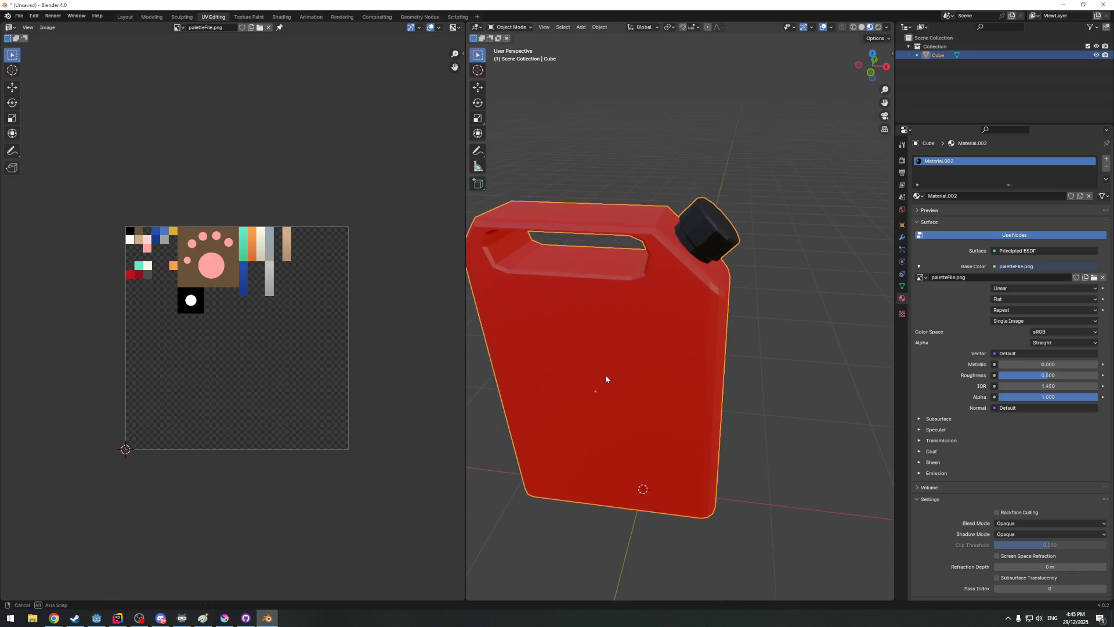
scroll(697, 304, "down", 3)
Shift the whole mesh's UVs onto the darker red palette square, then switch over to Krita
mouse_move(707, 292)
middle_mouse_down()
mouse_move(715, 338)
mouse_move(539, 317)
middle_mouse_up()
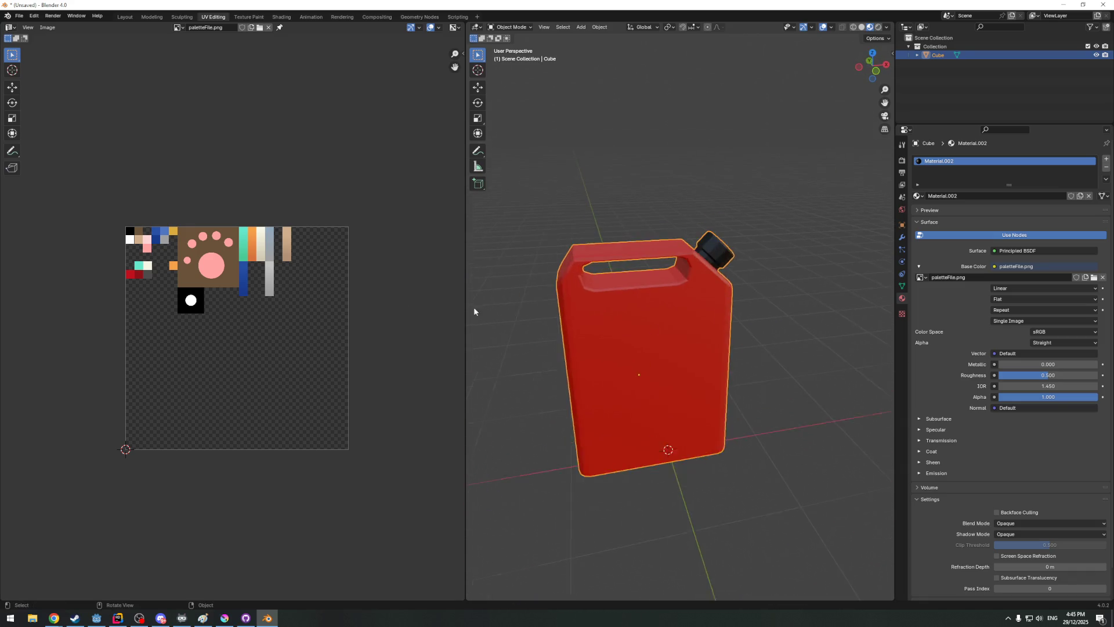
scroll(540, 316, "up", 2)
key("Tab")
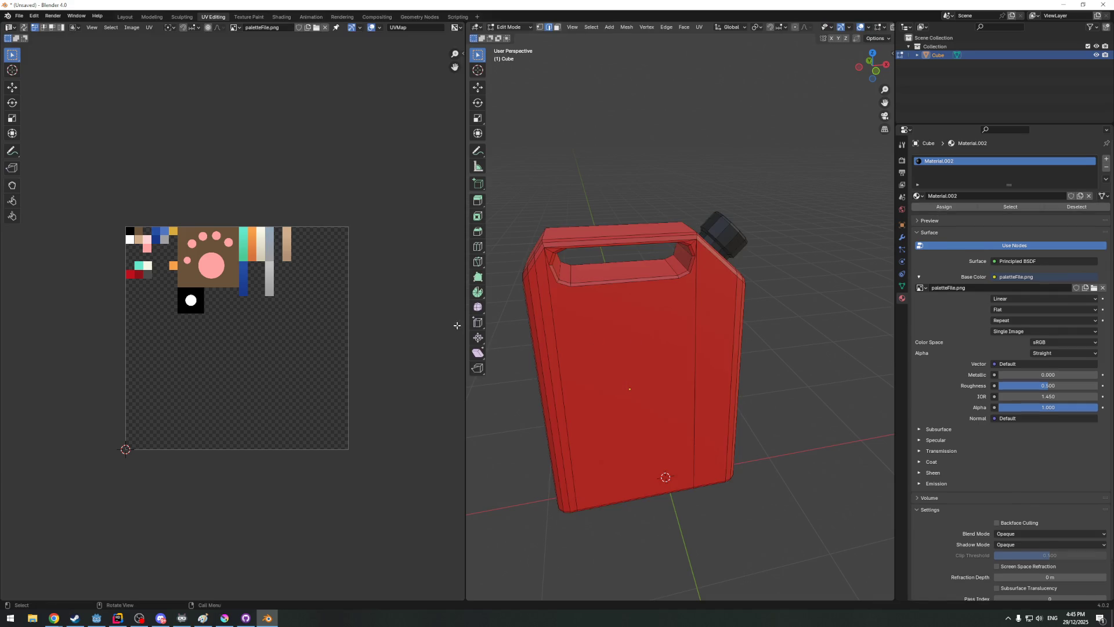
key("a")
scroll(124, 285, "up", 4)
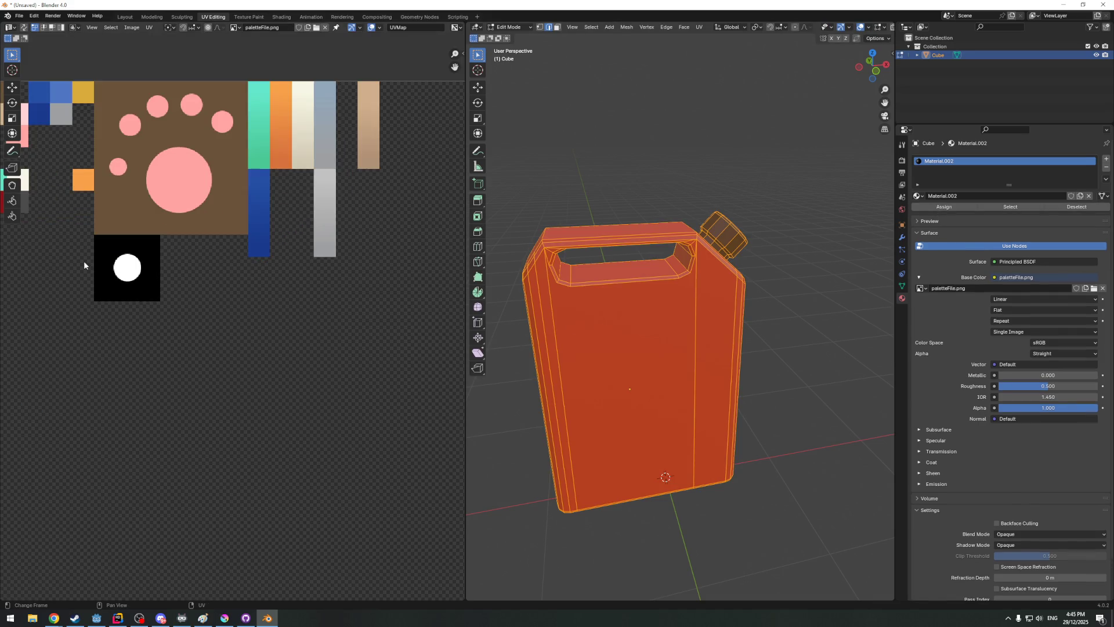
middle_click_drag(90, 259, 206, 330)
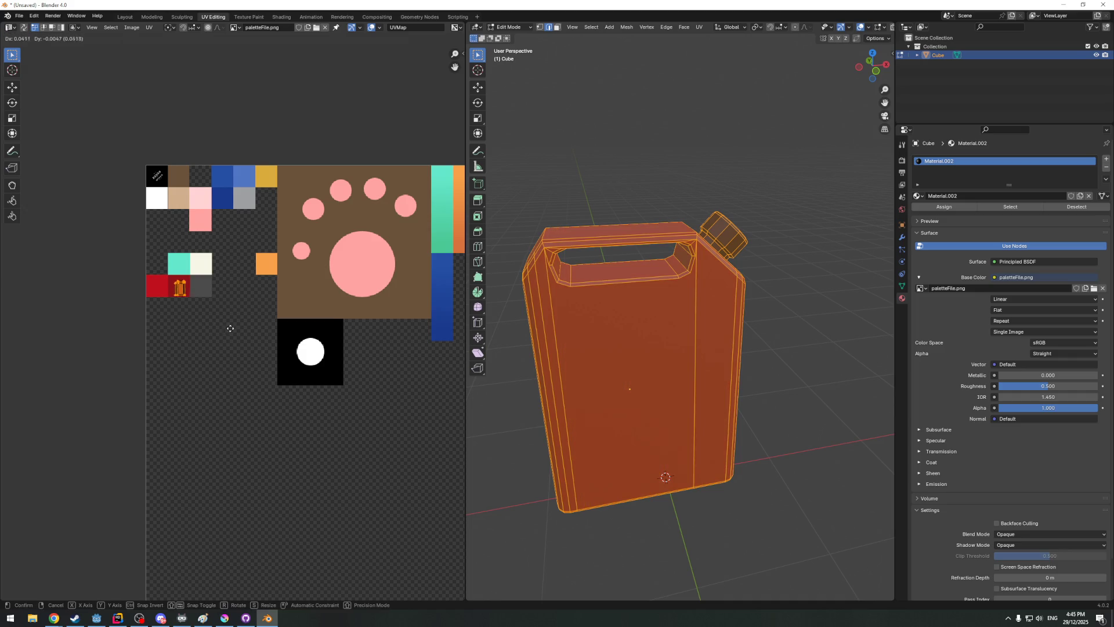
key("Tab")
mouse_move(654, 408)
middle_mouse_down()
mouse_move(793, 385)
mouse_move(617, 391)
mouse_move(778, 406)
mouse_move(692, 410)
middle_mouse_up()
scroll(692, 409, "down", 3)
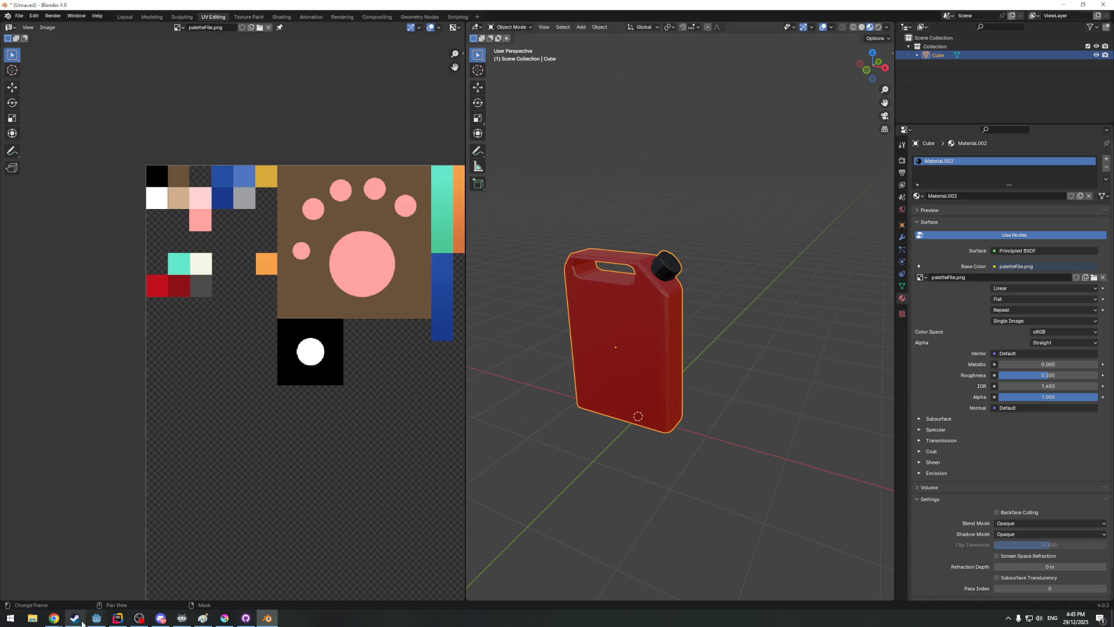
left_click(225, 618)
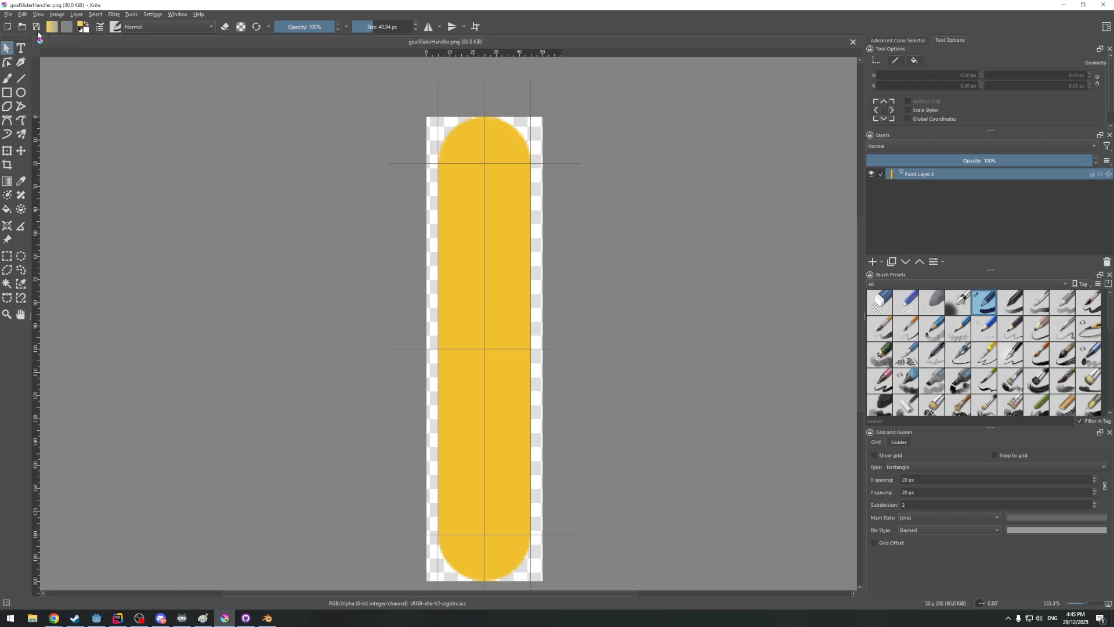
Open paletteFile.png.kra from the textures folder in its own Krita tab
left_click(8, 15)
mouse_move(30, 44)
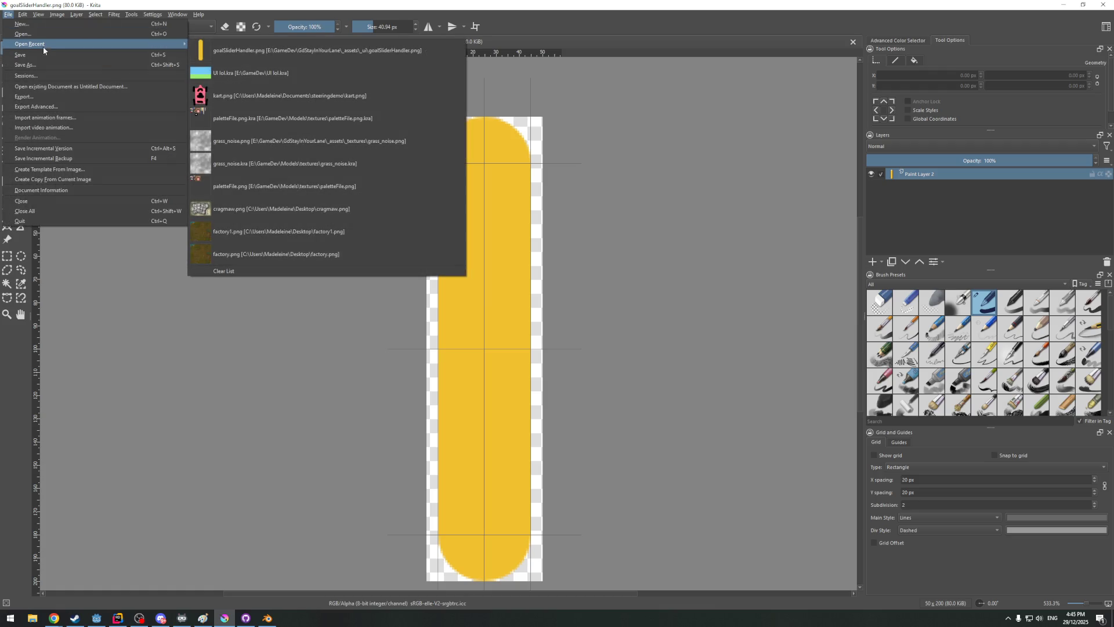
left_click(43, 35)
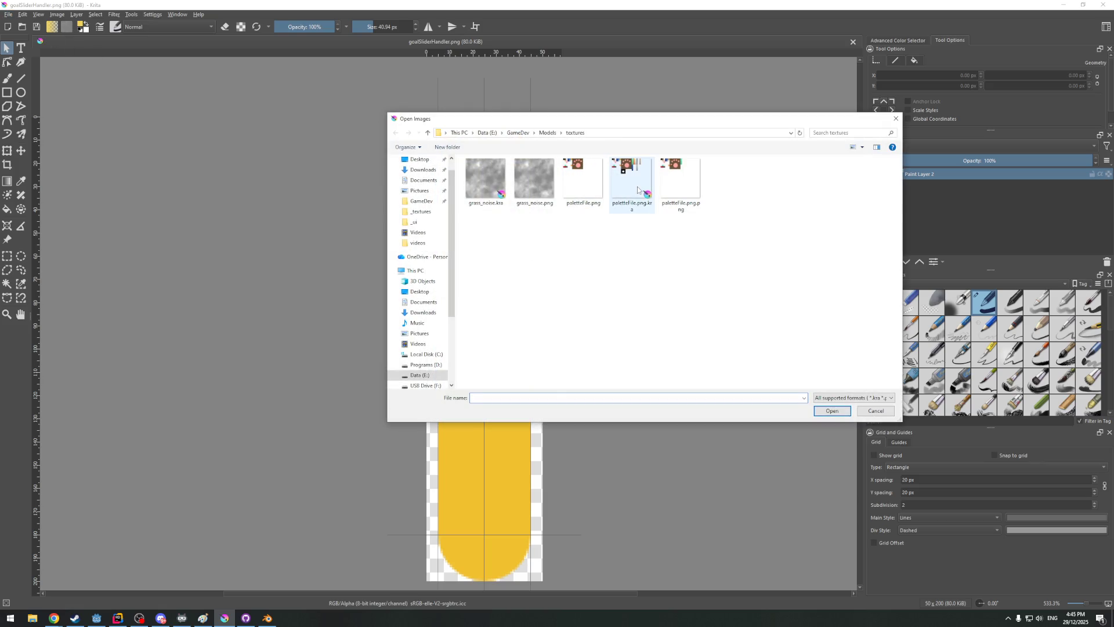
left_click(637, 190)
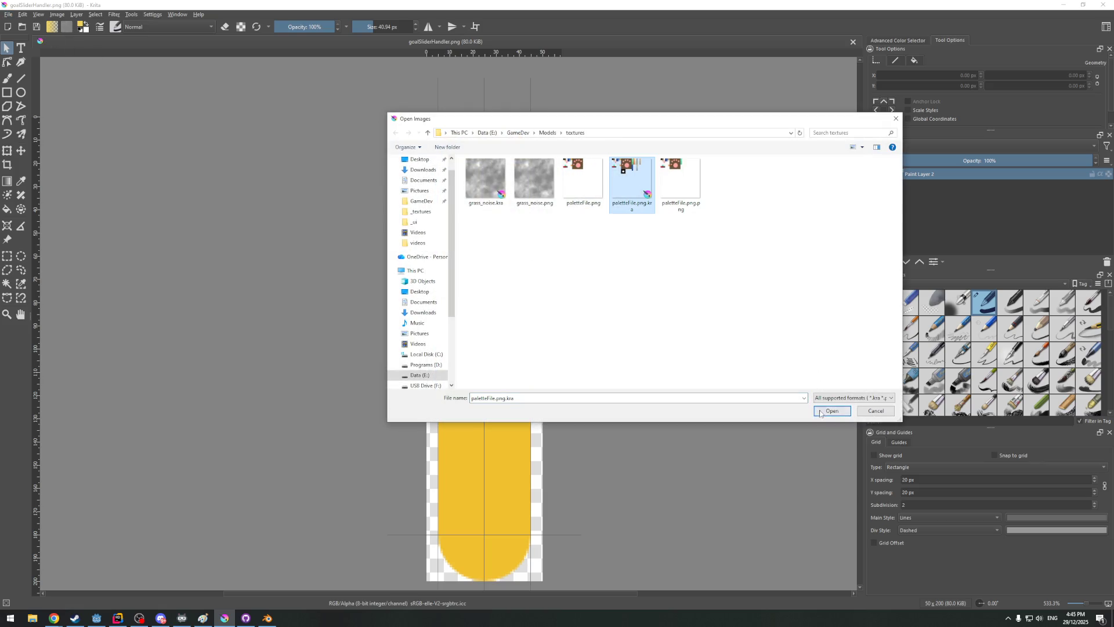
left_click(832, 410)
scroll(620, 266, "up", 5, "ctrl")
middle_click_drag(620, 266, 673, 370, "shift")
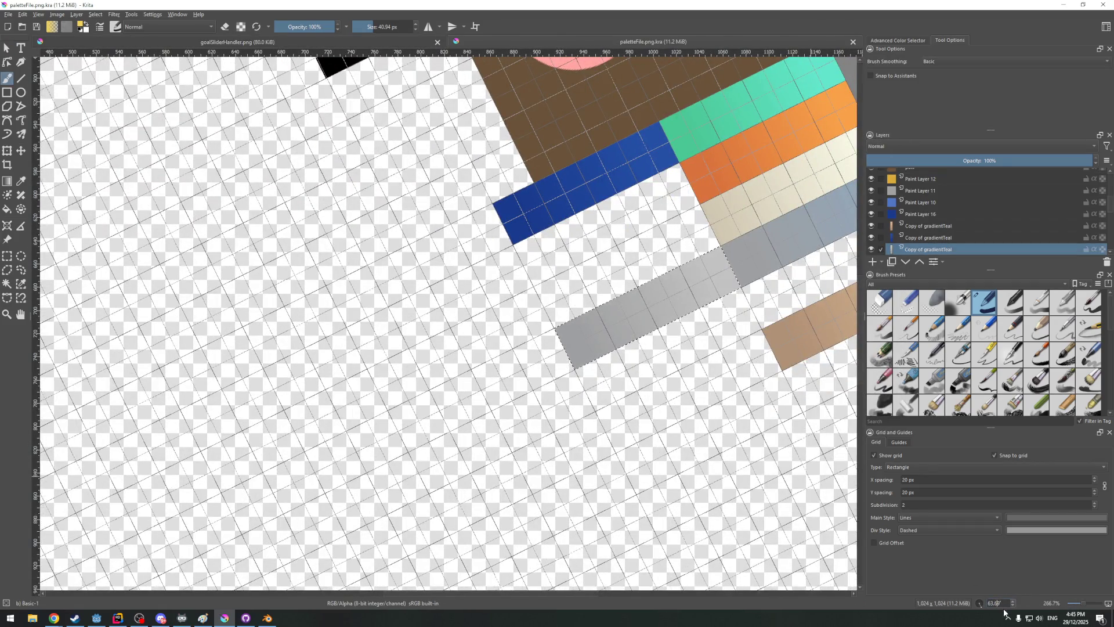
Straighten the canvas to actual size, try moving the grey gradient strip and undo it
key("5")
key("1")
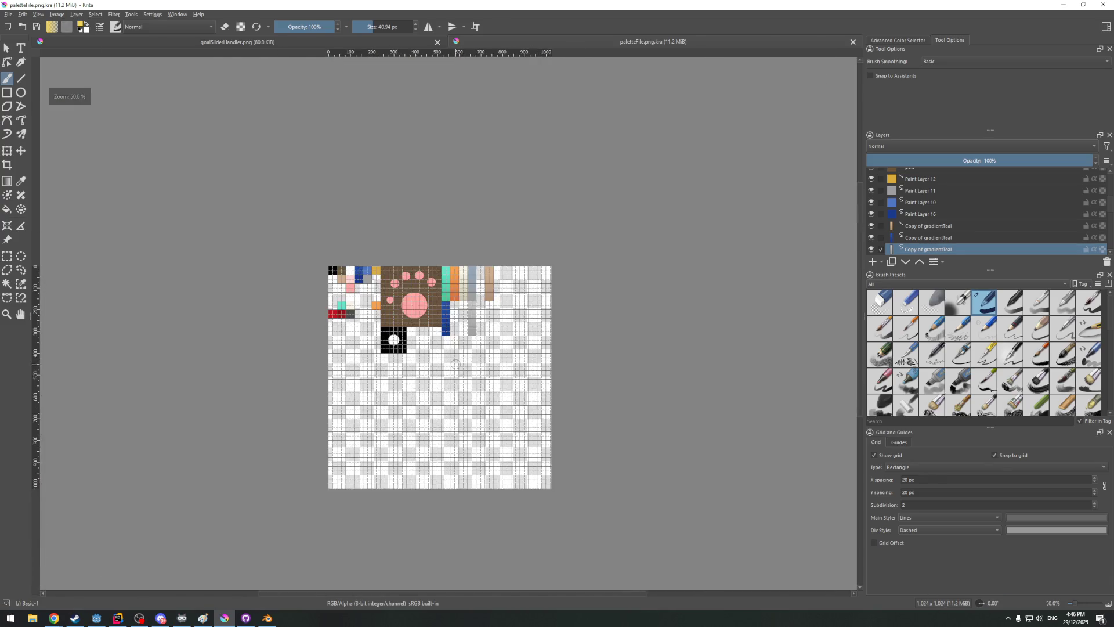
mouse_move(522, 291)
middle_mouse_down()
mouse_move(616, 335)
mouse_move(597, 319)
middle_mouse_up()
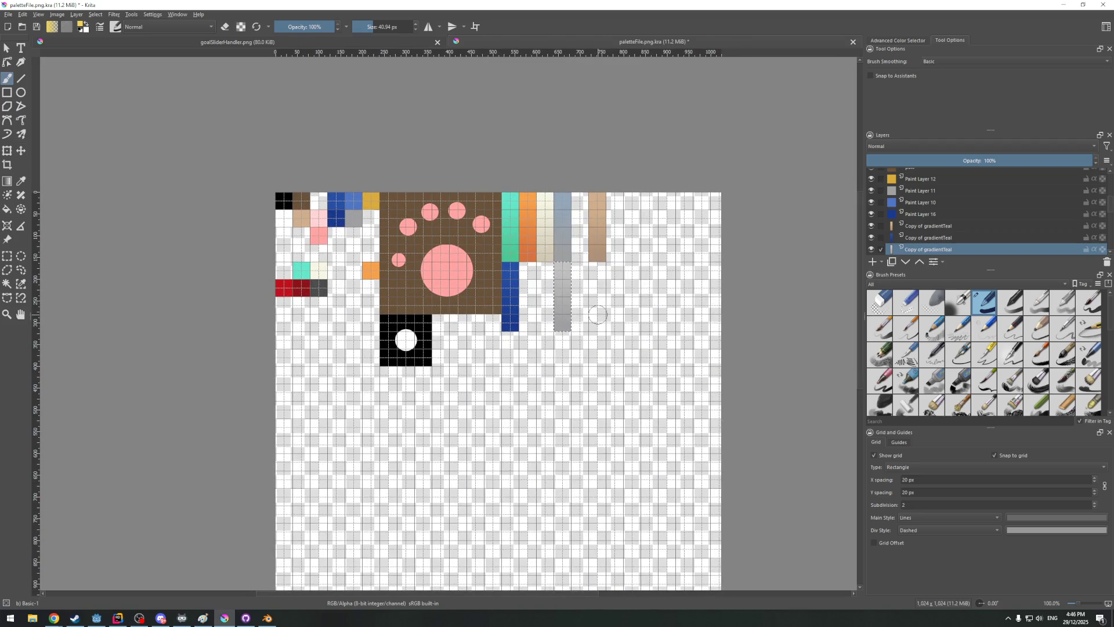
scroll(503, 443, "up", 1)
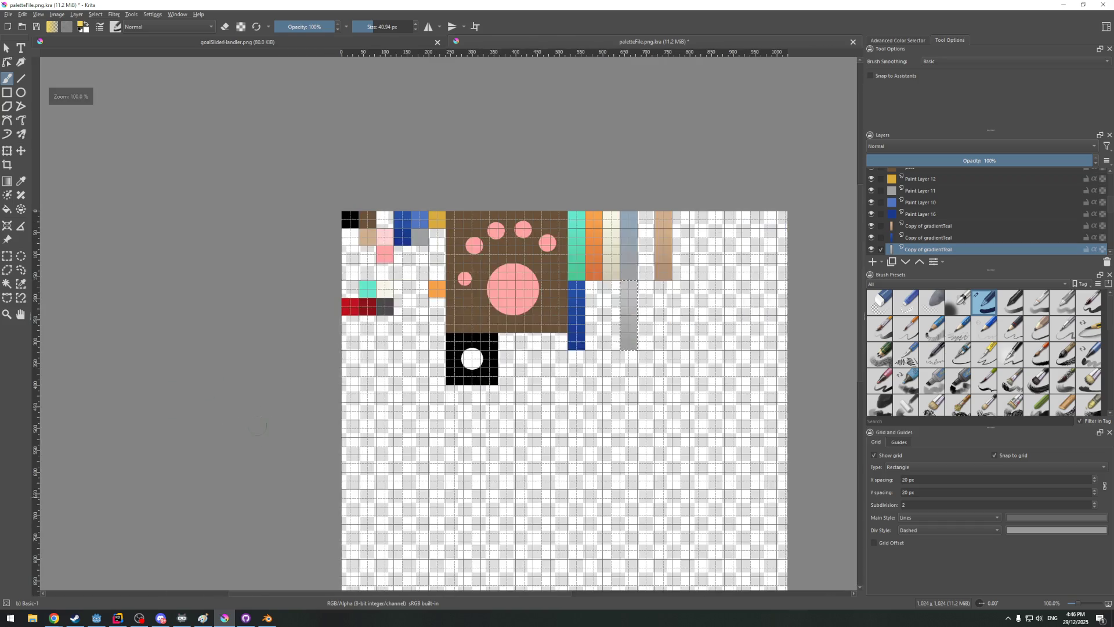
scroll(503, 443, "right", 3)
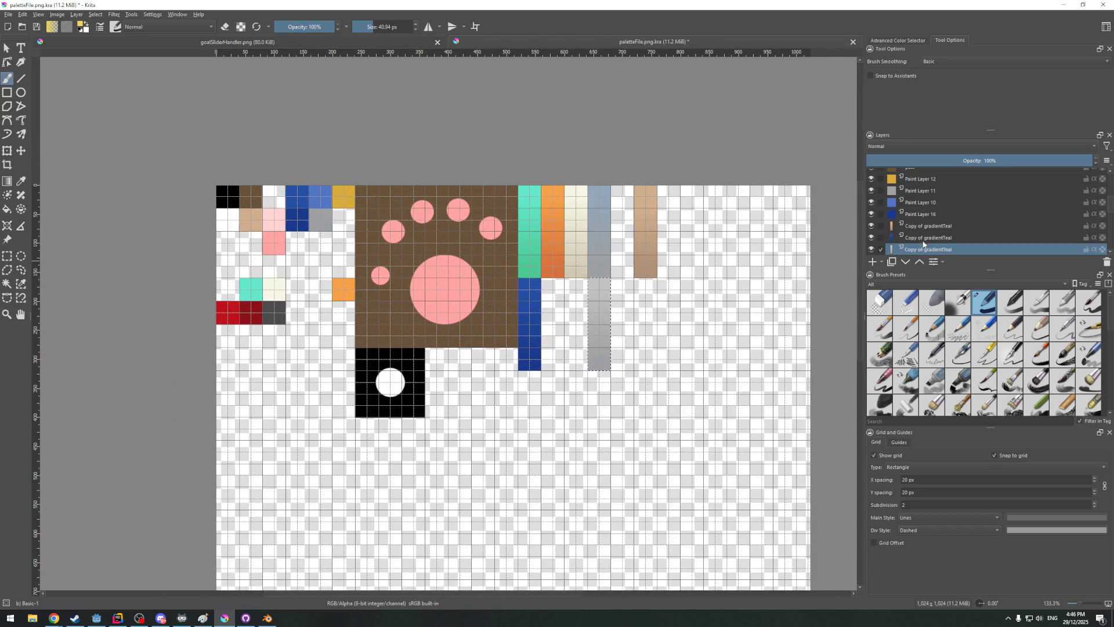
scroll(919, 250, "down", 3)
right_click(927, 188)
left_click(888, 245)
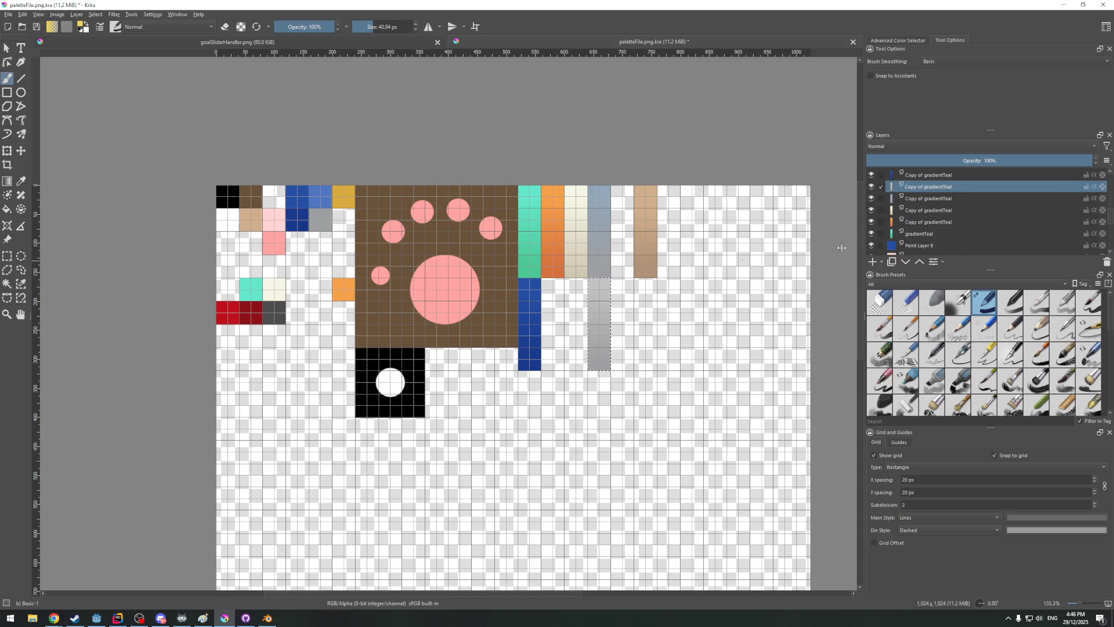
left_click(7, 49)
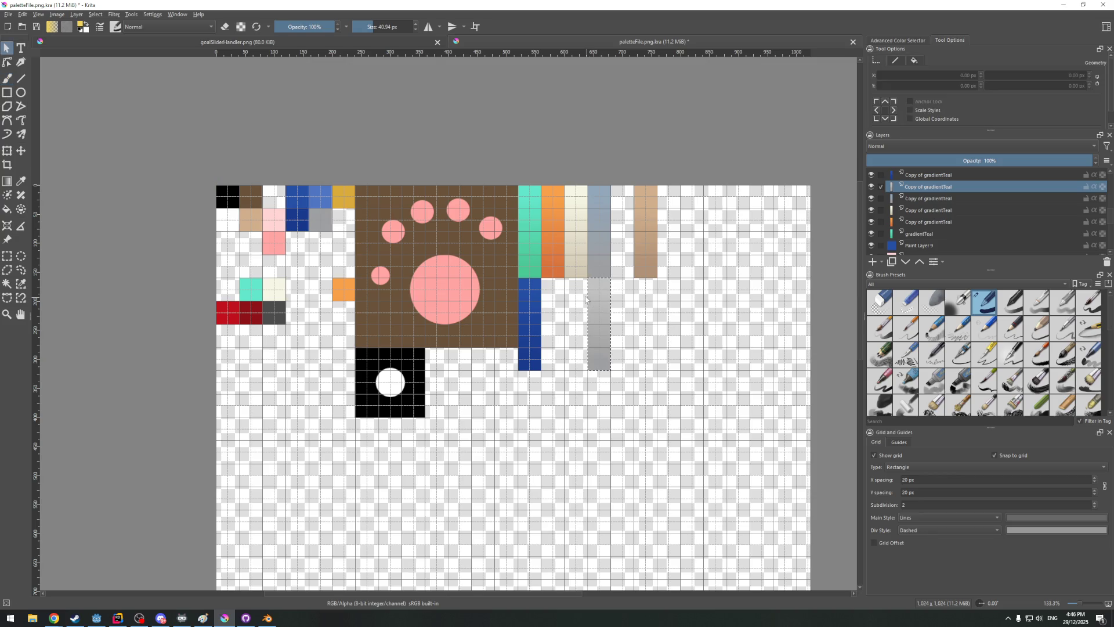
left_click_drag(587, 300, 609, 303)
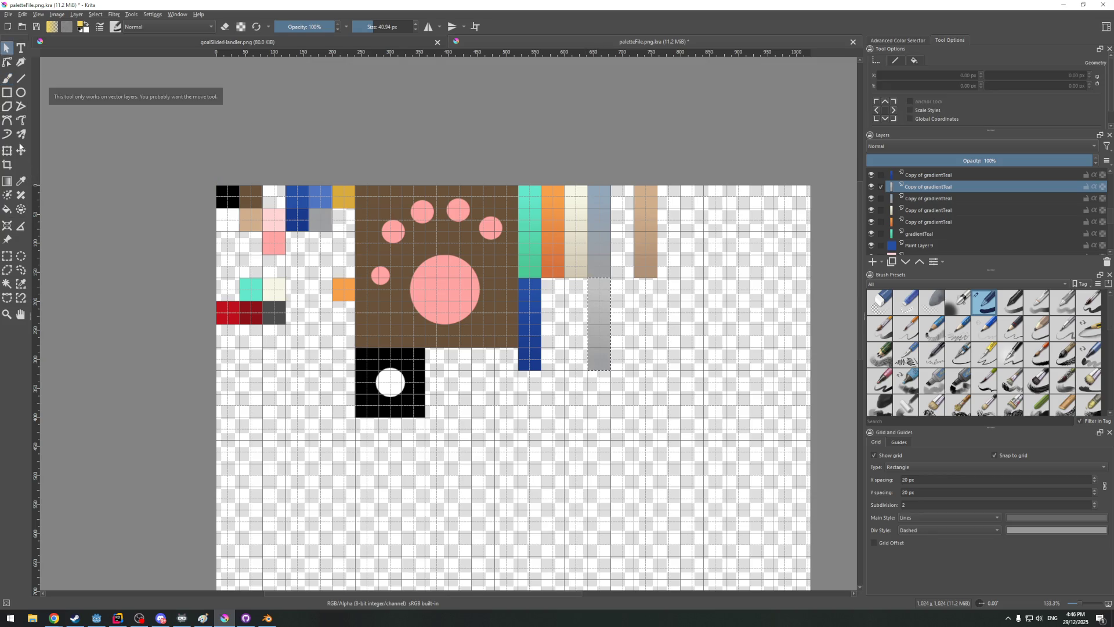
key("t")
left_click_drag(664, 349, 650, 293)
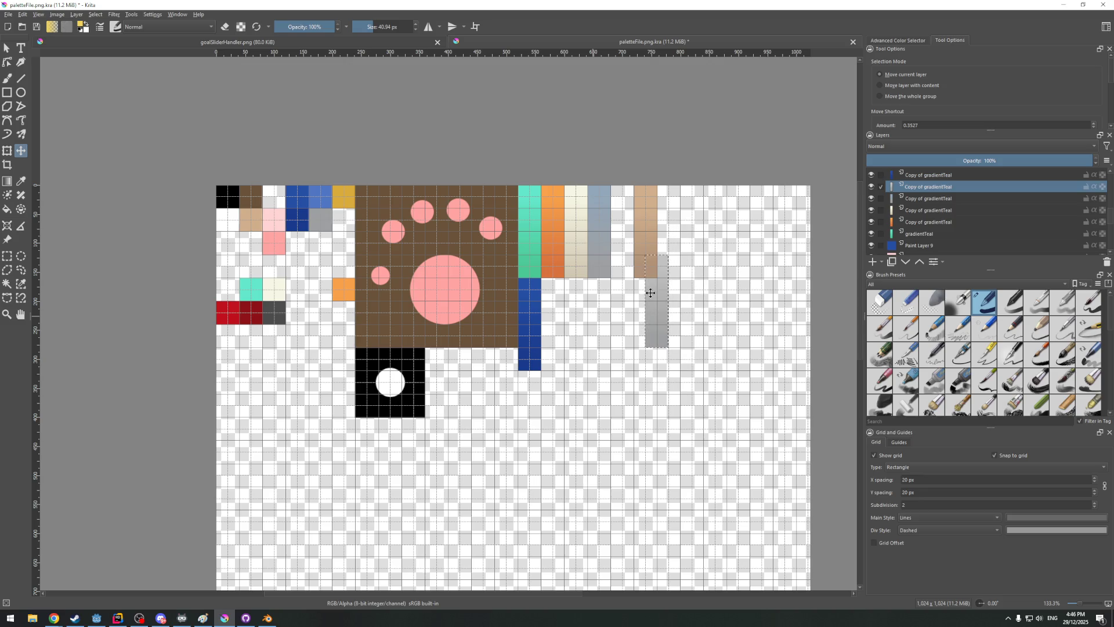
key("ctrl+z")
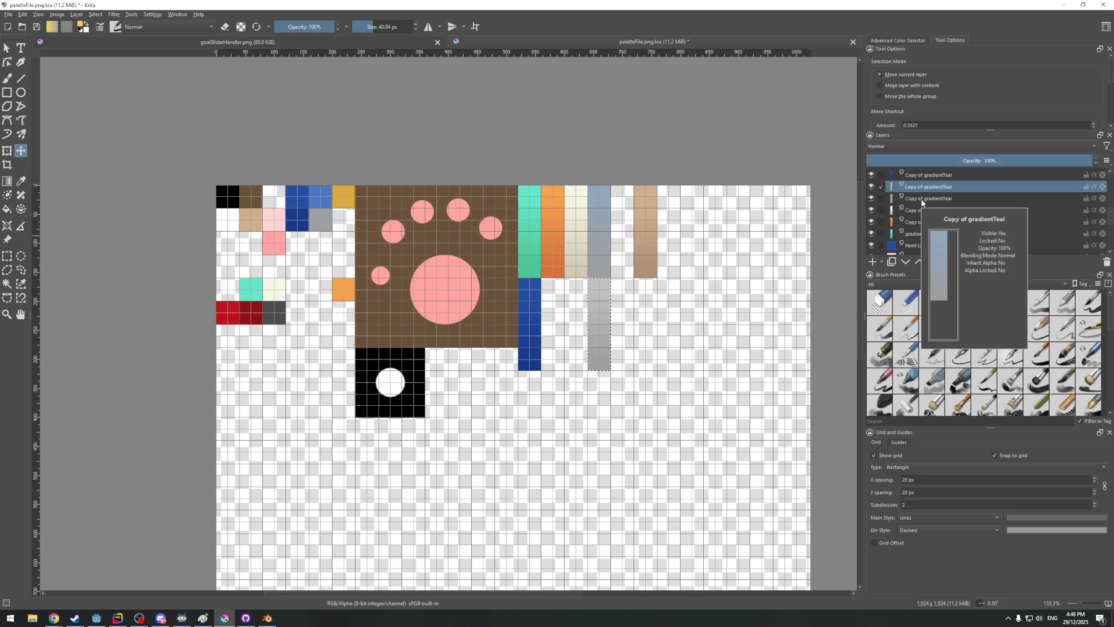
Duplicate the orange gradient layer and move the copy into the empty space right of the tan column
left_click(920, 200)
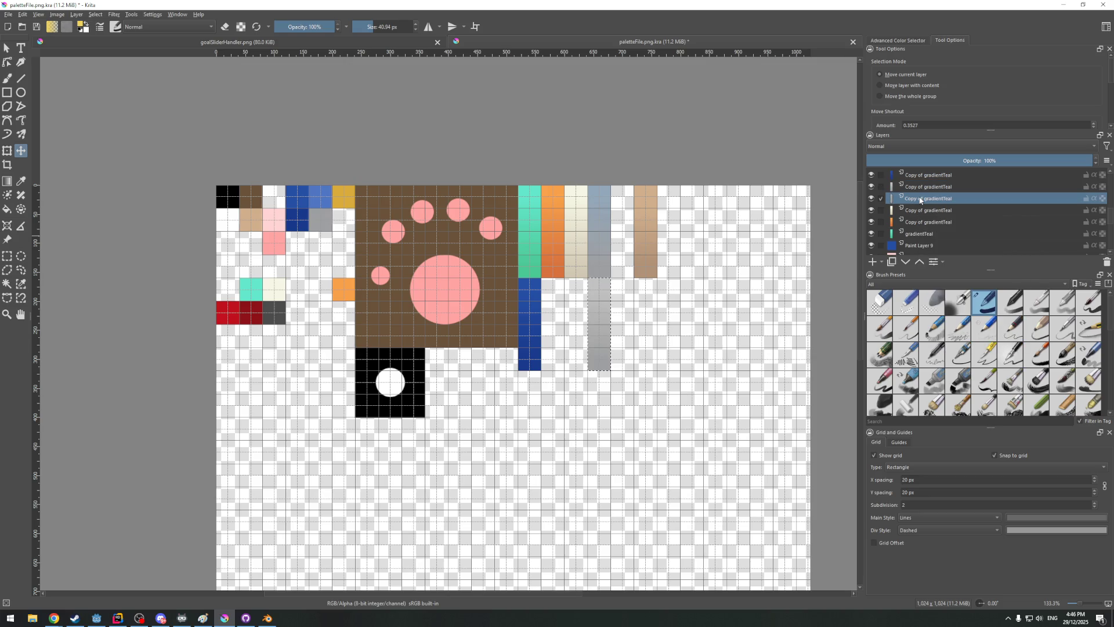
left_click(919, 187)
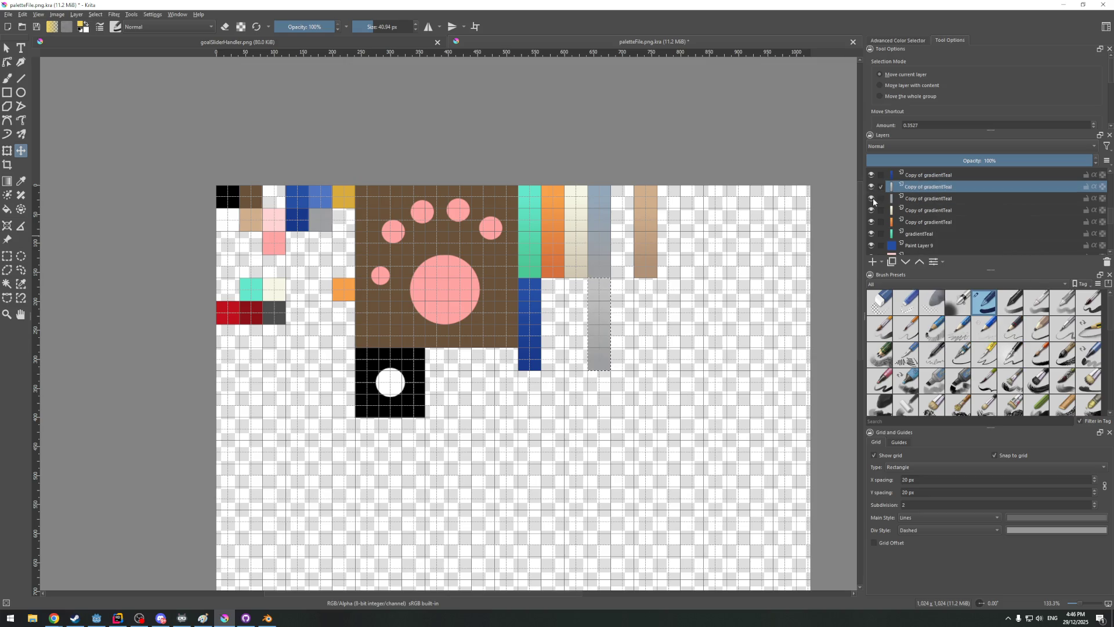
left_click(923, 212)
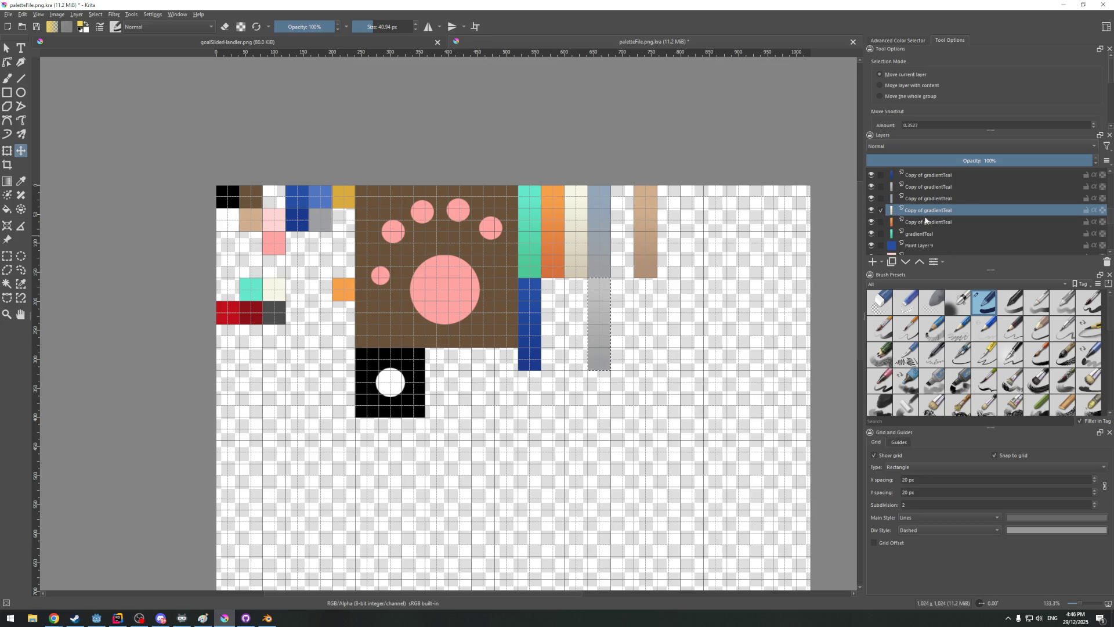
scroll(923, 218, "down", 3)
scroll(935, 248, "down", 2)
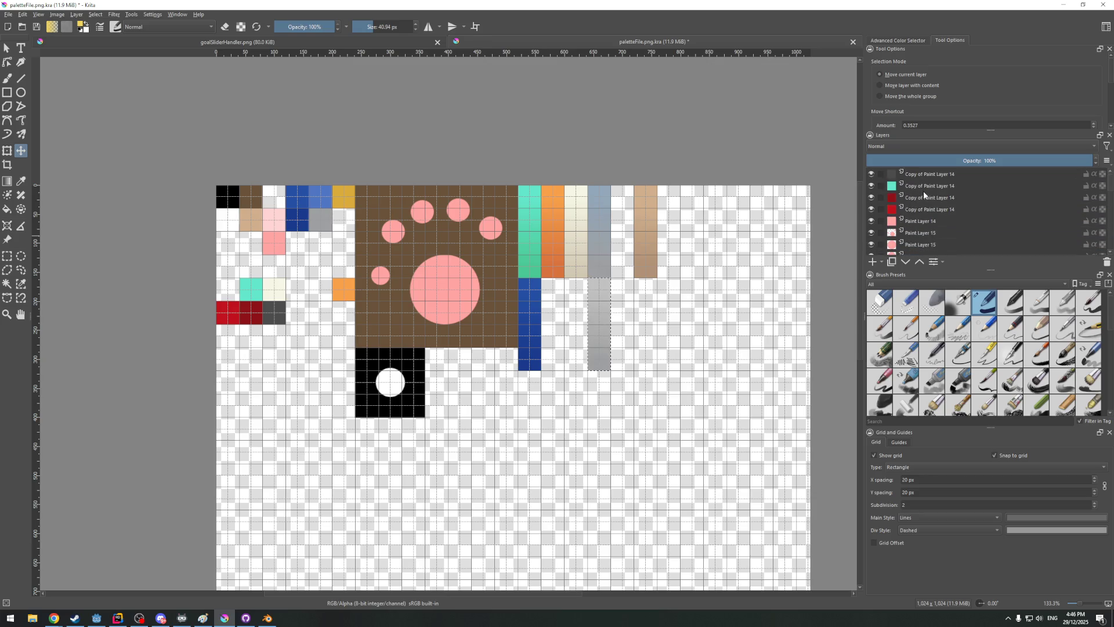
scroll(923, 215, "up", 3)
scroll(922, 211, "up", 1)
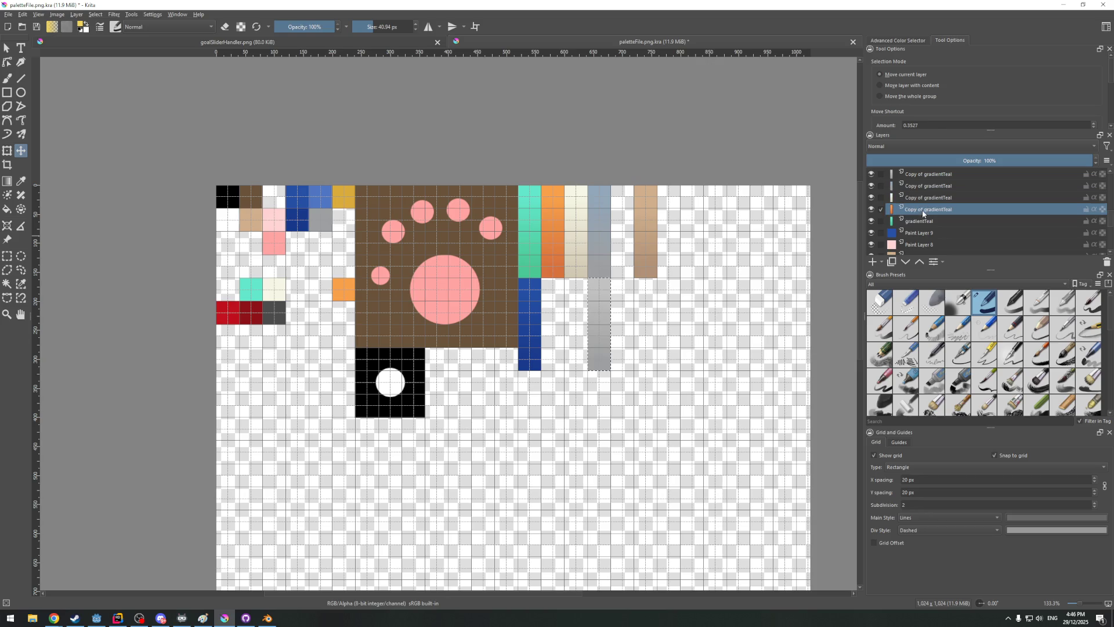
right_click(921, 211)
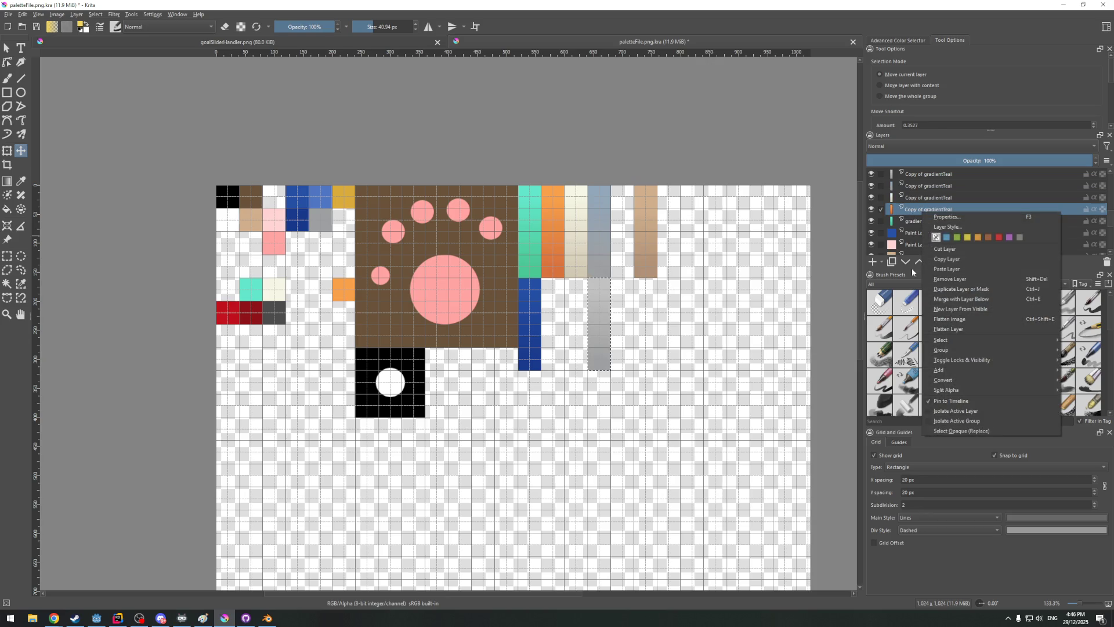
left_click(961, 287)
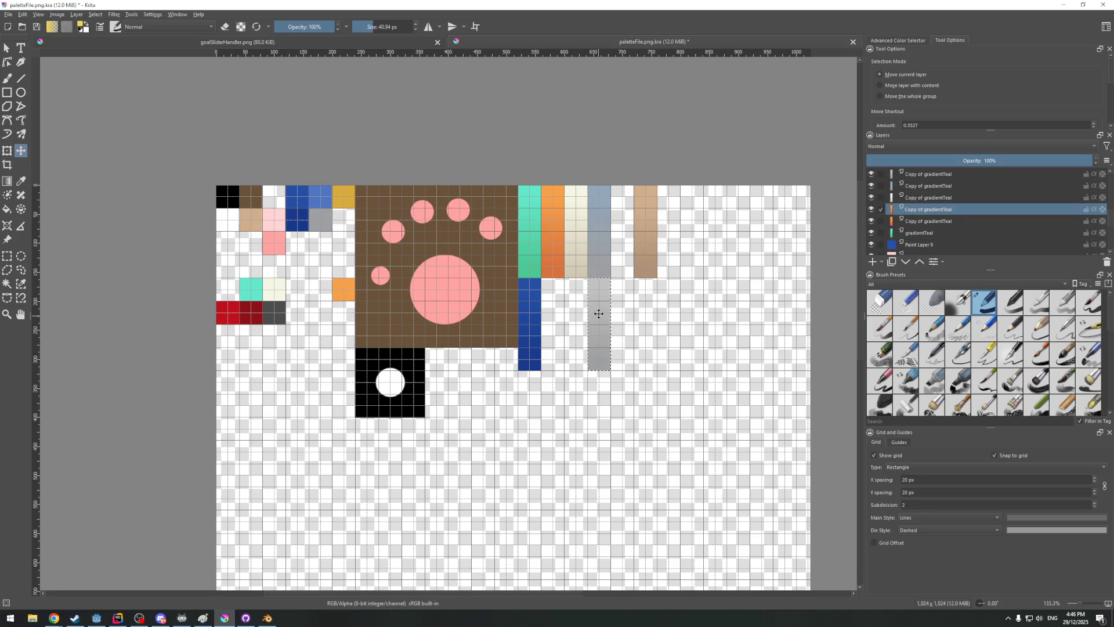
left_click(570, 280)
left_click(95, 14)
left_click(122, 37)
mouse_move(549, 226)
left_mouse_down()
mouse_move(677, 296)
mouse_move(692, 225)
left_mouse_up()
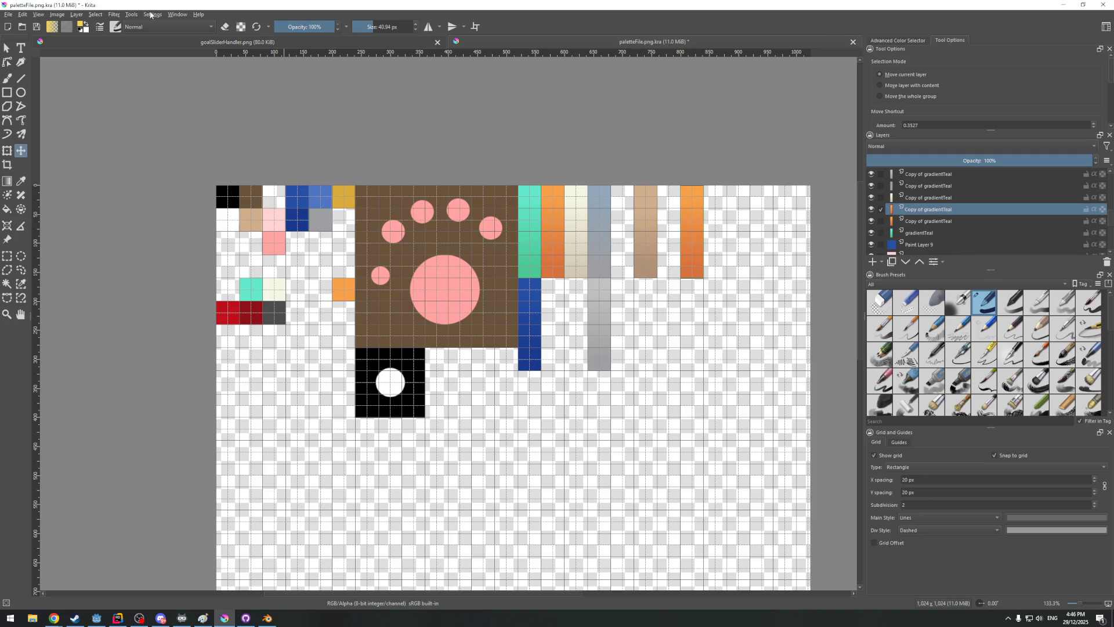
Switch to the Gradient tool and reset the canvas rotation to 0
left_click(7, 182)
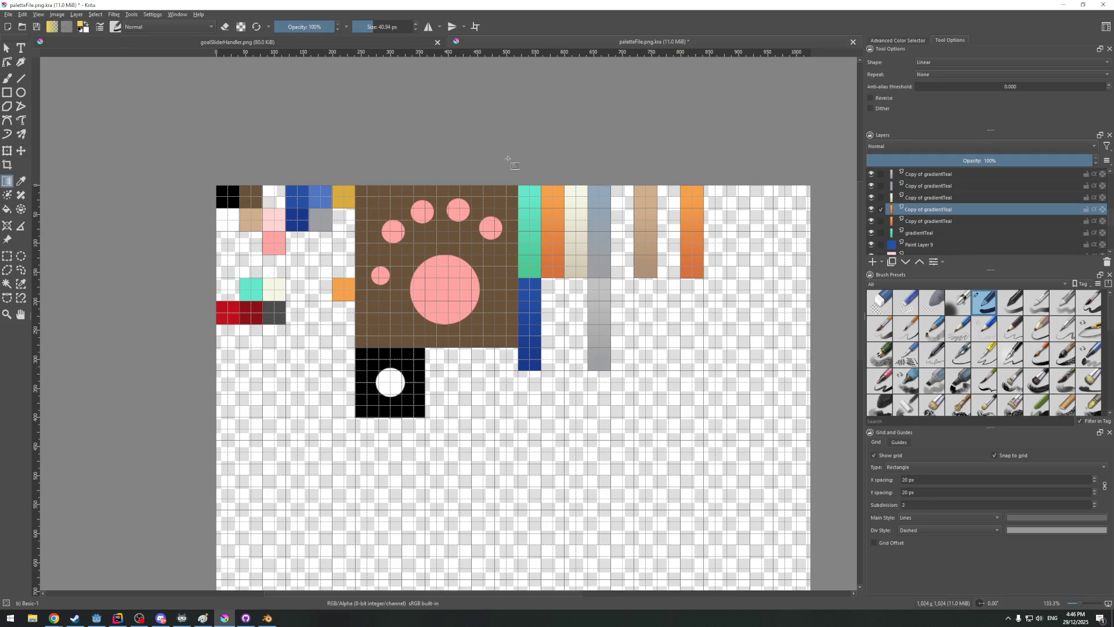
scroll(688, 229, "up", 1, "ctrl")
middle_click_drag(687, 228, 719, 228, "shift")
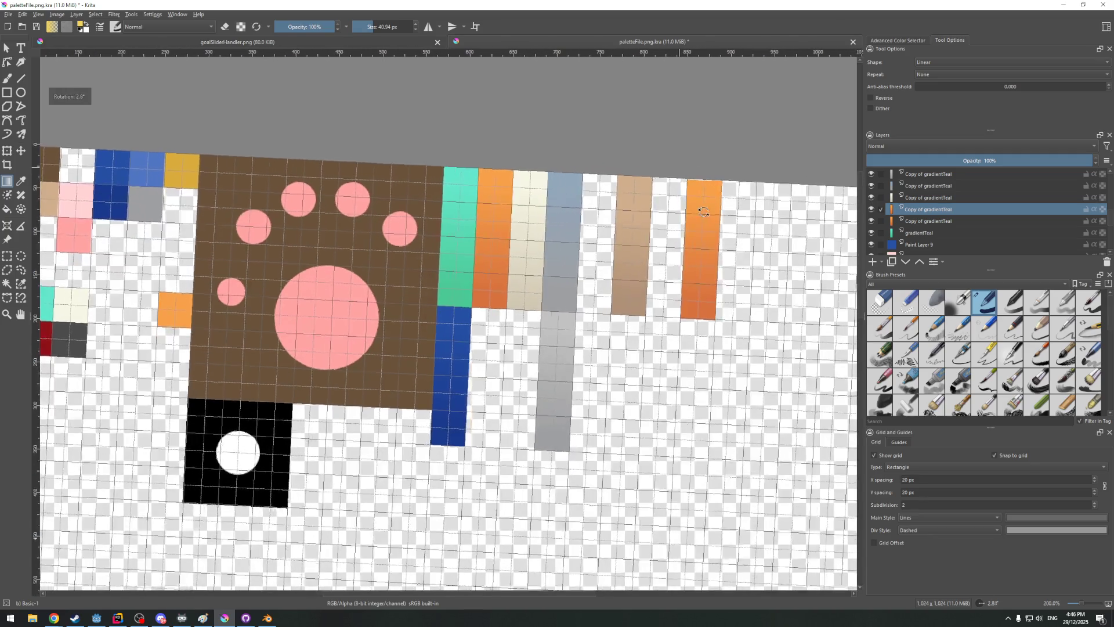
double_click(1003, 603)
type("0")
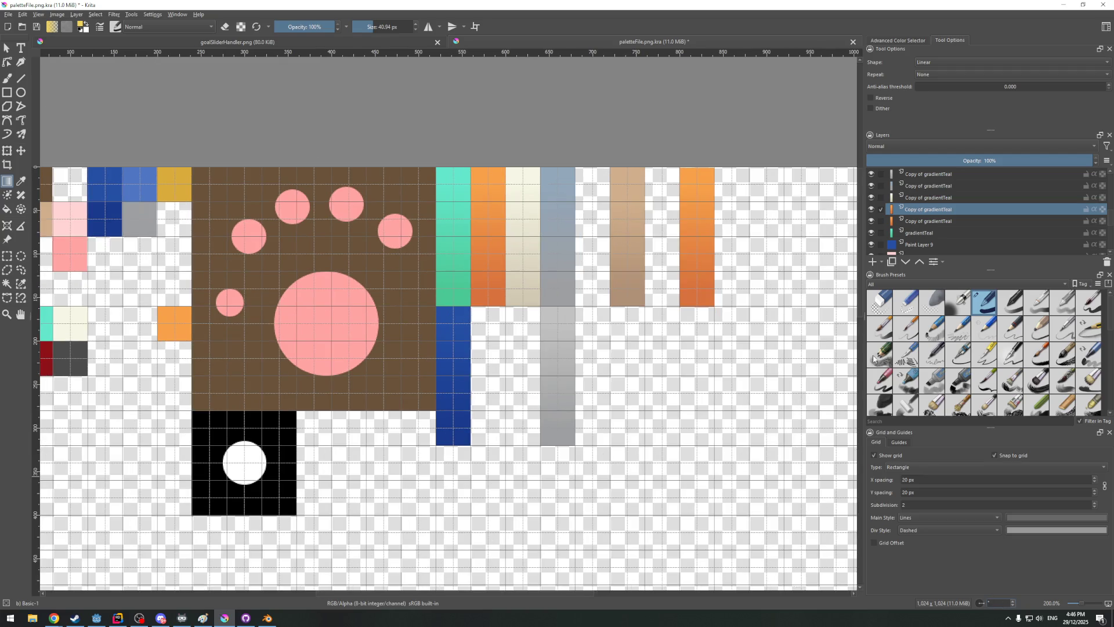
key("Return")
Sample the red from the palette's red cells as foreground colour and bring up the gradient presets
left_click(84, 26)
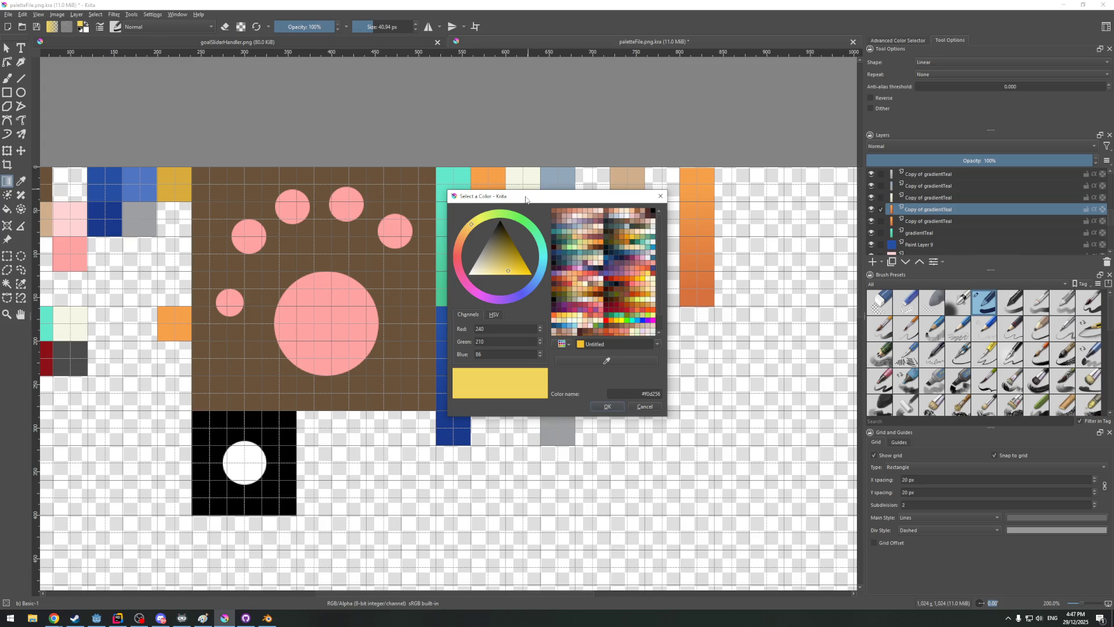
left_click(642, 406)
scroll(386, 347, "down", 1)
scroll(261, 353, "down", 1)
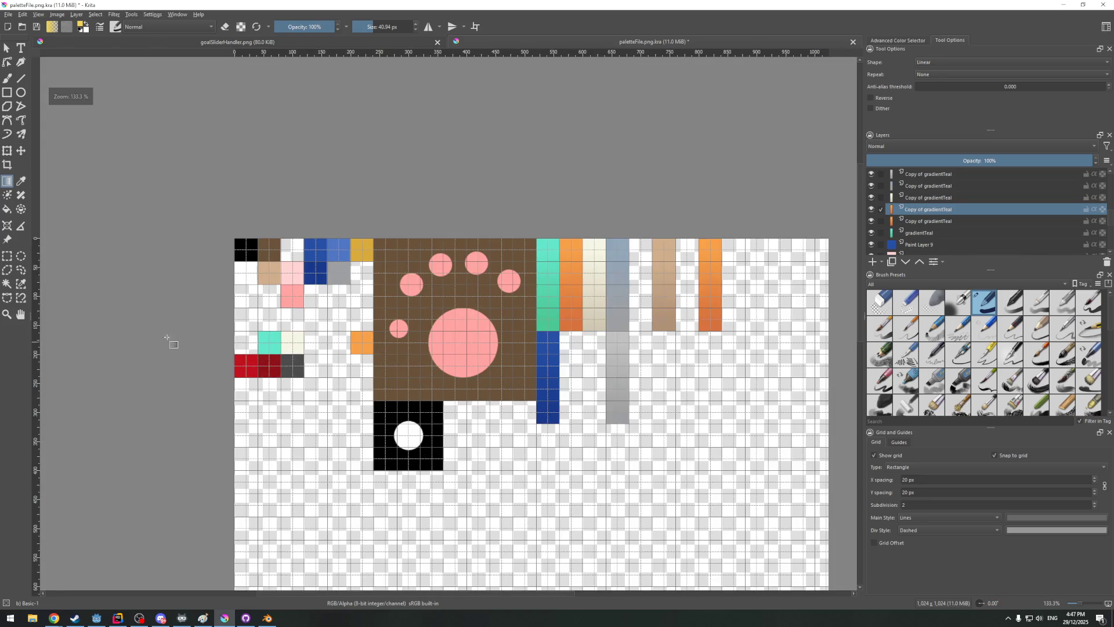
left_click(19, 182)
left_click(251, 364)
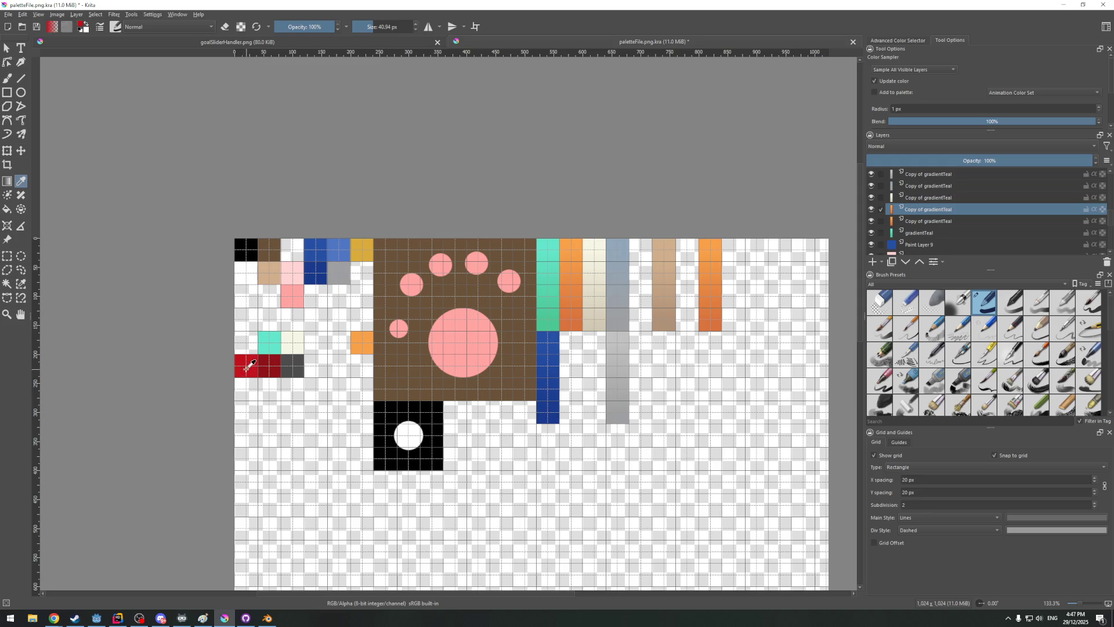
left_click(270, 362)
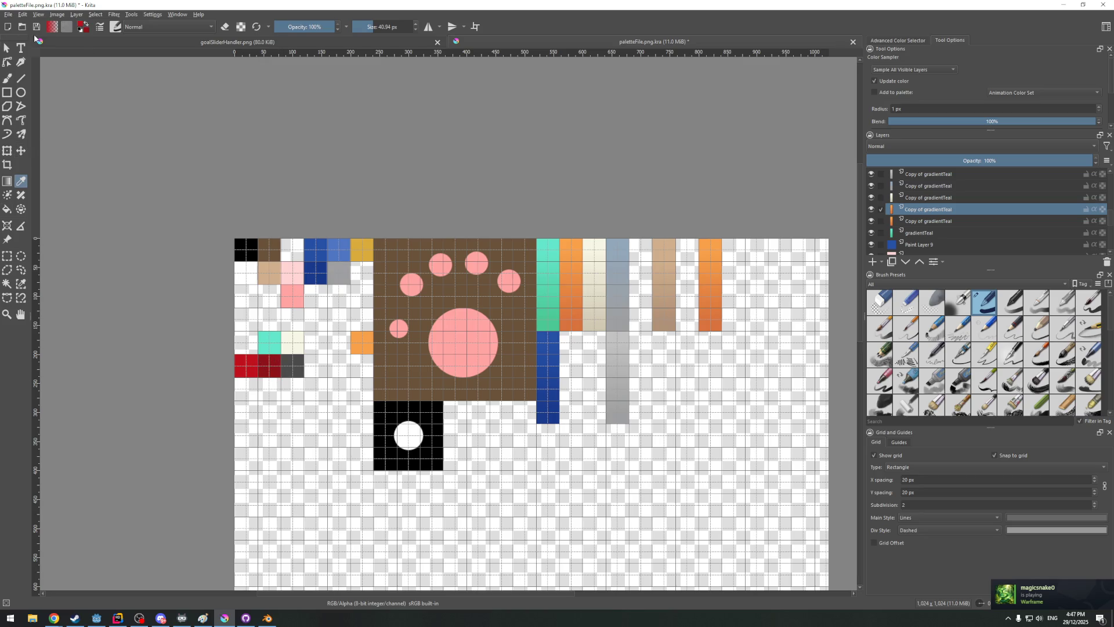
left_click(8, 180)
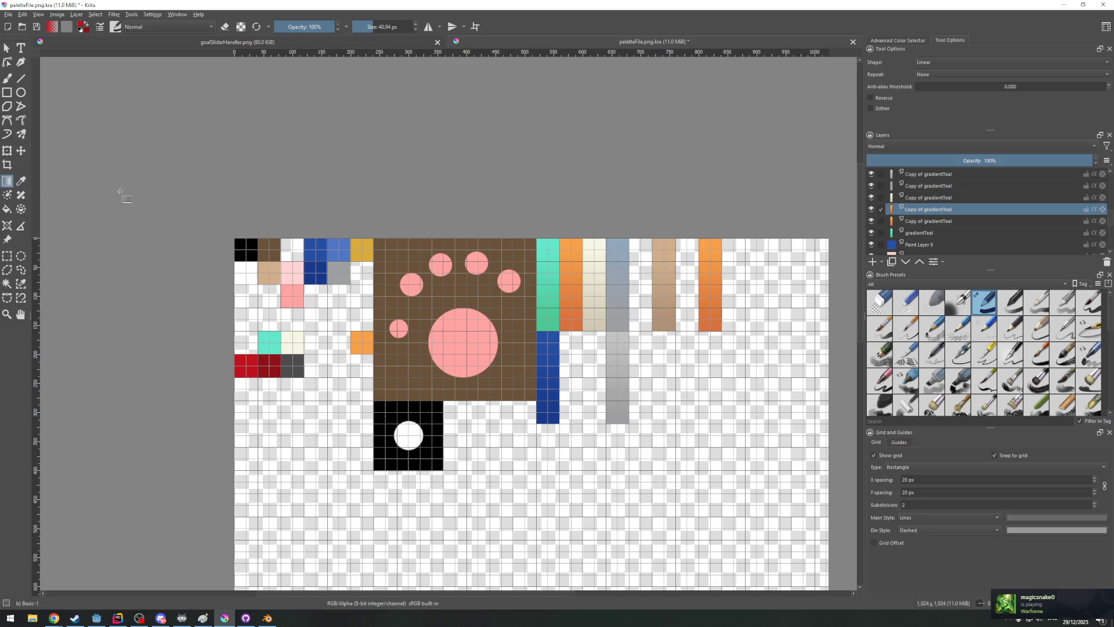
left_click(52, 27)
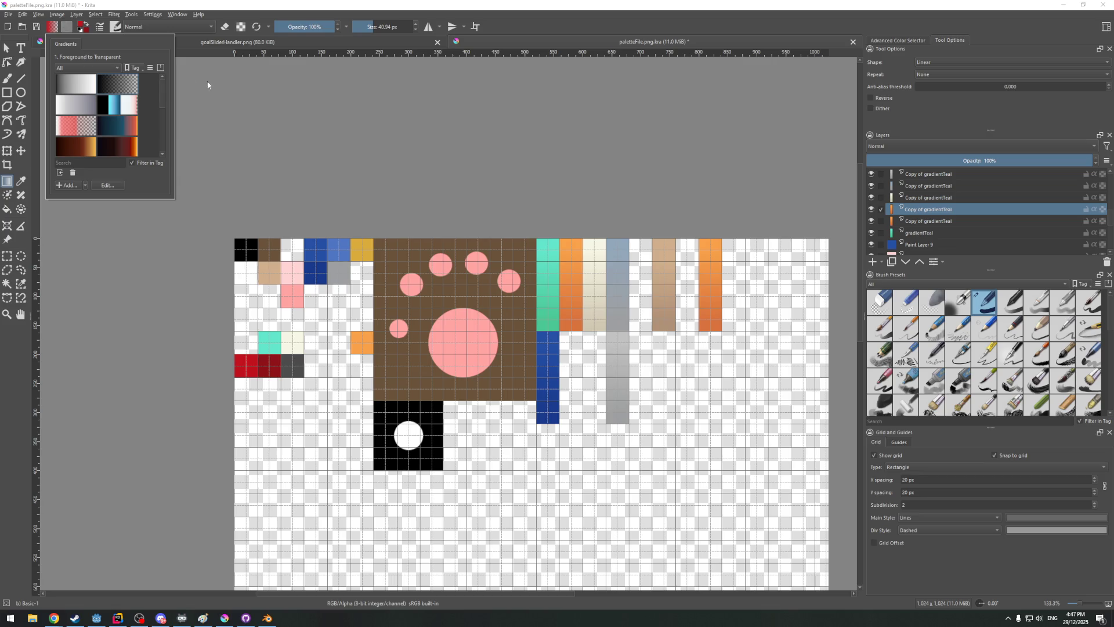
Select the whole canvas and switch to the contiguous-area selection tool
left_click(249, 119)
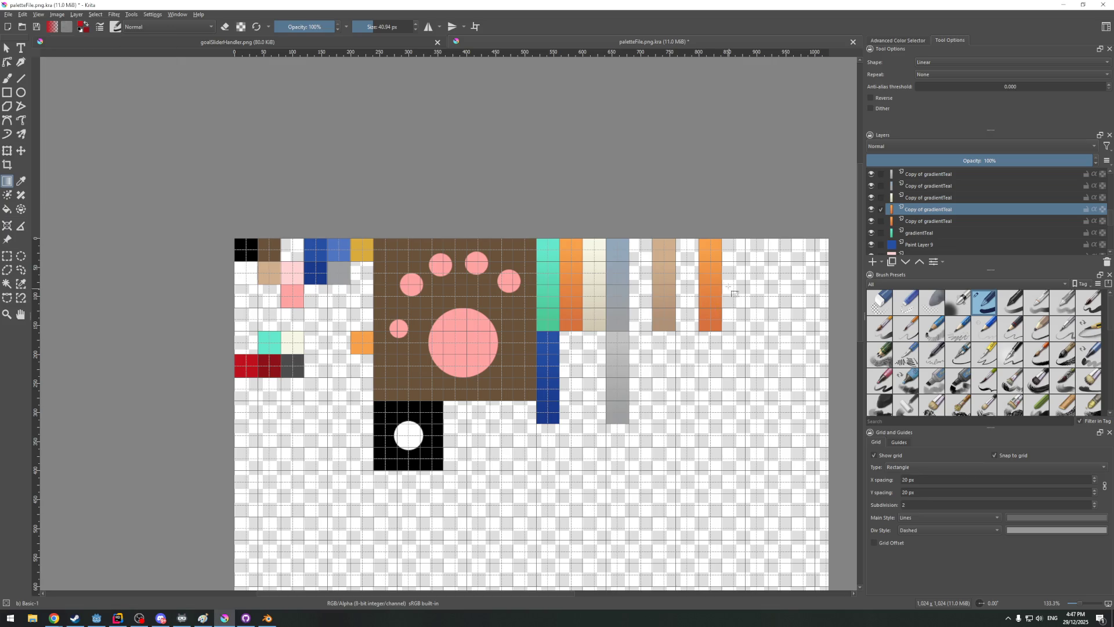
left_click(95, 14)
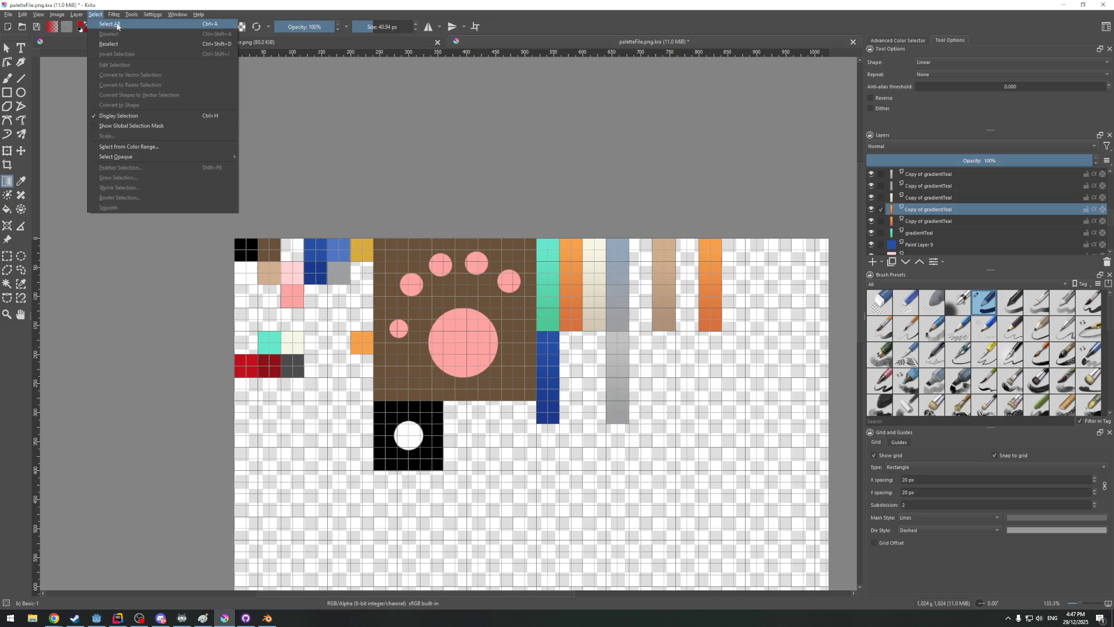
left_click(112, 23)
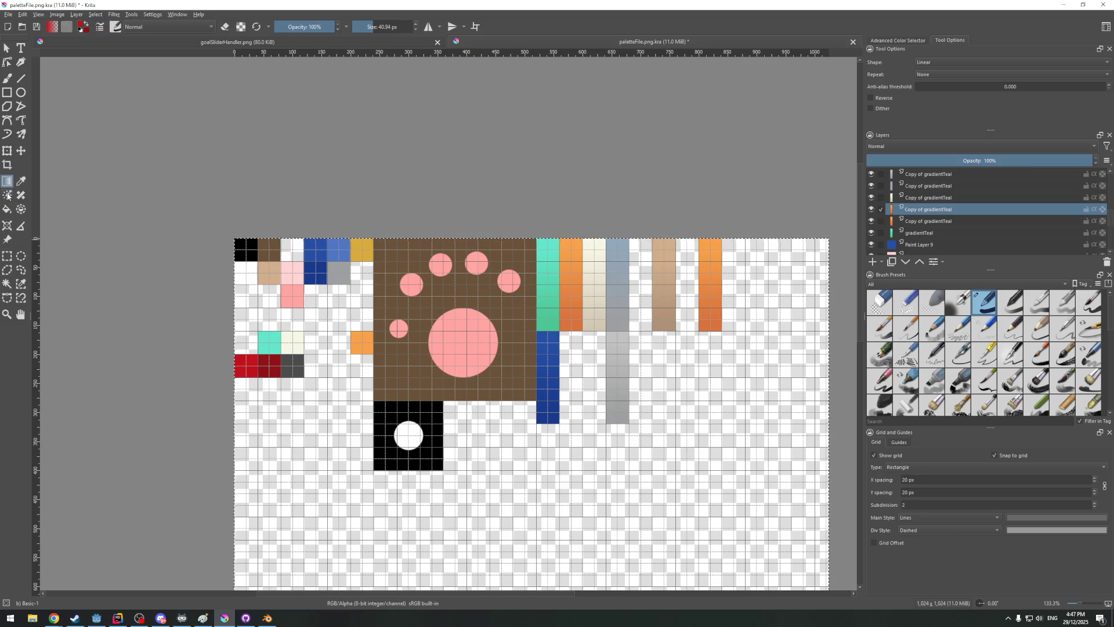
key("p")
left_click(7, 283)
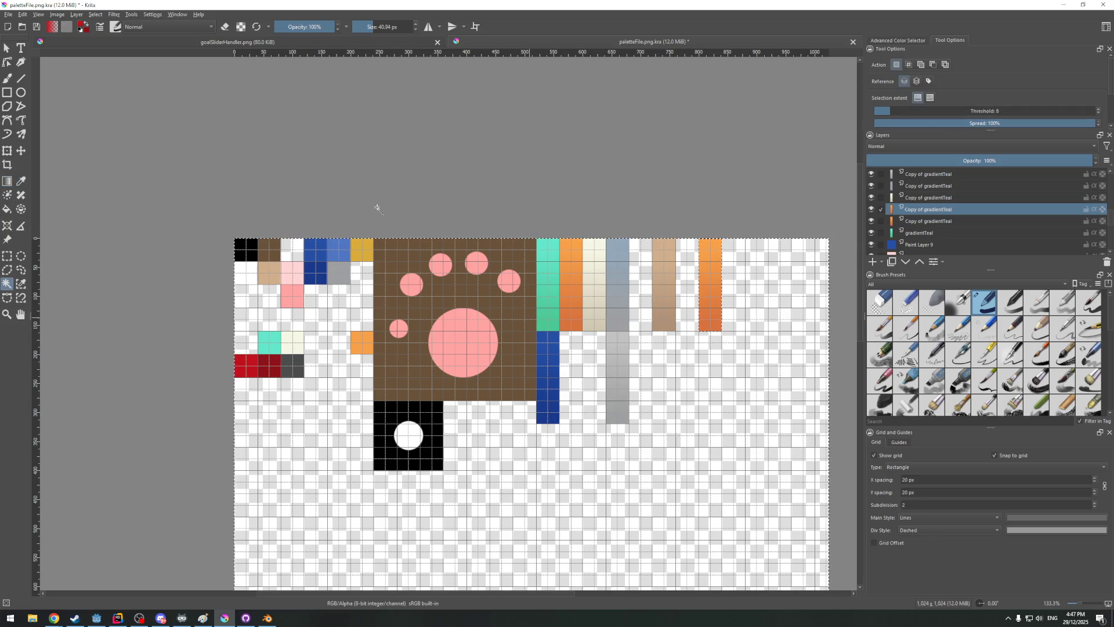
left_click(94, 14)
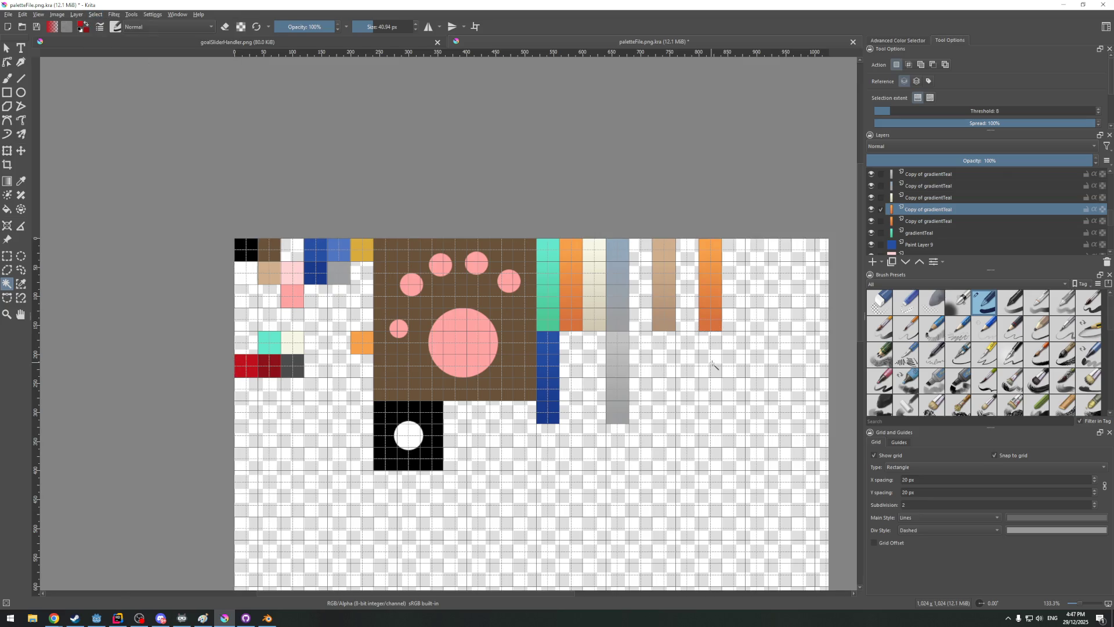
left_click(96, 15)
Straighten the tilted canvas by resetting its rotation to 0
key("Escape")
middle_click_drag(659, 169, 610, 167, "shift")
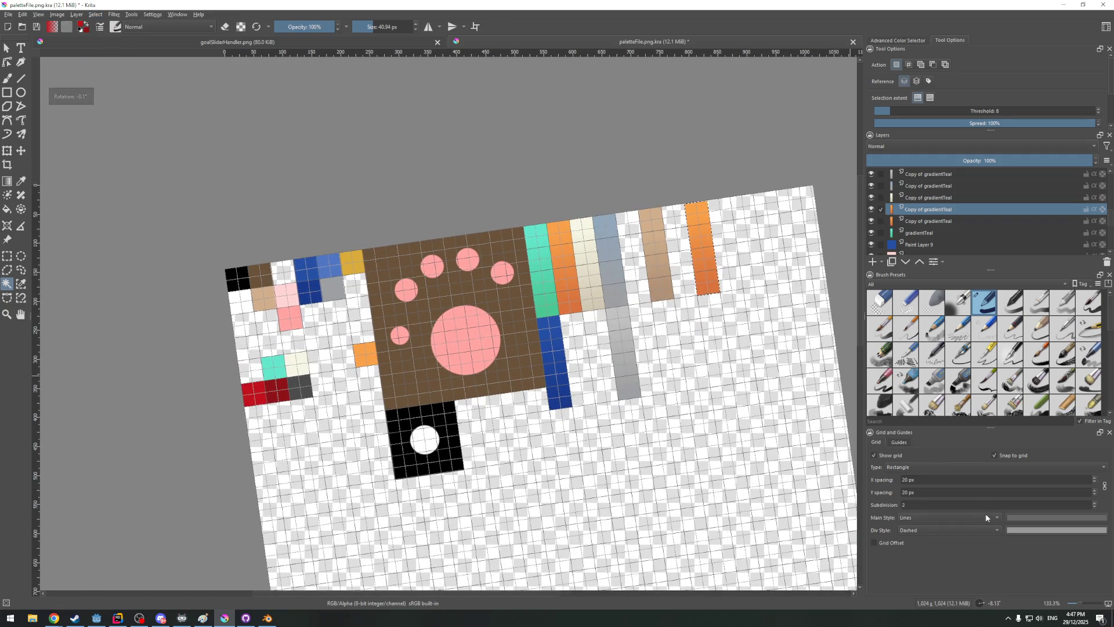
left_click(985, 603)
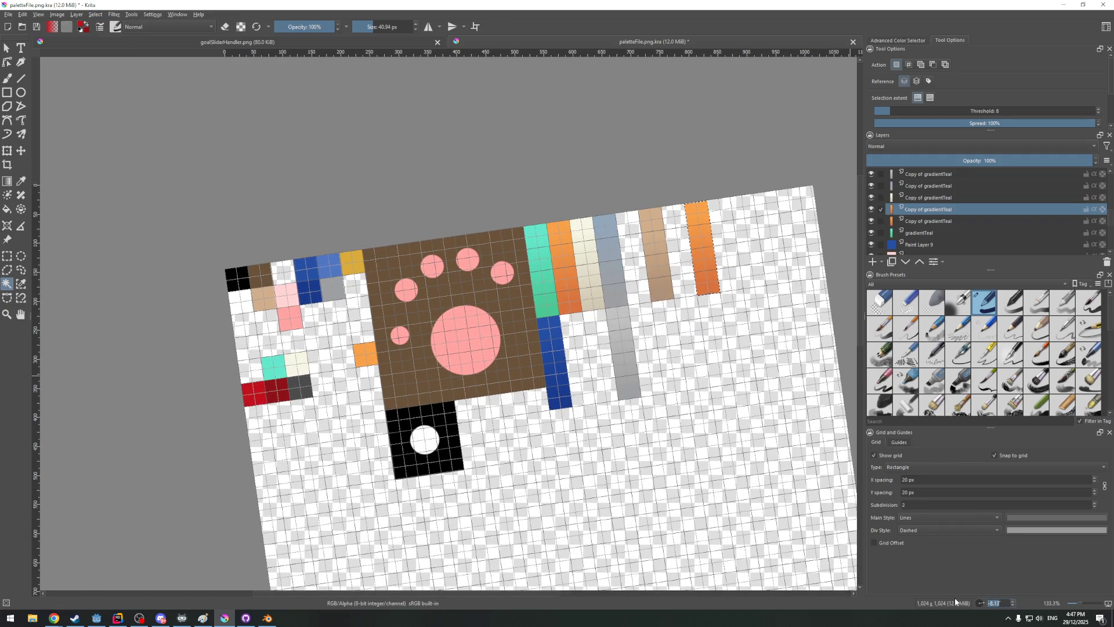
type("0")
key("Return")
scroll(798, 206, "up", 3)
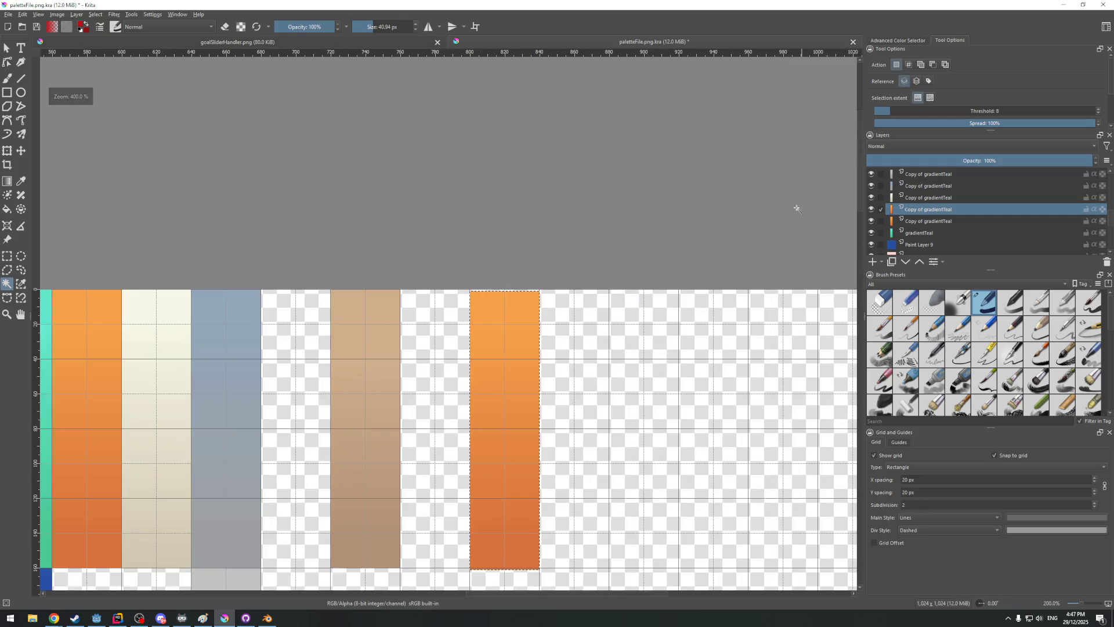
scroll(650, 239, "down", 1)
scroll(659, 193, "down", 1)
scroll(658, 194, "up", 1)
scroll(659, 194, "down", 1)
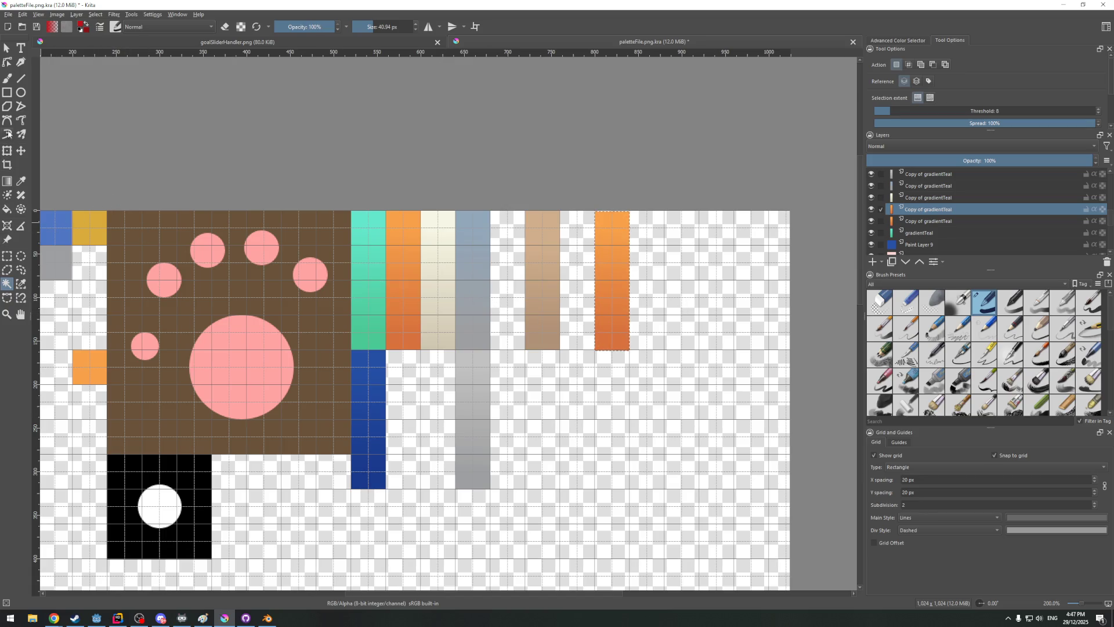
Take the Gradient tool and look through the gradient presets, patterns and colour selector panel
left_click(7, 181)
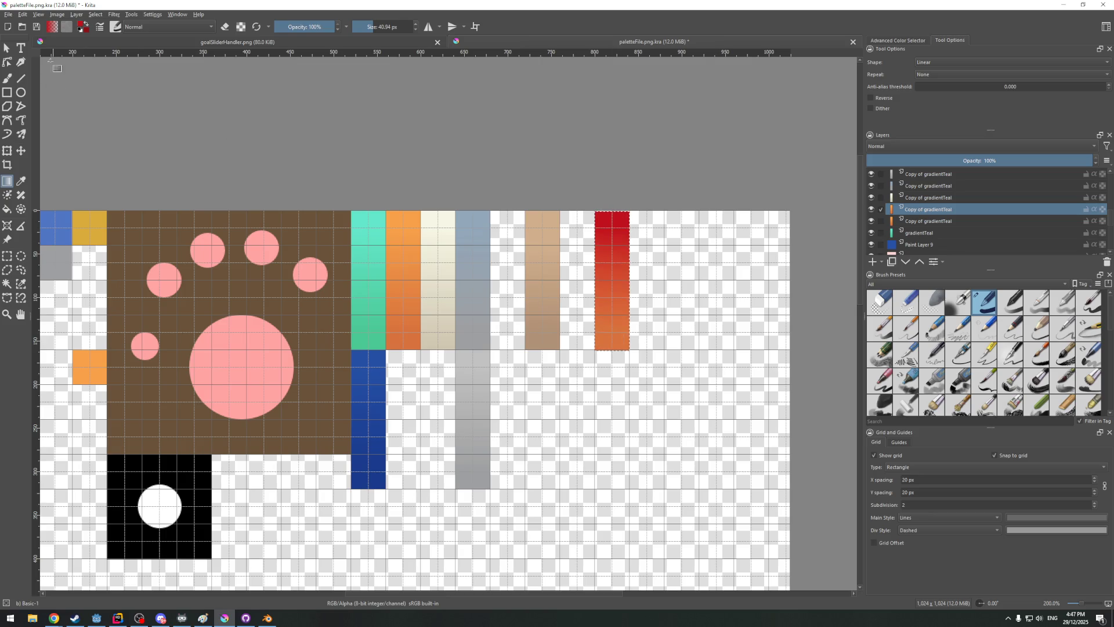
left_click(53, 28)
scroll(93, 117, "down", 5)
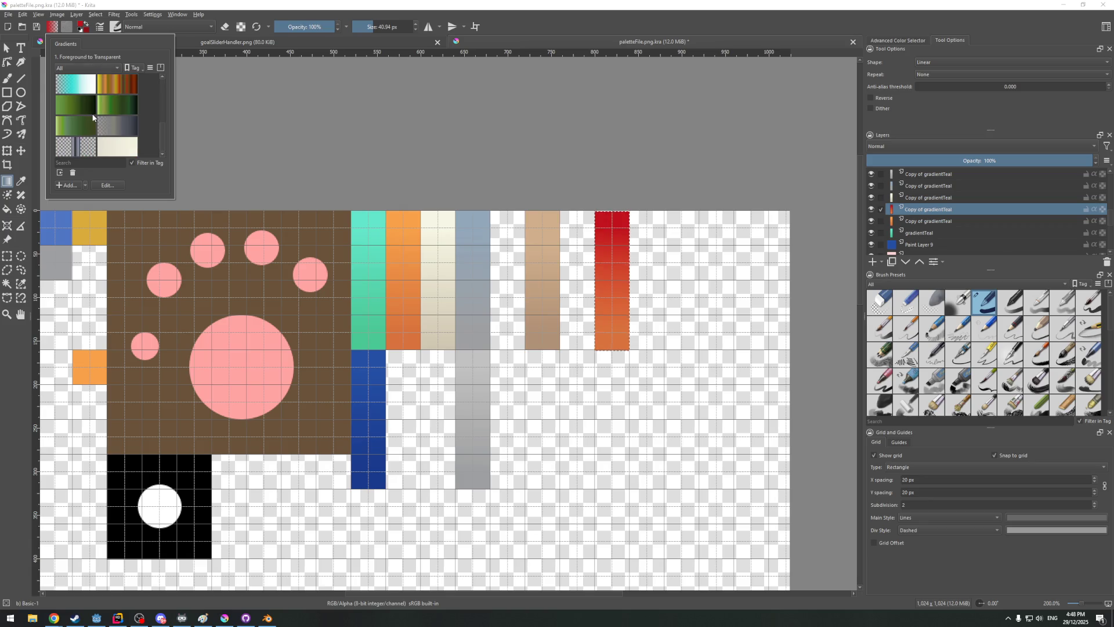
scroll(95, 124, "up", 5)
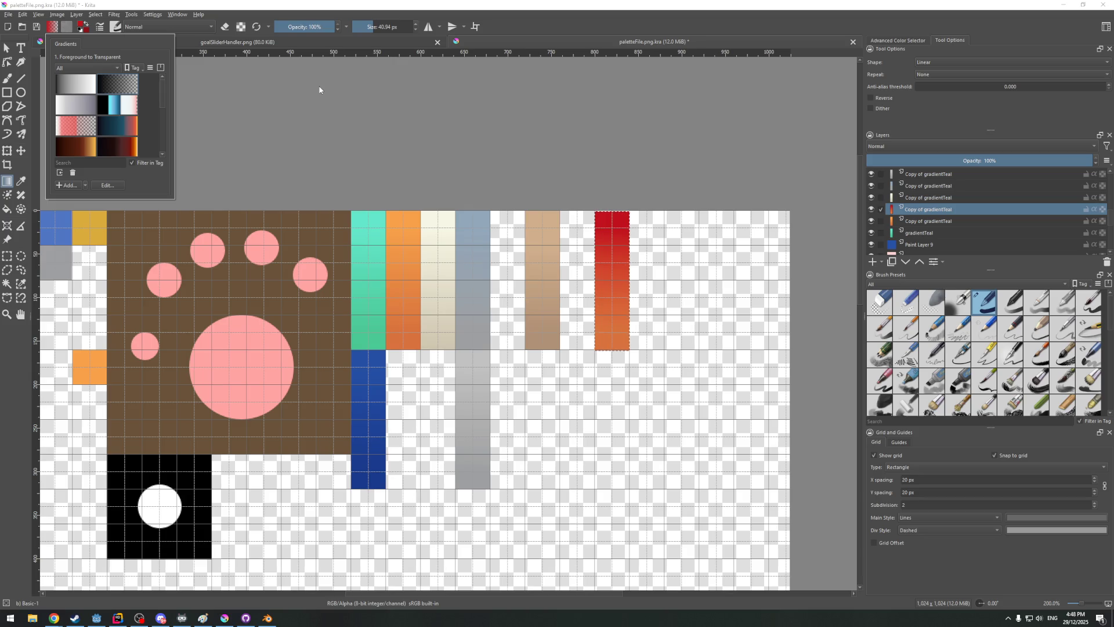
scroll(78, 130, "down", 3)
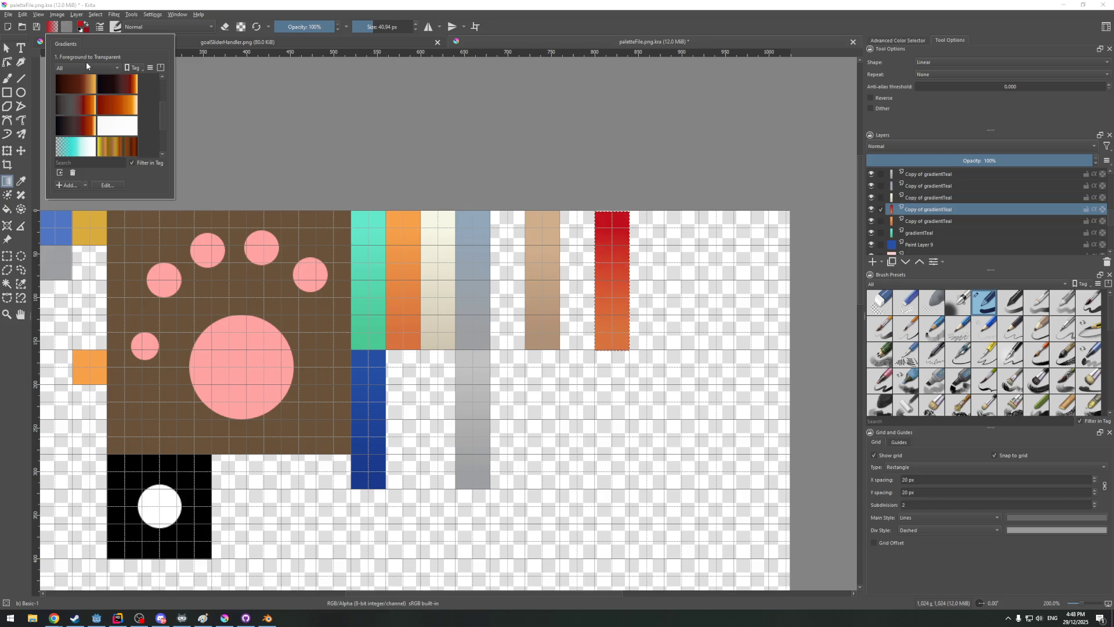
left_click(84, 185)
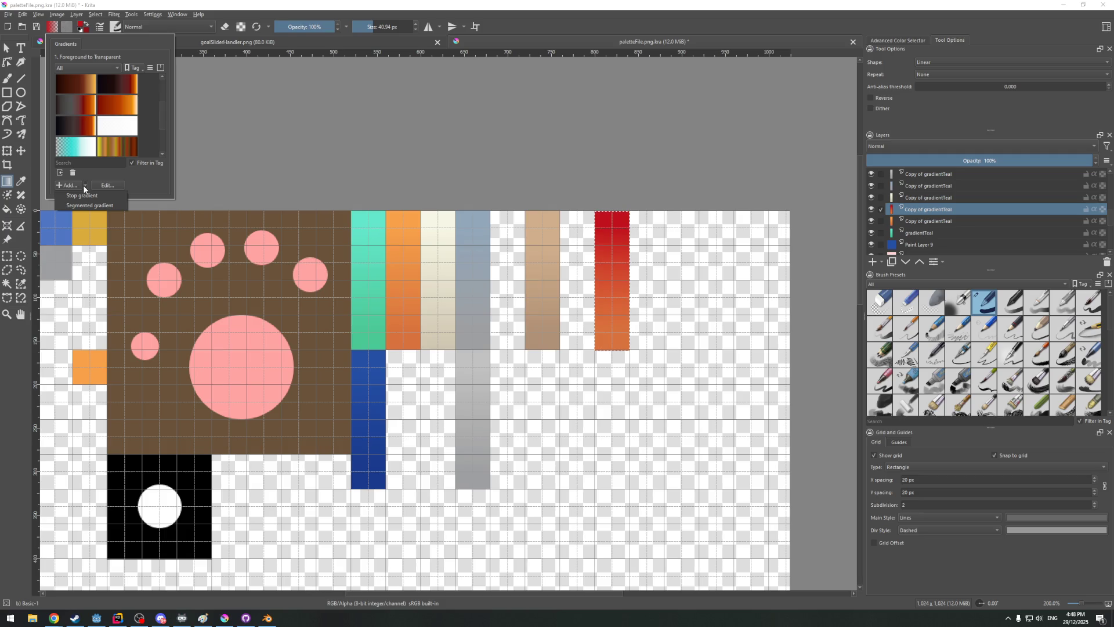
left_click(83, 186)
scroll(73, 63, "down", 1)
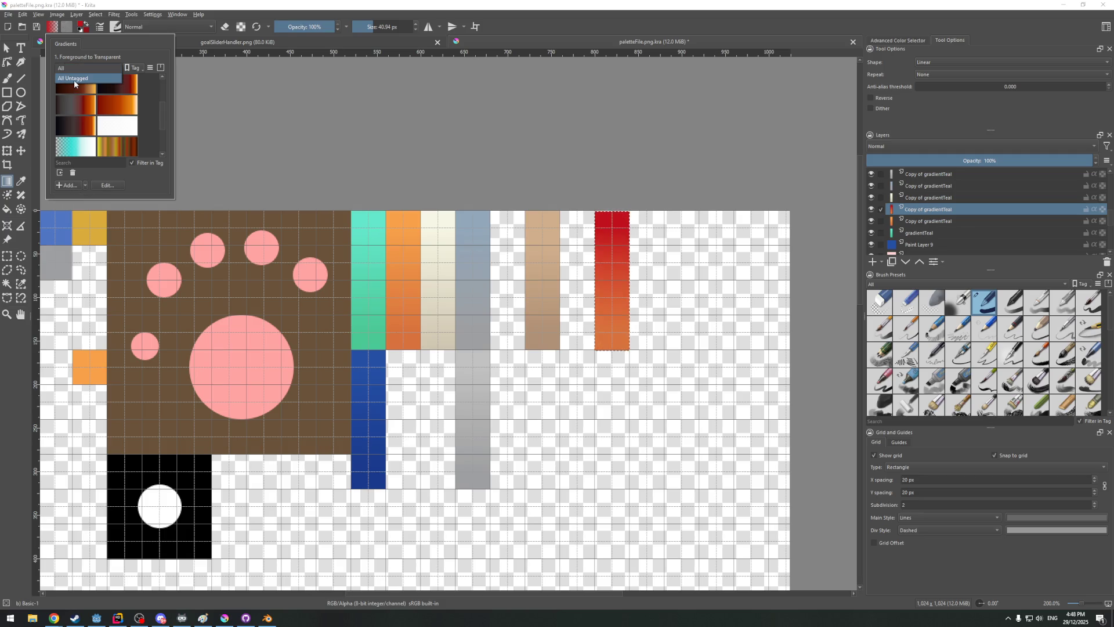
scroll(81, 66, "up", 1)
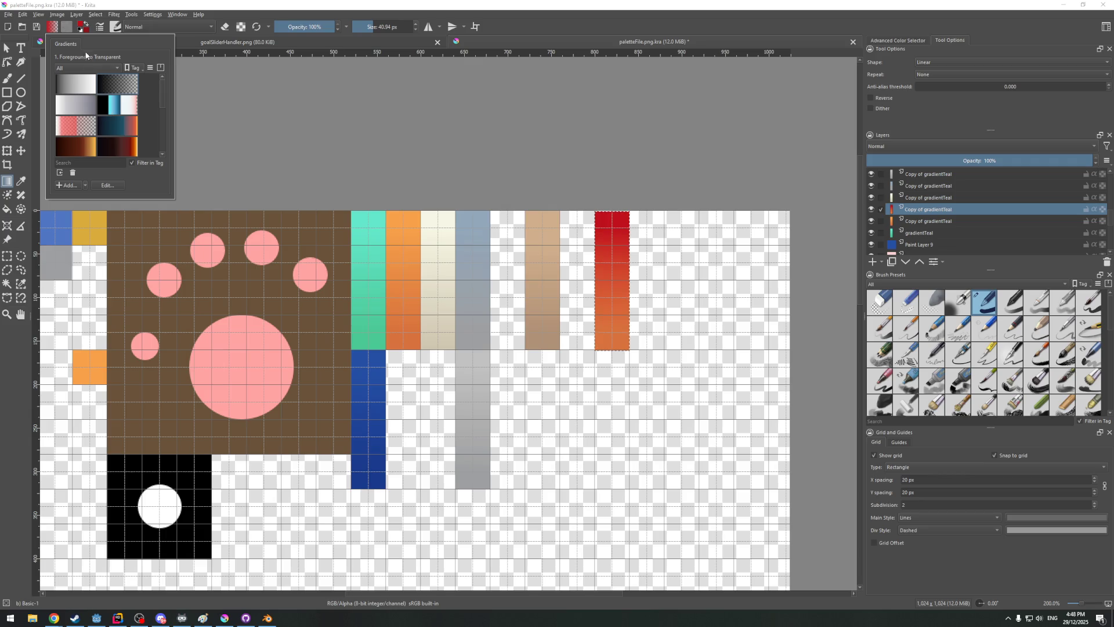
left_click(70, 27)
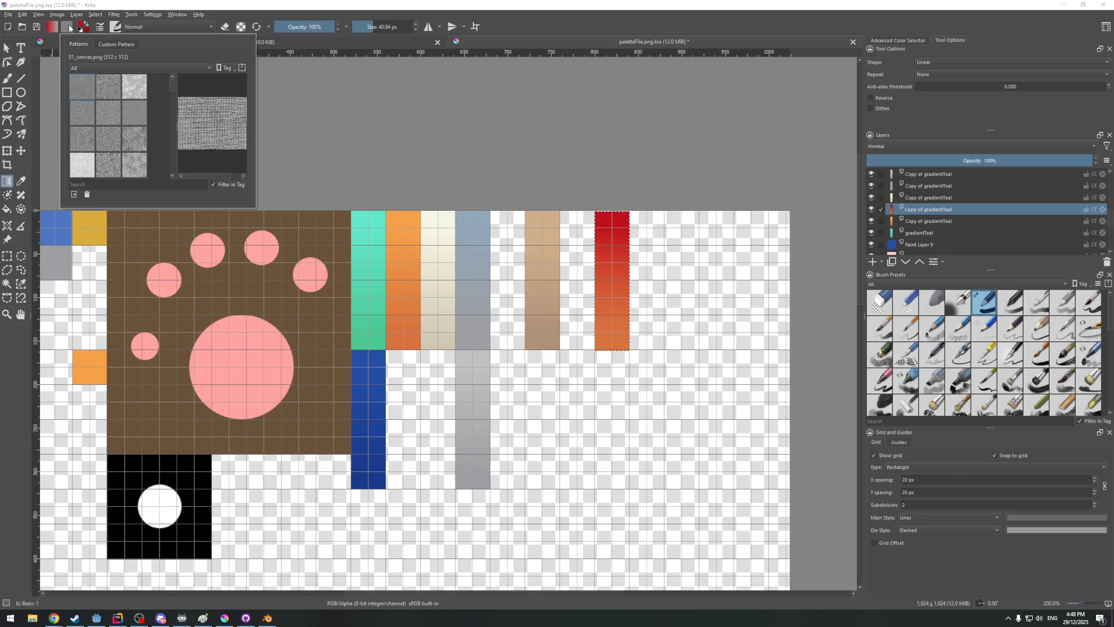
left_click(60, 28)
left_click(84, 27)
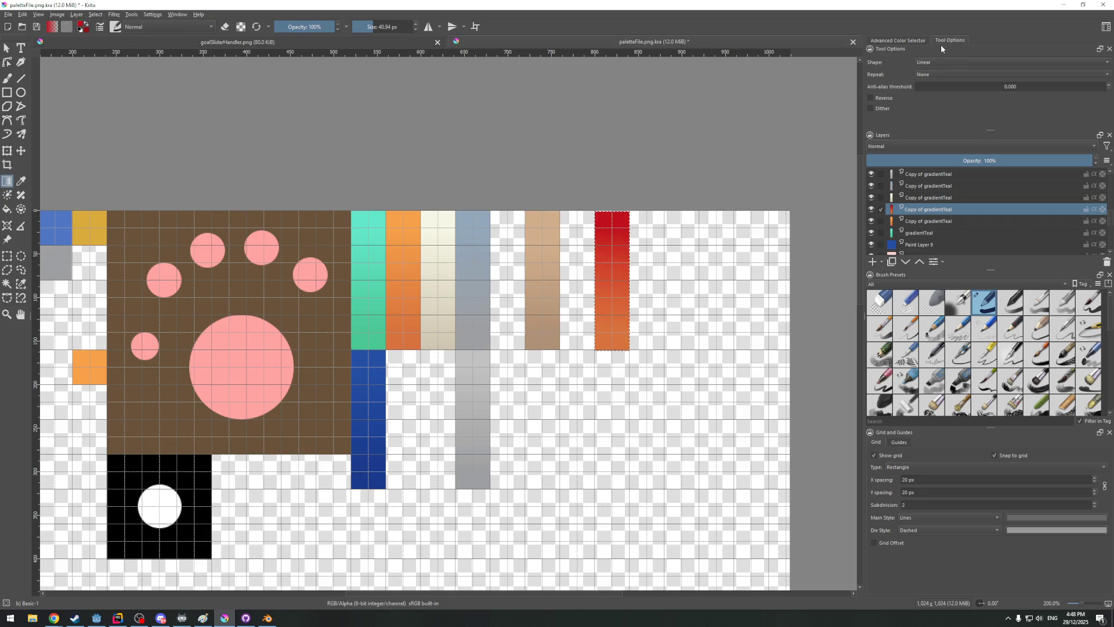
left_click(911, 41)
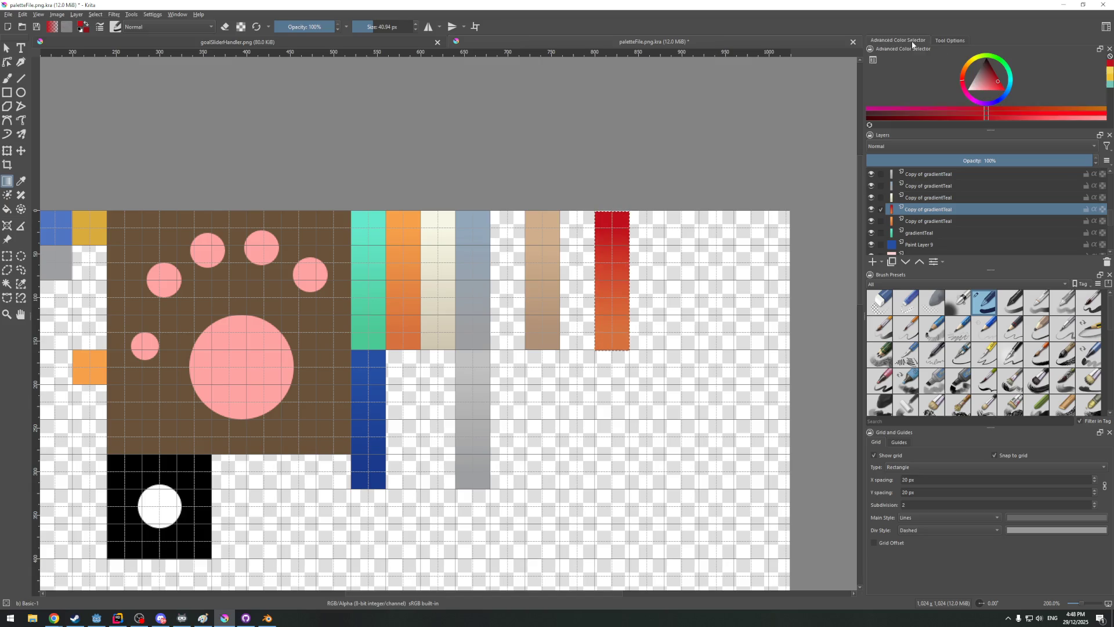
left_click(953, 41)
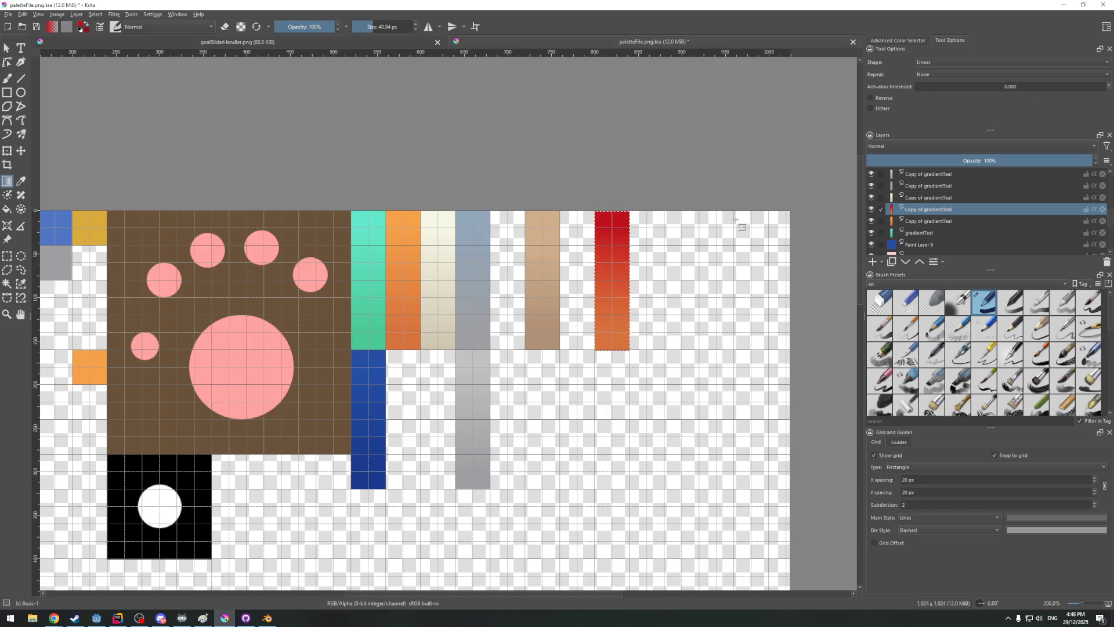
Start a new custom gradient via Add... > Stop gradient and move its editor aside
left_click(52, 28)
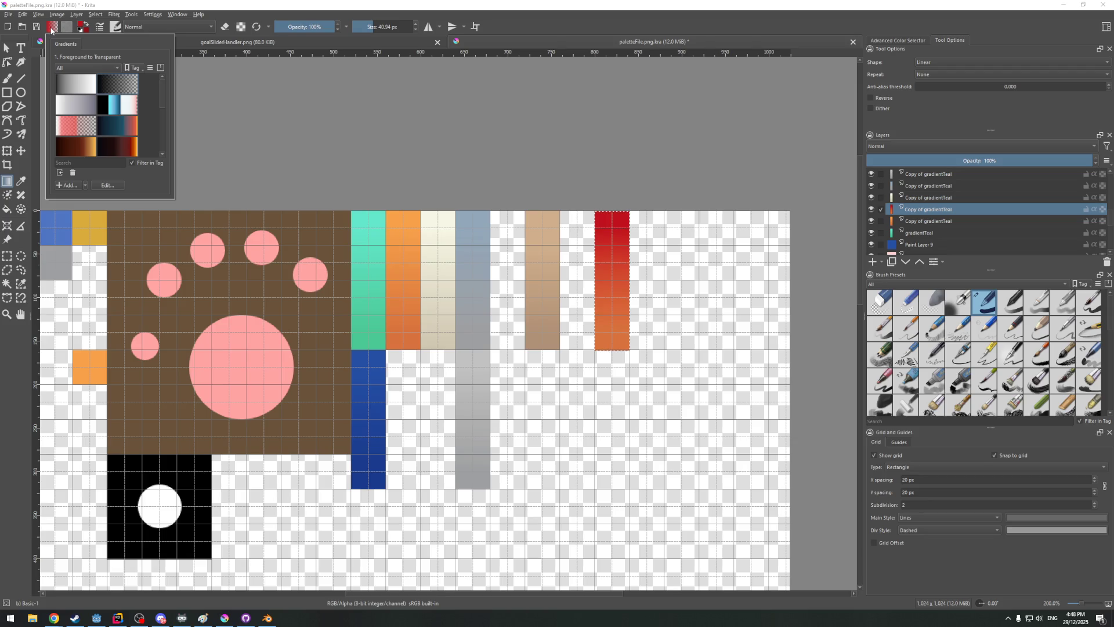
left_click(66, 184)
left_click_drag(77, 70, 466, 96)
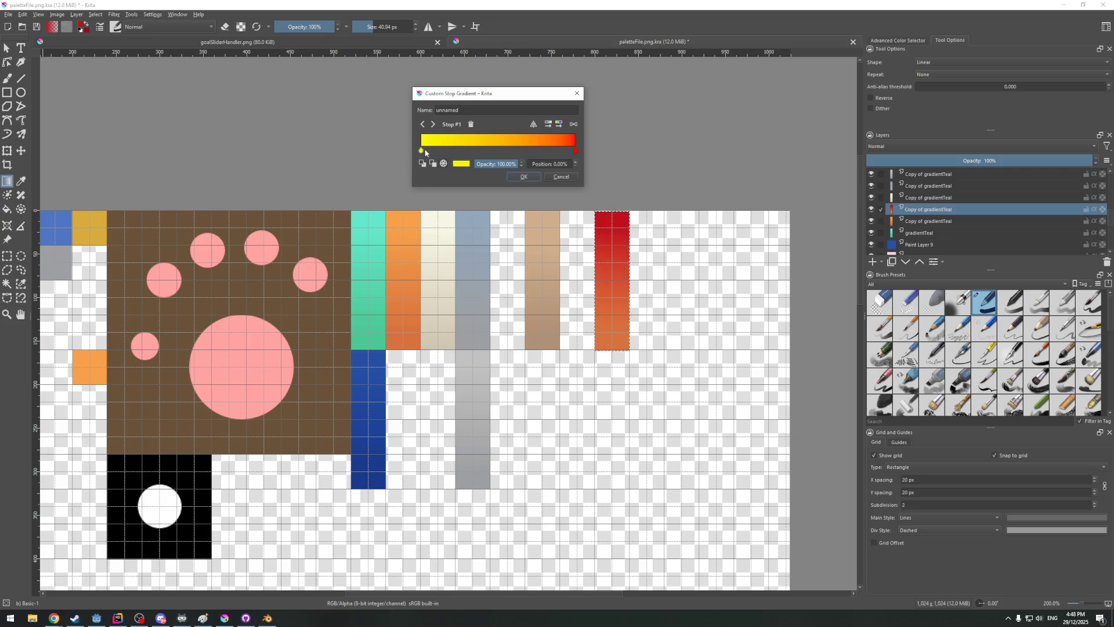
Set the first gradient stop to the dark red sampled from the canvas and close the editor
double_click(422, 150)
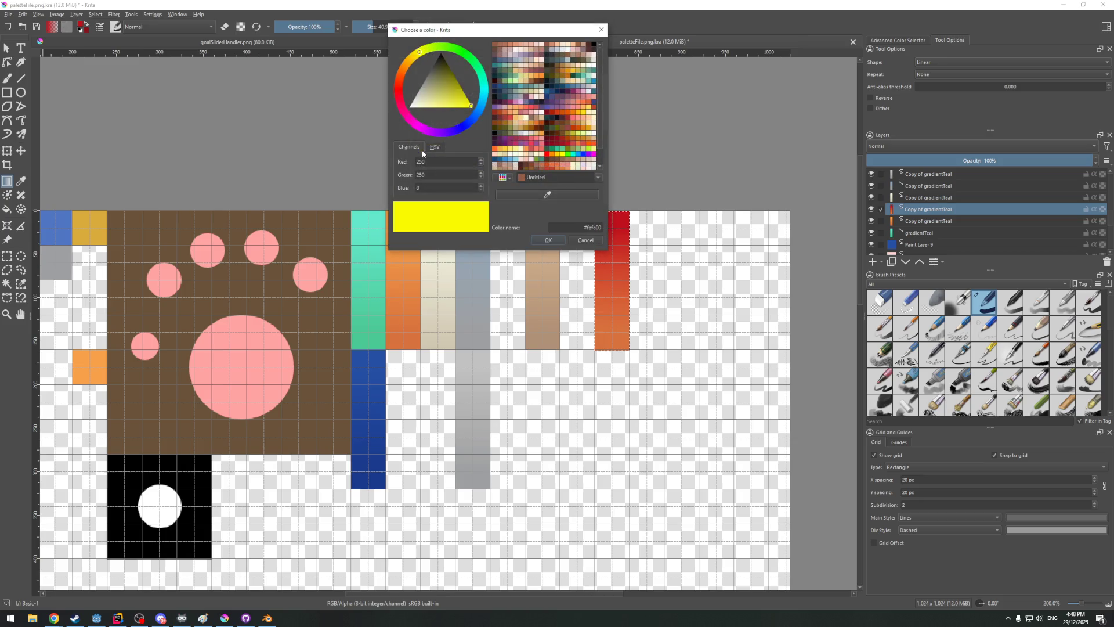
left_click(547, 193)
left_click(619, 216)
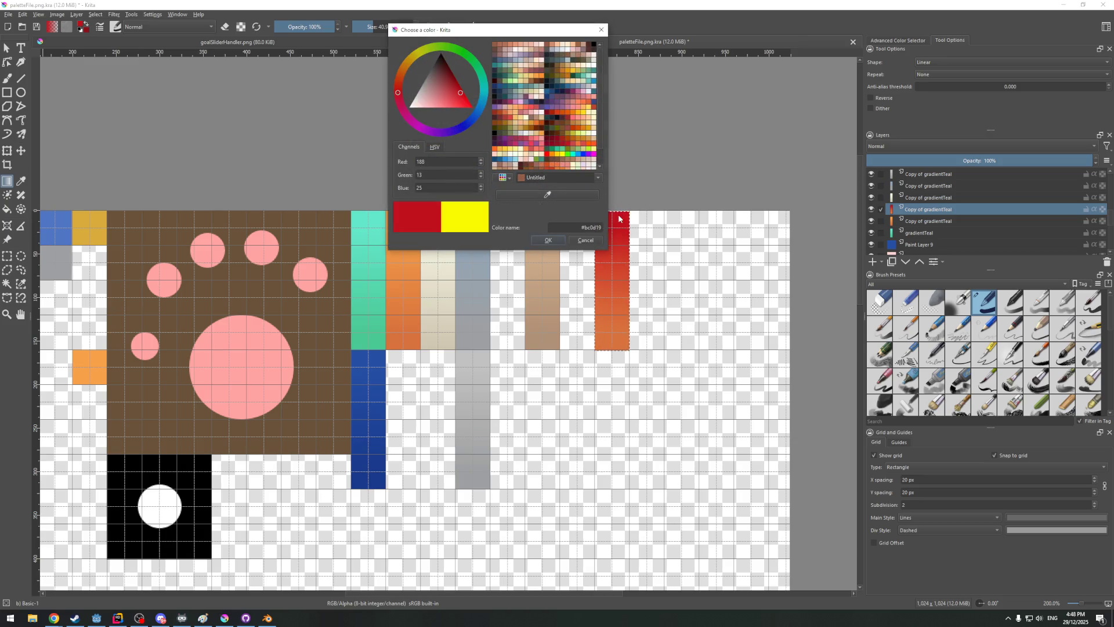
left_click(547, 240)
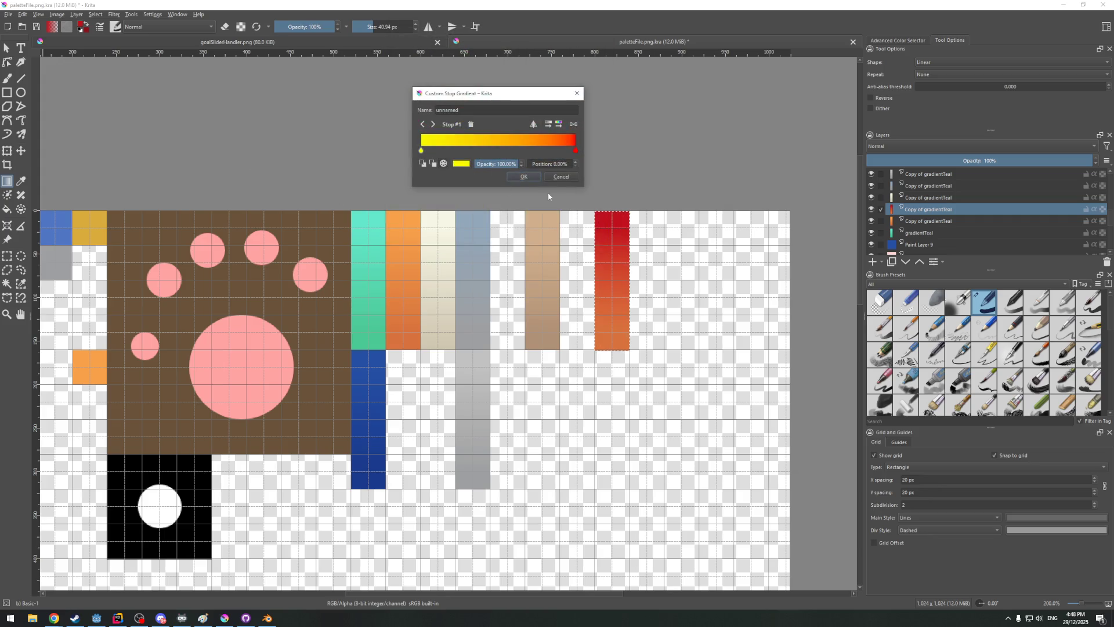
left_click(521, 178)
Pan to the canvas's left edge and start another new stop gradient from the presets
middle_click_drag(244, 162, 446, 150)
scroll(446, 151, "down", 2)
left_click(21, 180)
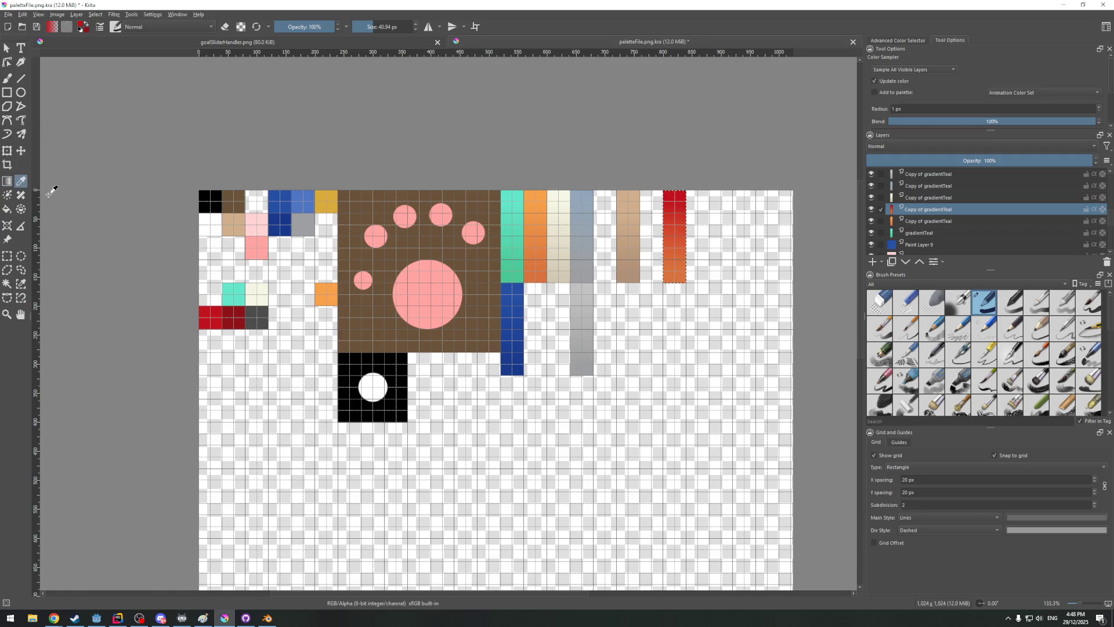
left_click(52, 28)
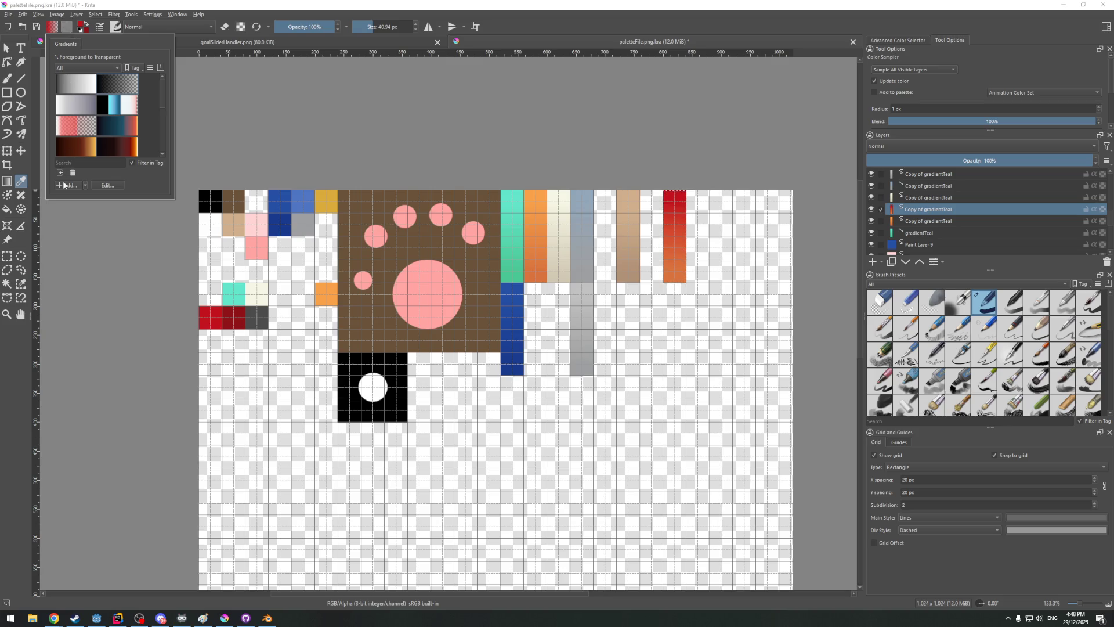
left_click(84, 185)
left_click(95, 205)
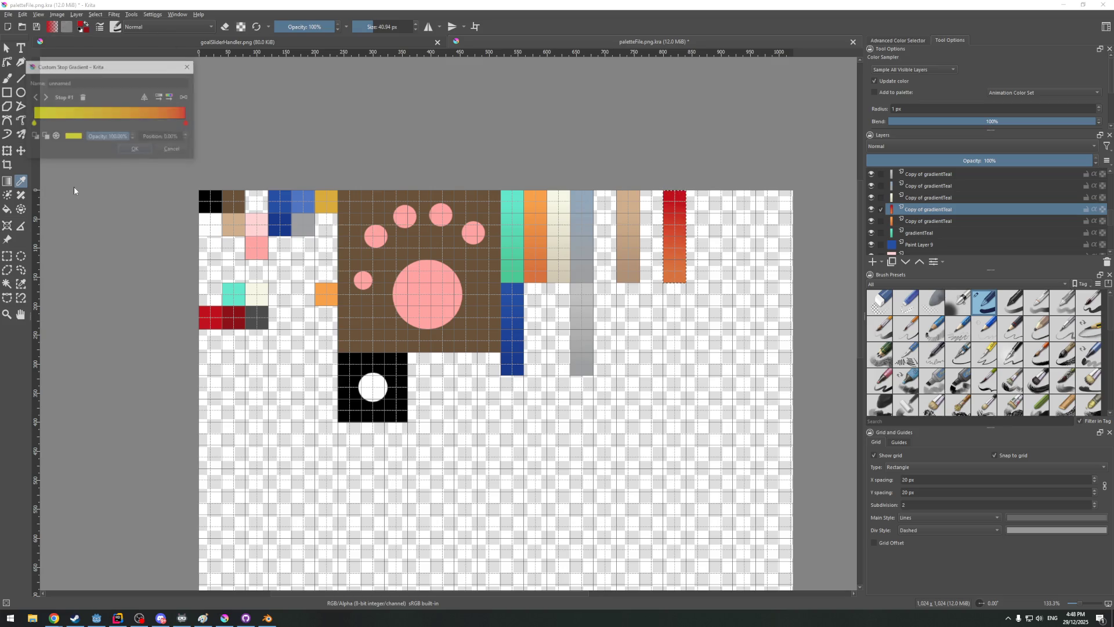
left_click_drag(105, 67, 451, 76)
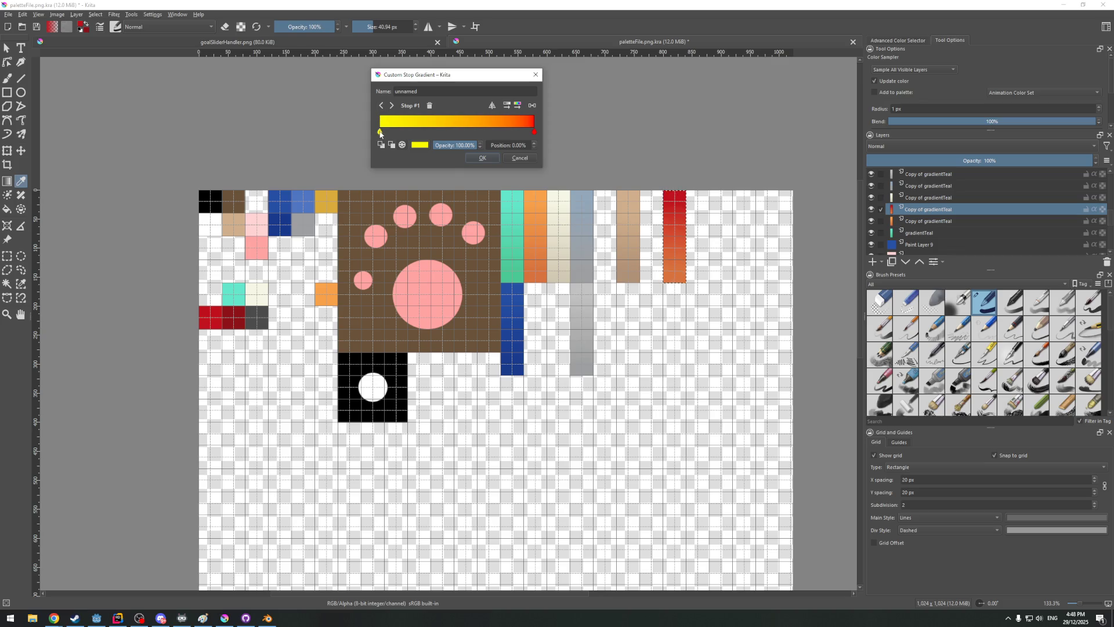
Set the first stop to the red sampled from the canvas square and confirm the pure red end stop
left_click(425, 146)
left_click(479, 174)
left_click(219, 316)
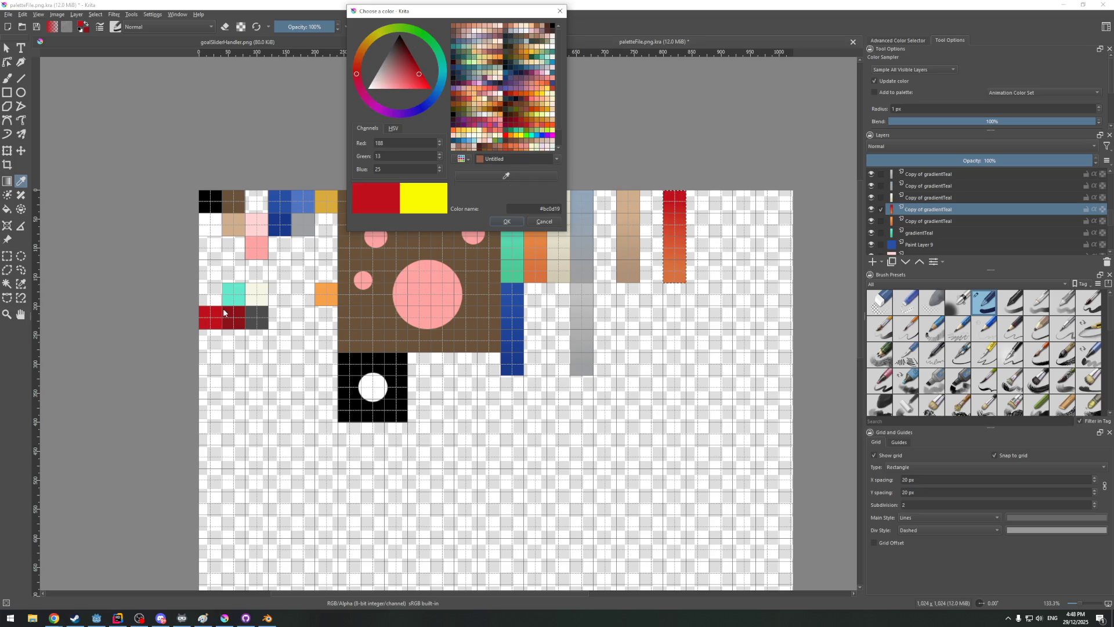
left_click(506, 221)
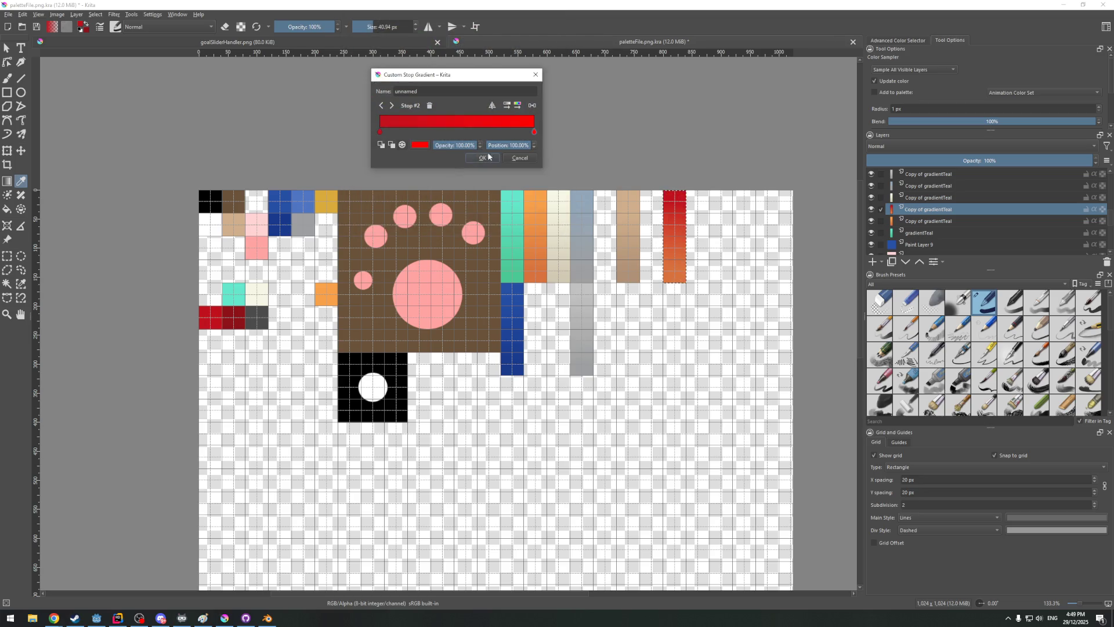
left_click(417, 144)
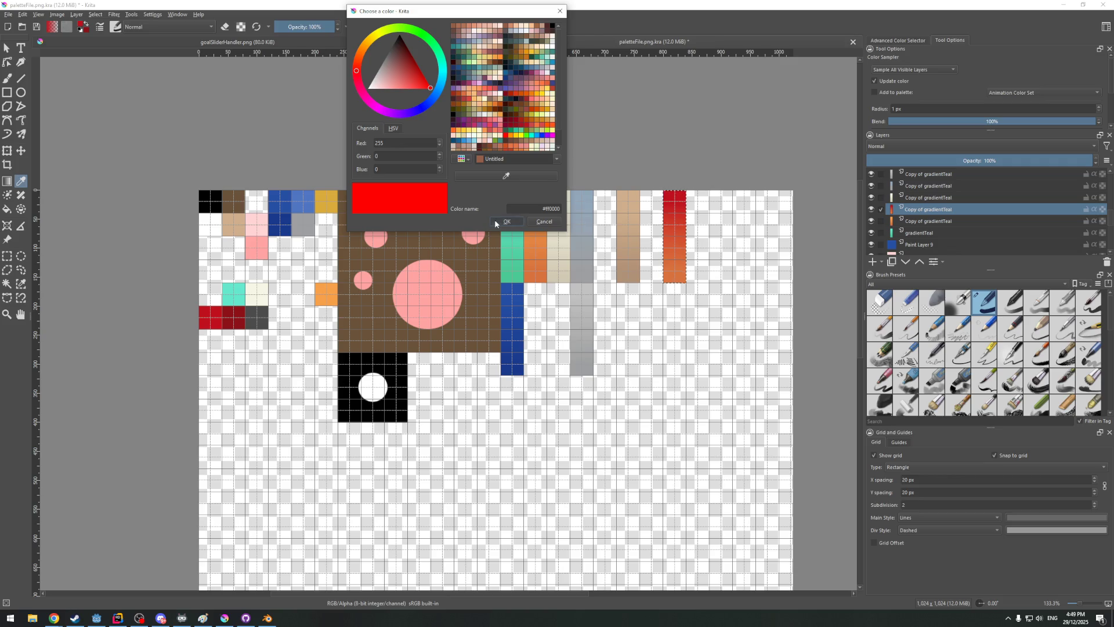
left_click(506, 221)
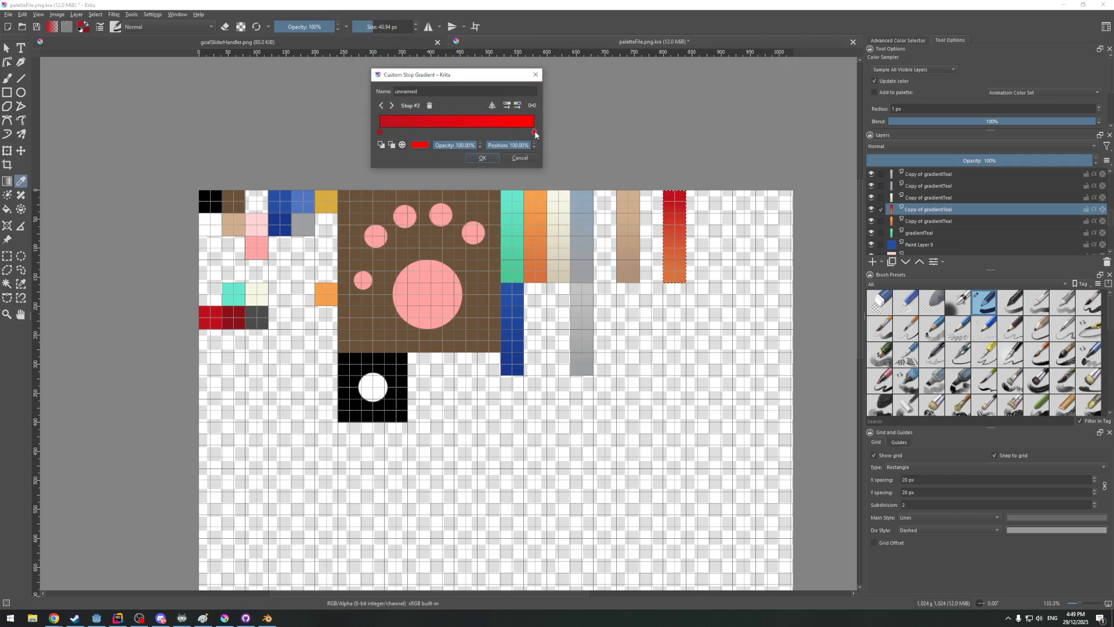
Change the stop to the dark red from the canvas swatch and save the red gradient
left_click(424, 144)
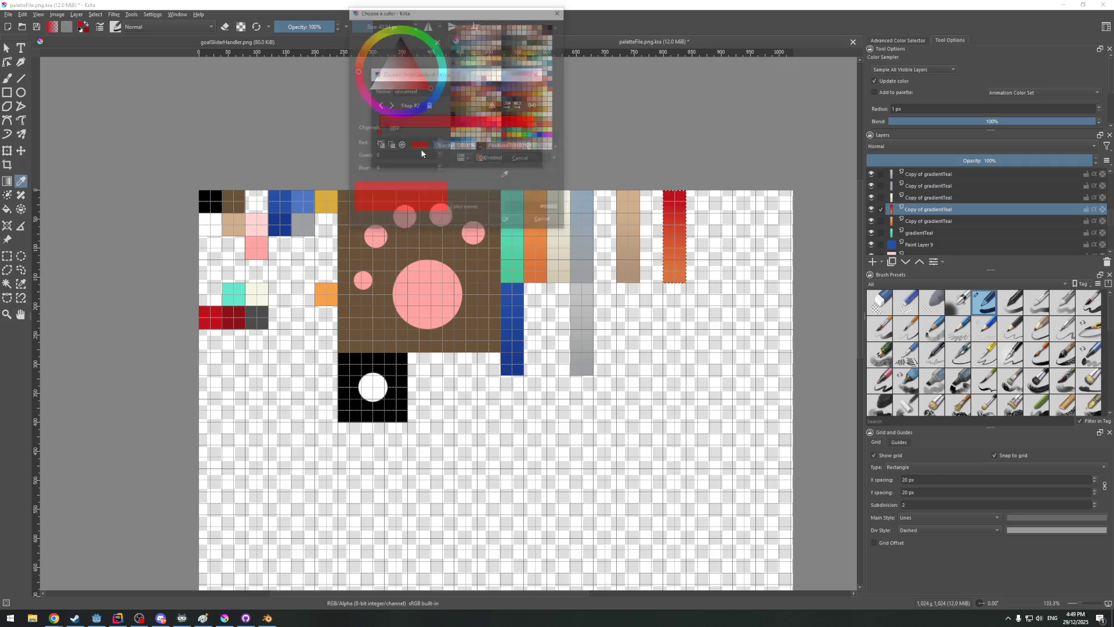
left_click(475, 178)
left_click(229, 312)
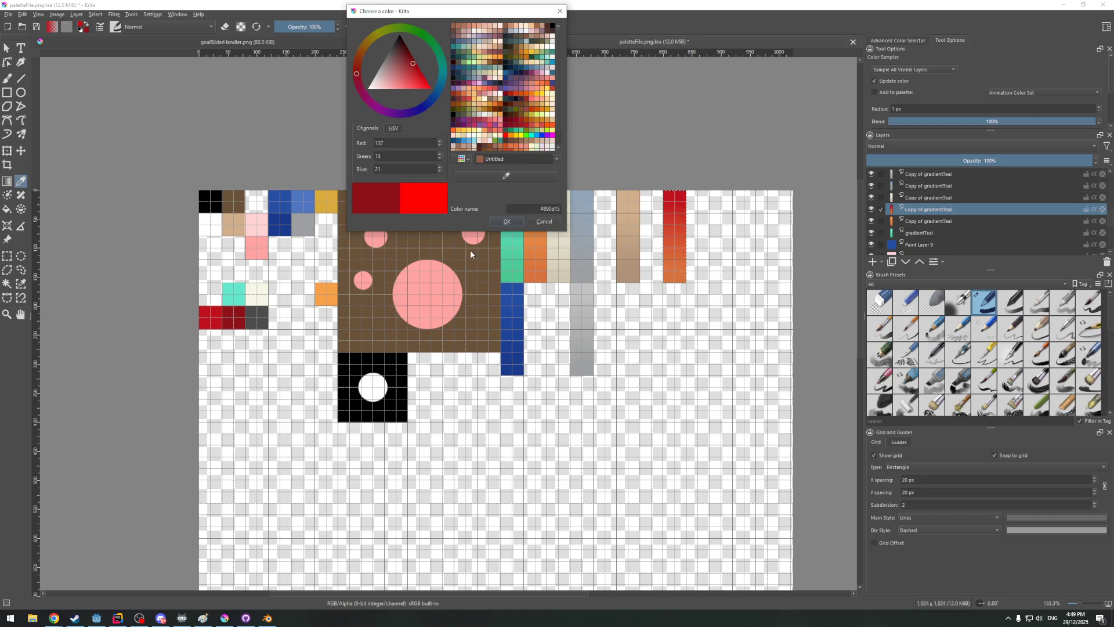
left_click(509, 220)
left_click(483, 158)
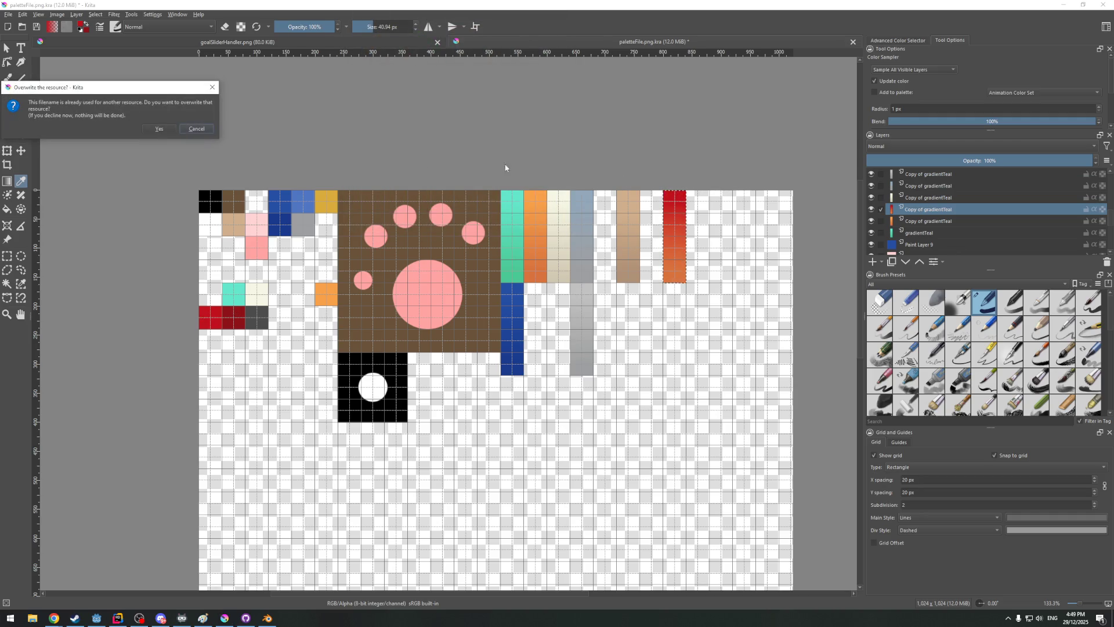
Overwrite the existing gradient, take the Gradient tool and reset the canvas rotation to 0
left_click(145, 129)
scroll(609, 154, "up", 3)
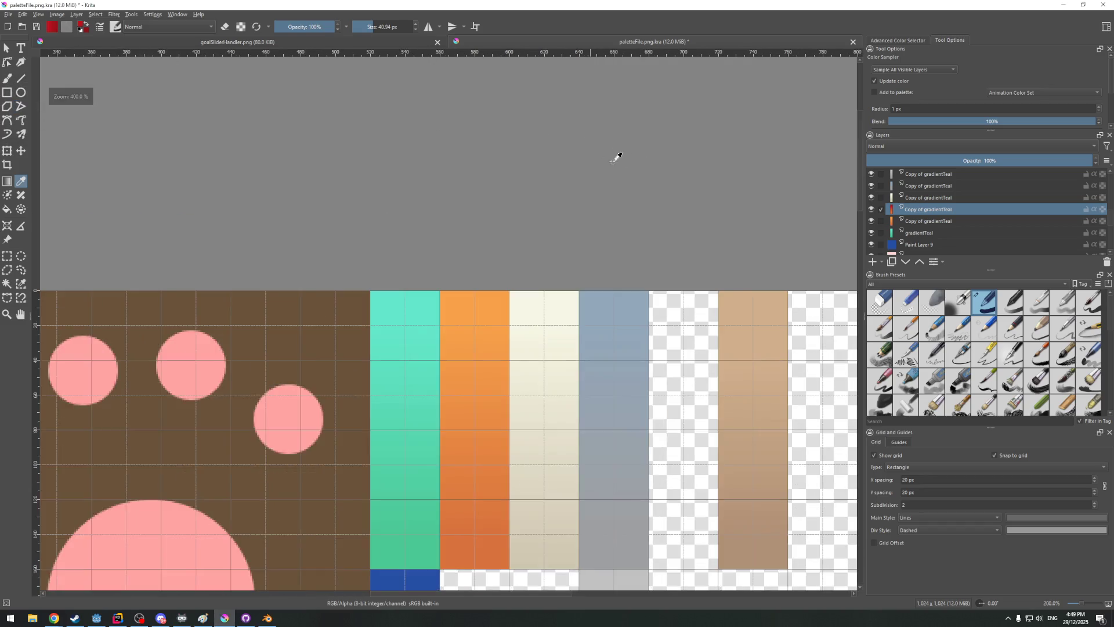
scroll(662, 209, "down", 1)
scroll(660, 204, "down", 1)
left_click(7, 180)
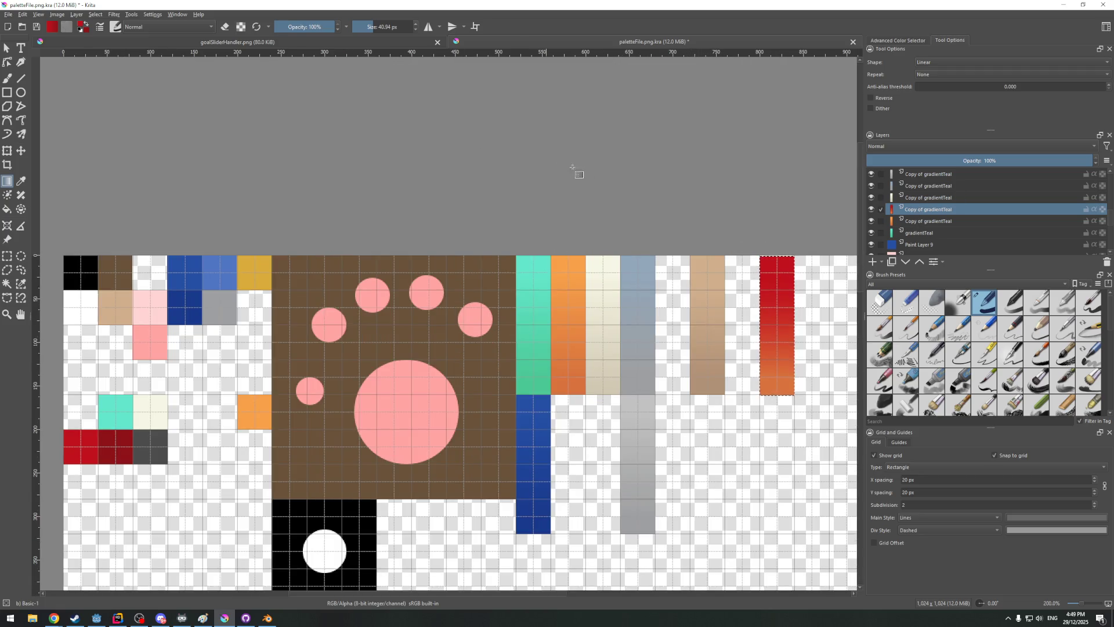
middle_click_drag(561, 164, 581, 174, "shift")
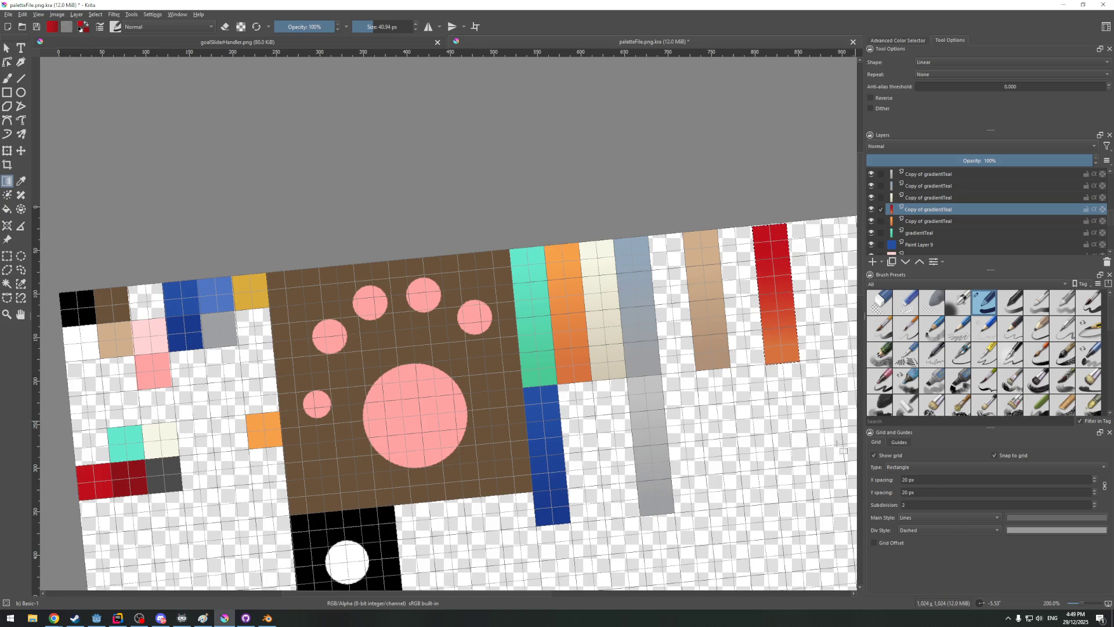
type("0")
key("Return")
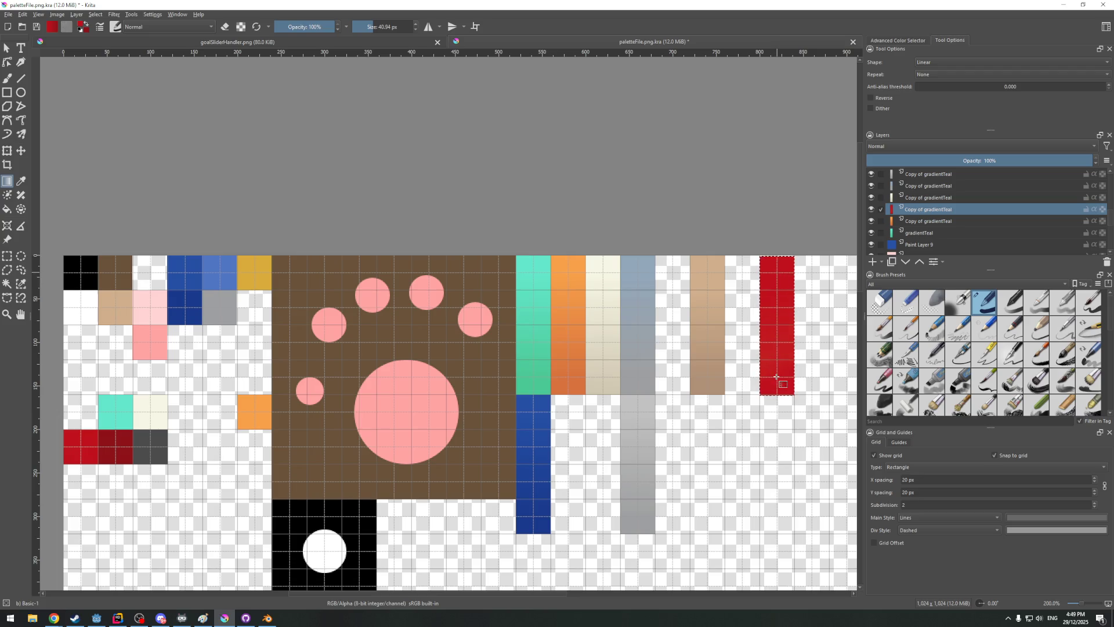
scroll(804, 393, "up", 3)
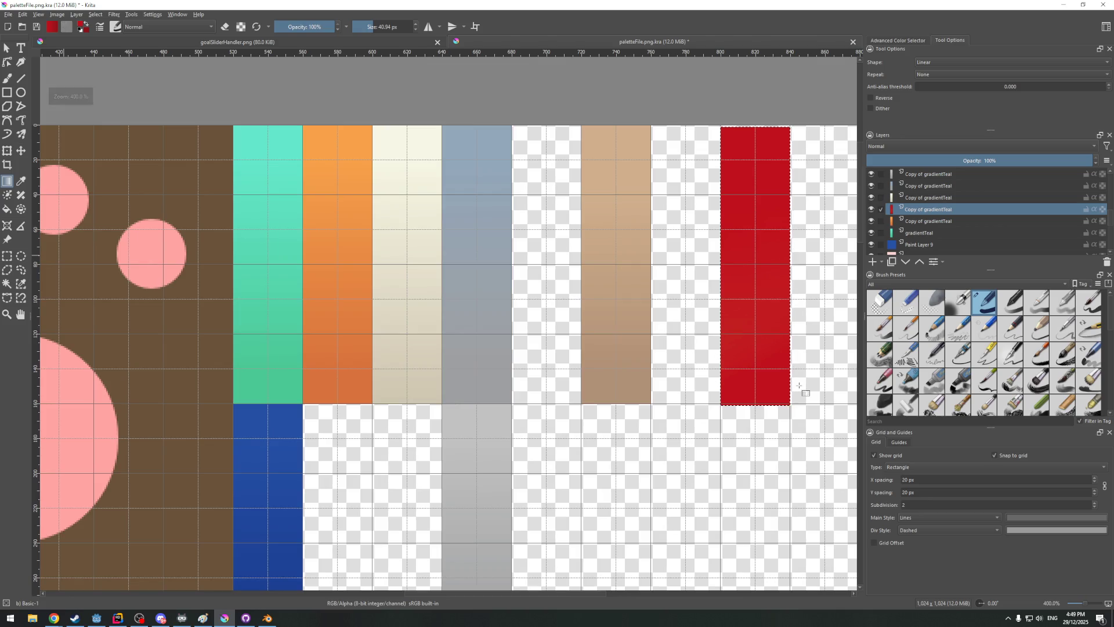
scroll(805, 393, "down", 2)
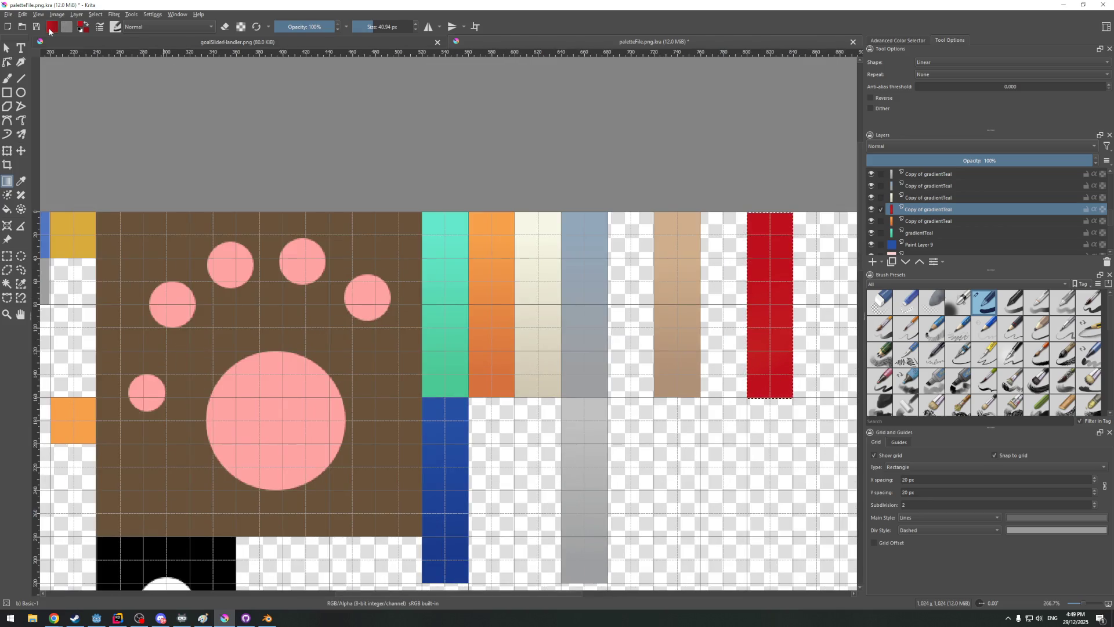
Try Add... in the gradient chooser, then close the new gradient editor unused
left_click(99, 27)
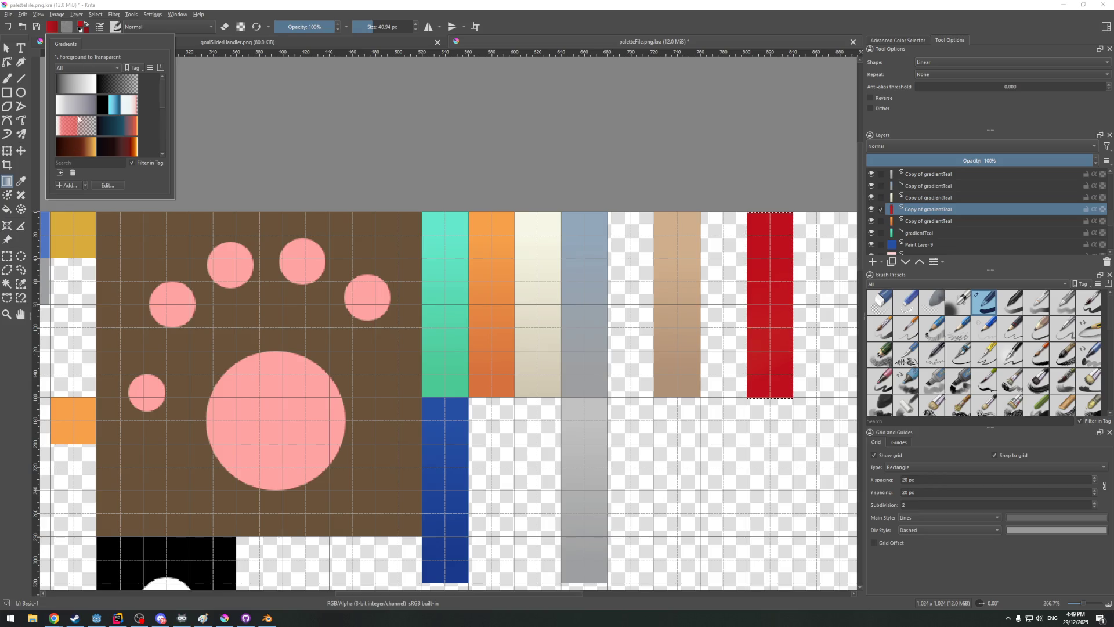
left_click(58, 184)
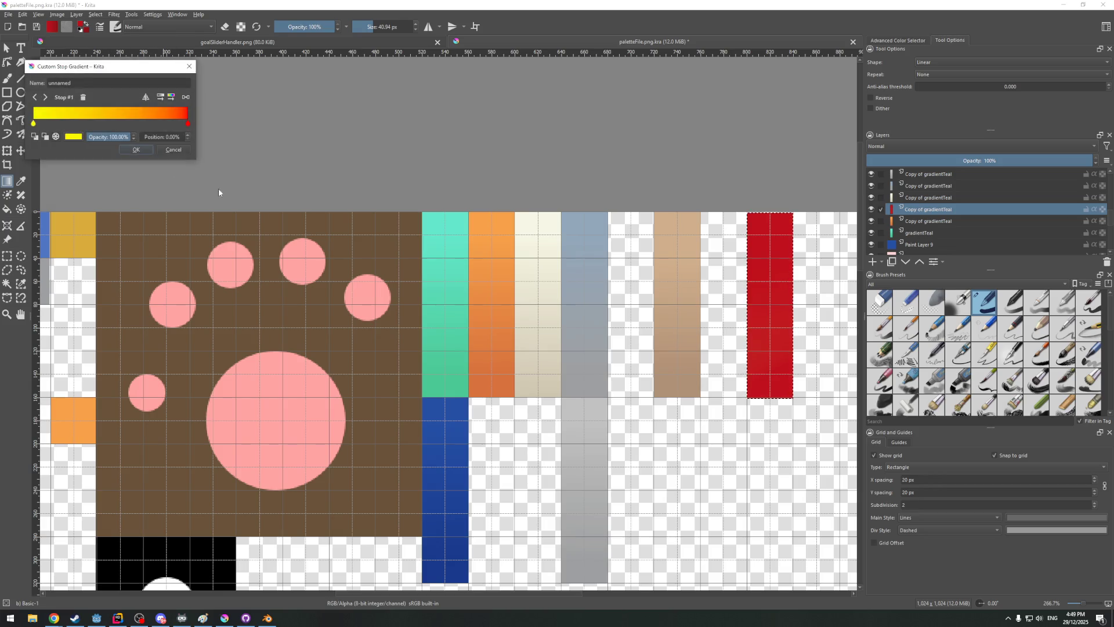
mouse_move(108, 69)
left_mouse_down()
mouse_move(221, 99)
mouse_move(409, 107)
left_mouse_up()
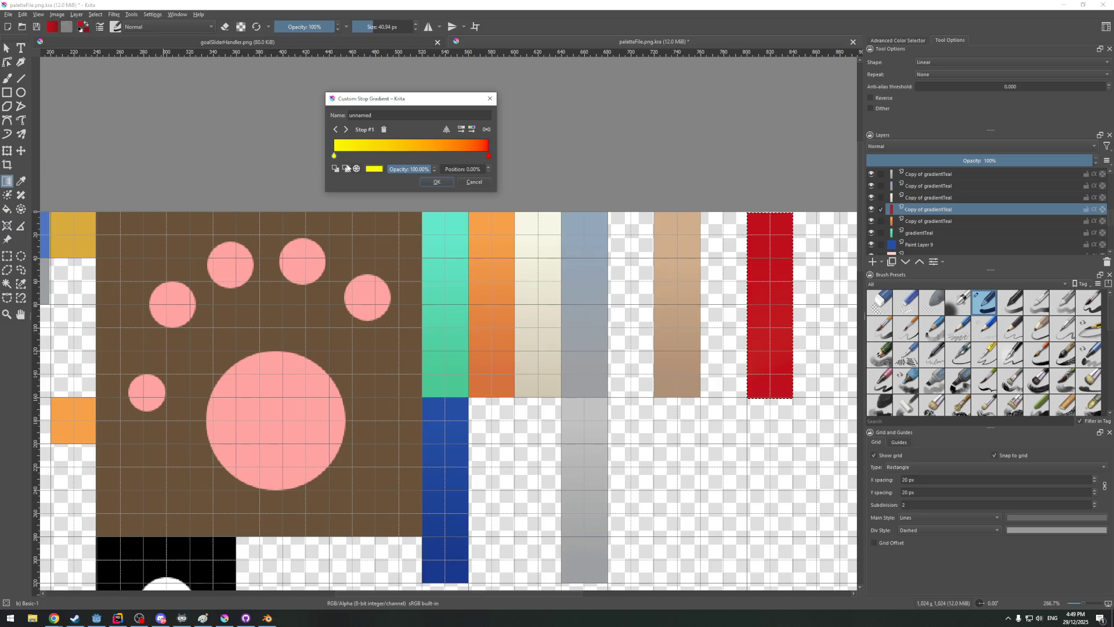
left_click(474, 181)
scroll(322, 188, "down", 2)
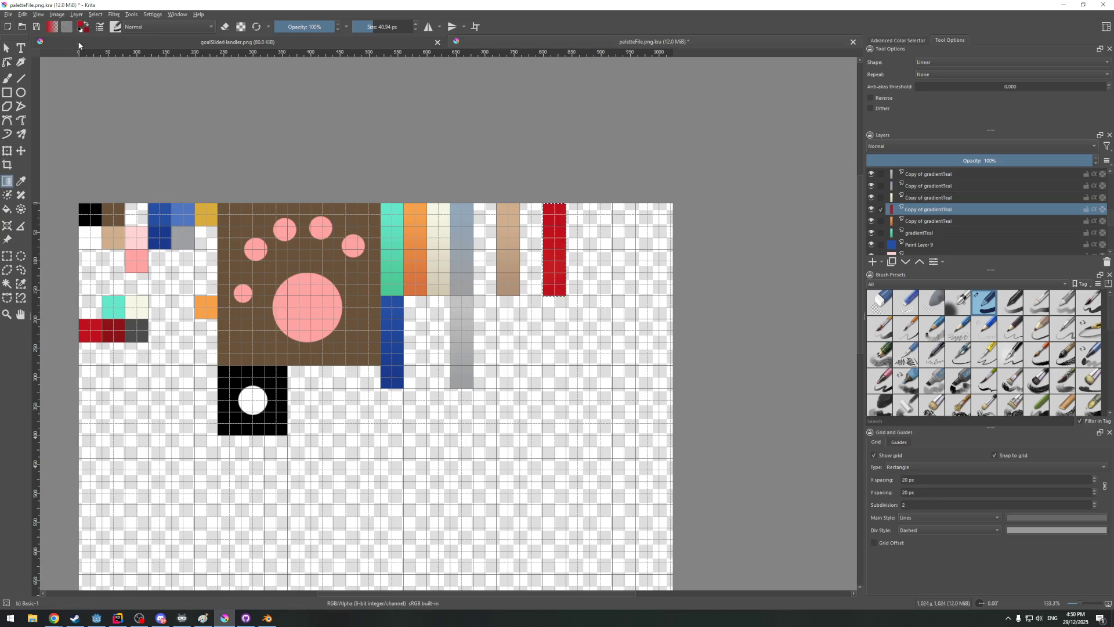
Switch between the Fill and Gradient tools to redraw the red column, then go to the file commands
left_click(7, 210)
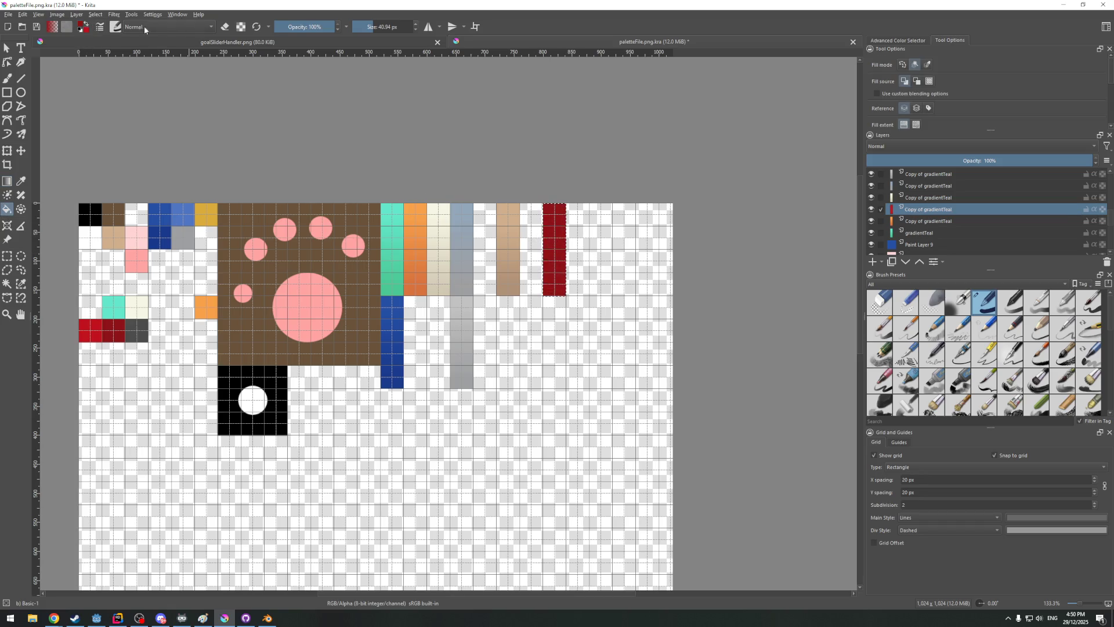
left_click(9, 182)
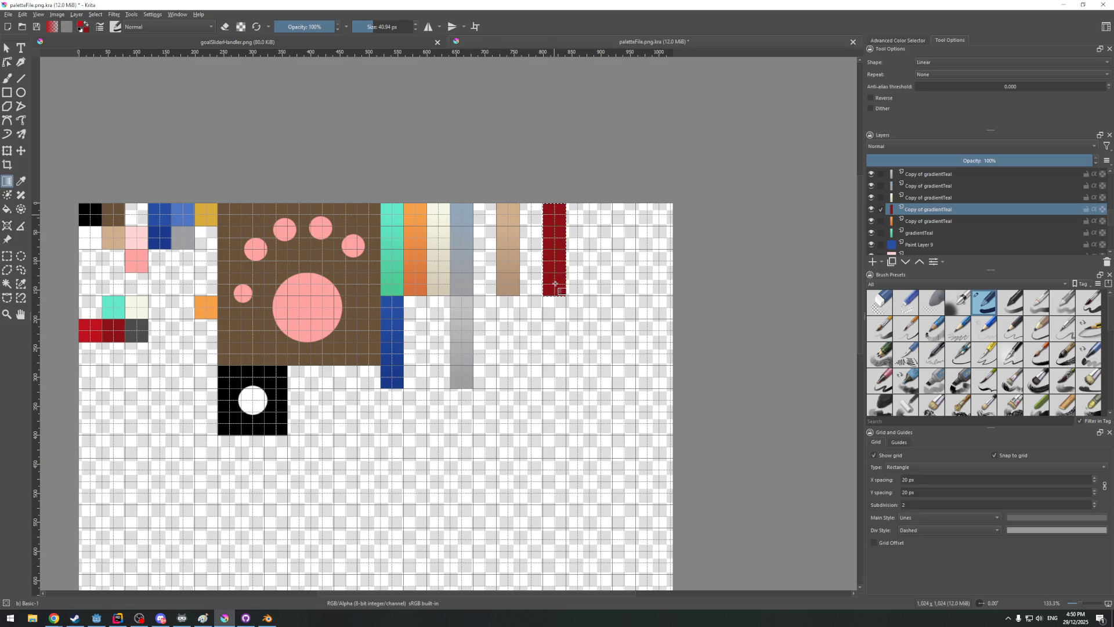
scroll(487, 219, "up", 2, "ctrl")
scroll(471, 183, "up", 1, "ctrl")
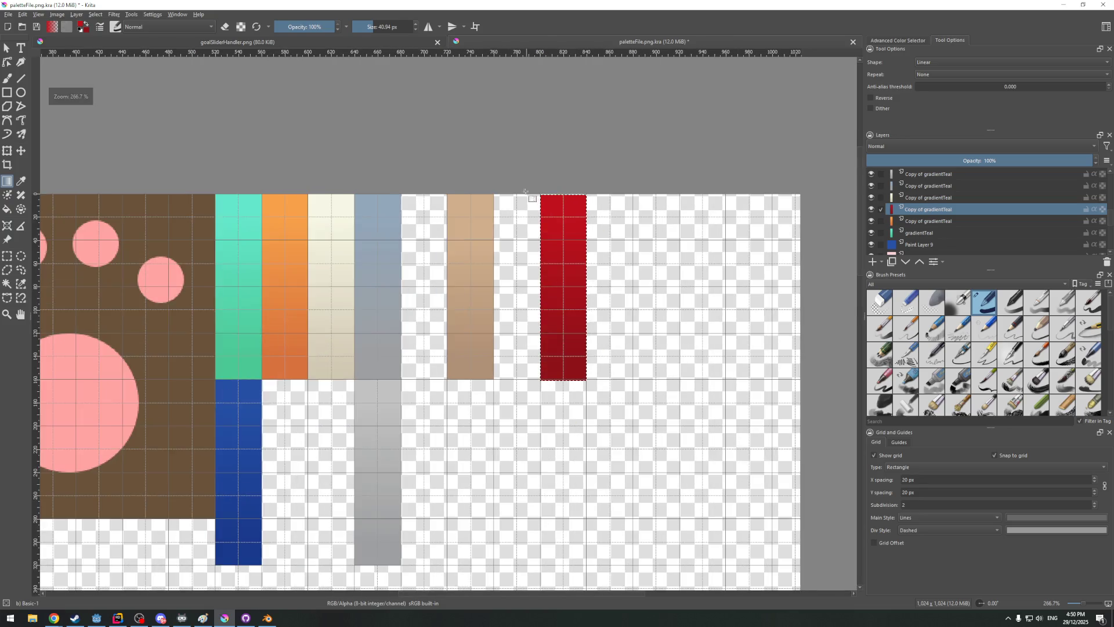
scroll(458, 163, "up", 1, "ctrl")
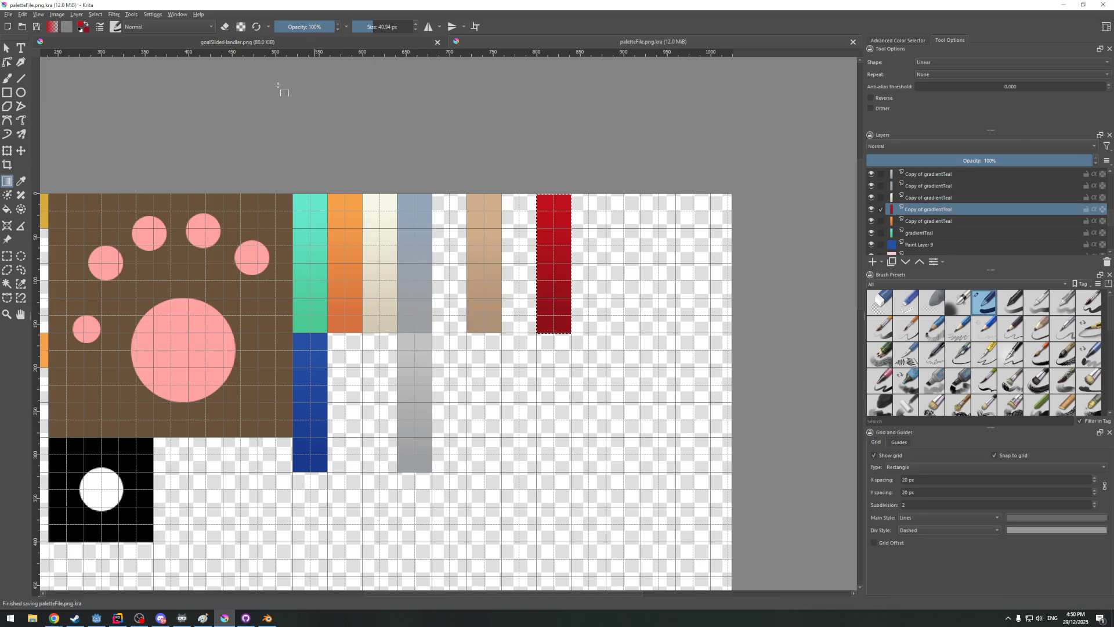
left_click(8, 15)
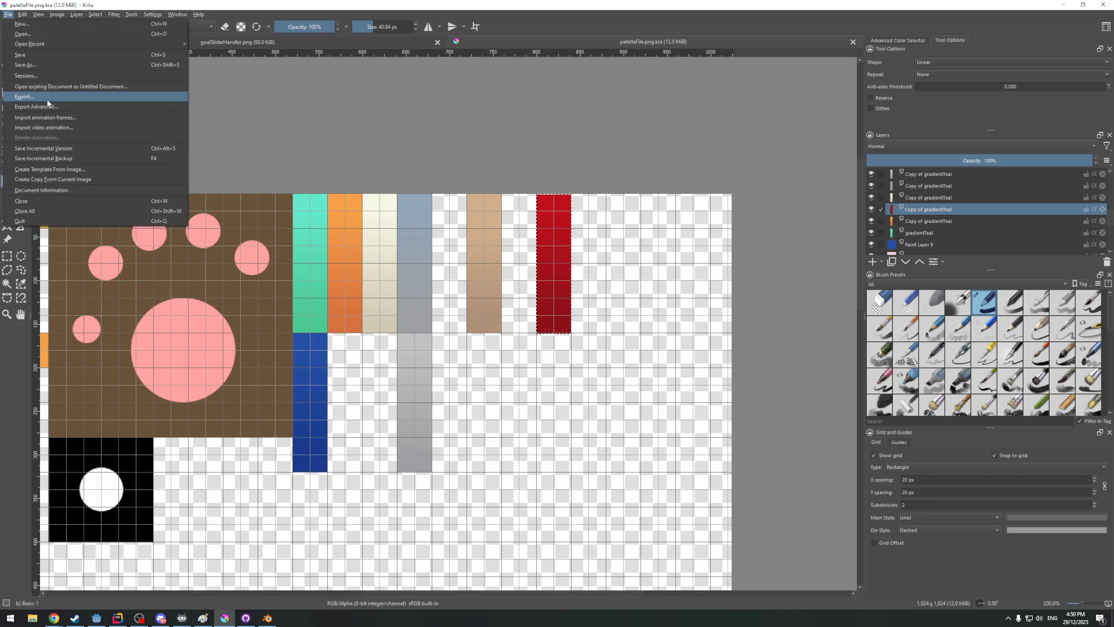
Export the palette over paletteFile.png in _assets/_textures, replacing it with default PNG options
left_click(47, 101)
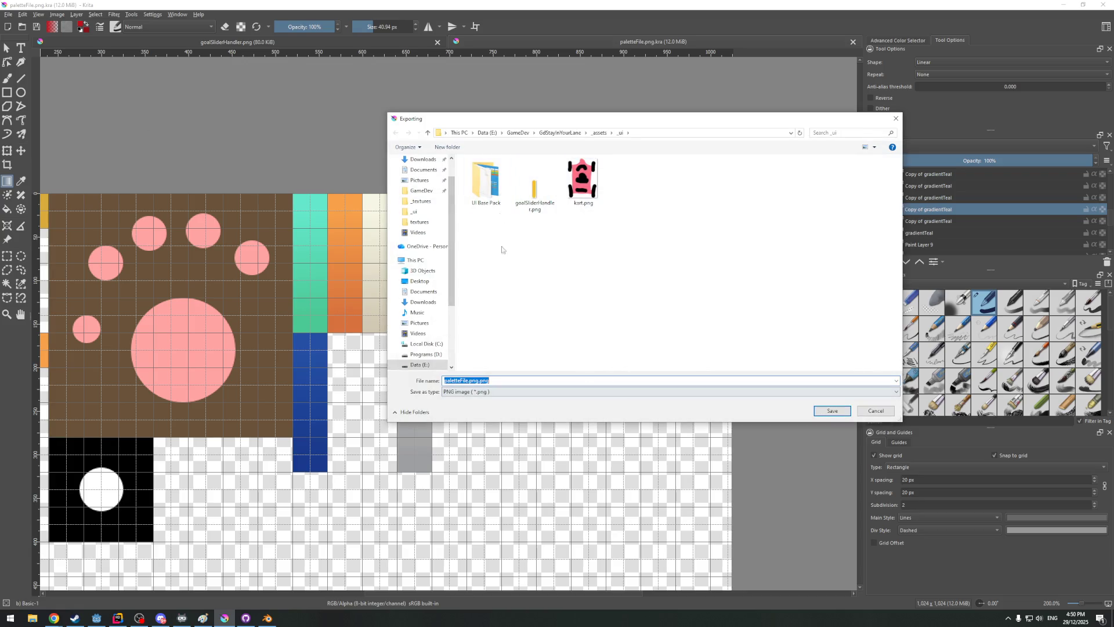
left_click(600, 133)
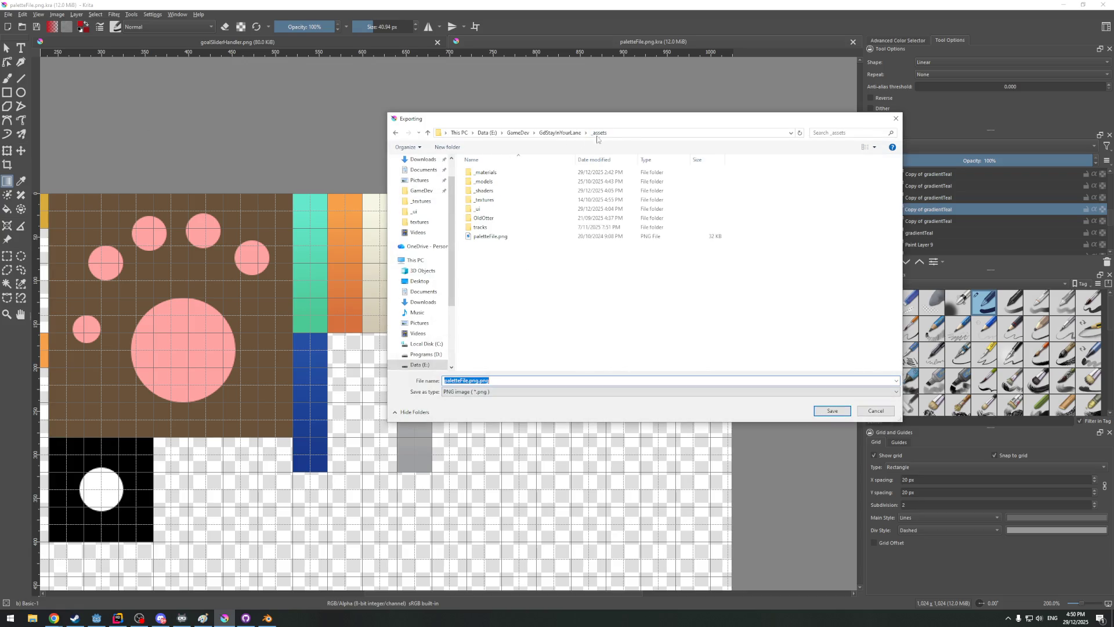
double_click(503, 199)
left_click(597, 189)
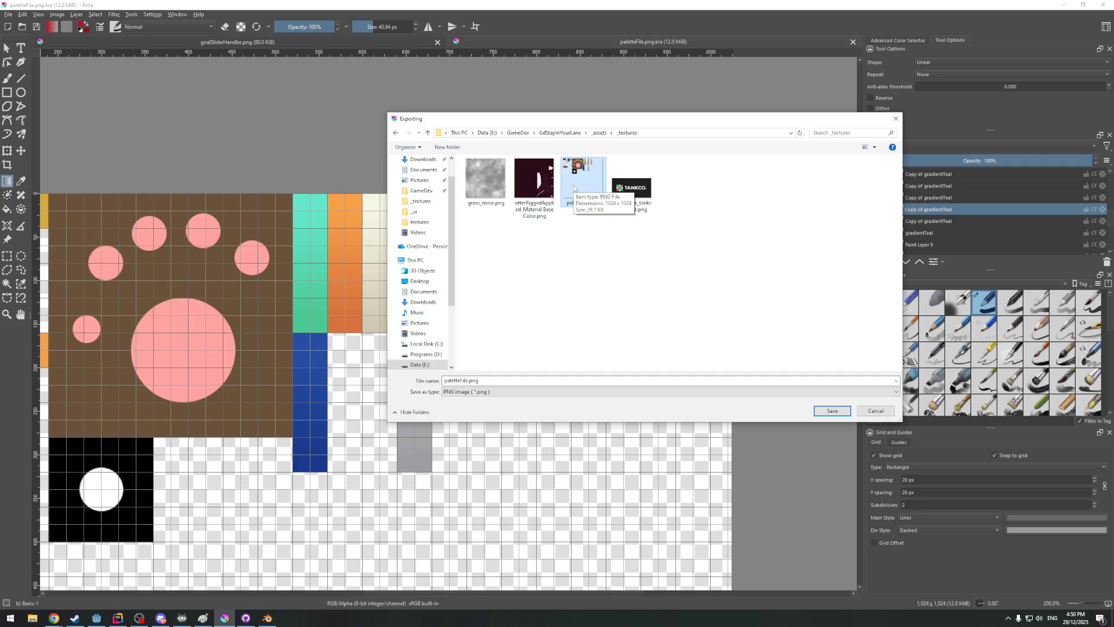
left_click(838, 413)
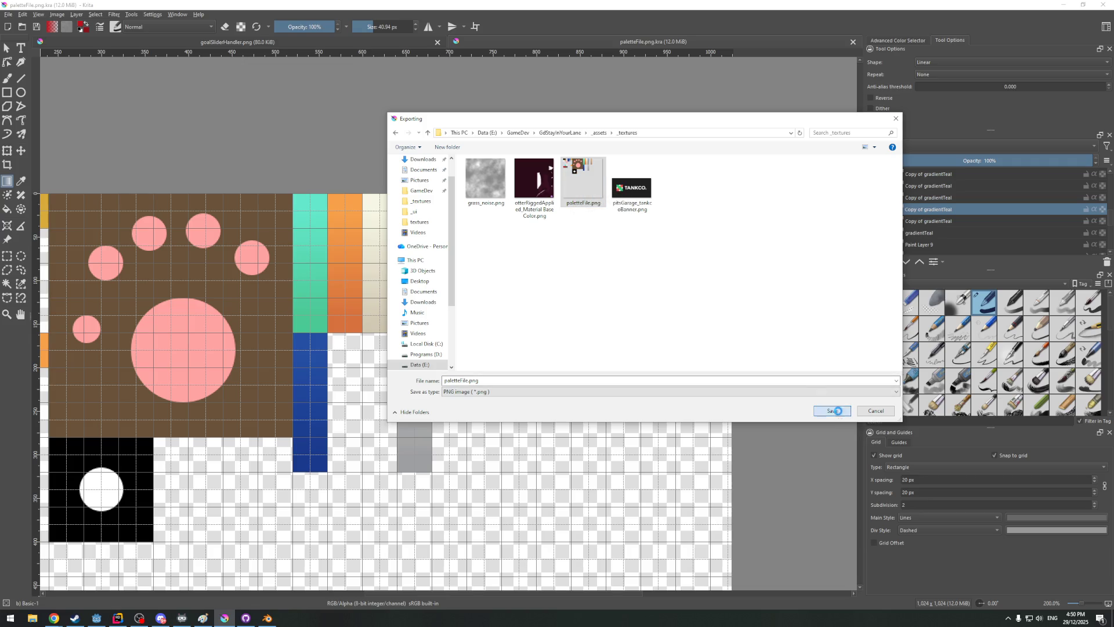
left_click(579, 311)
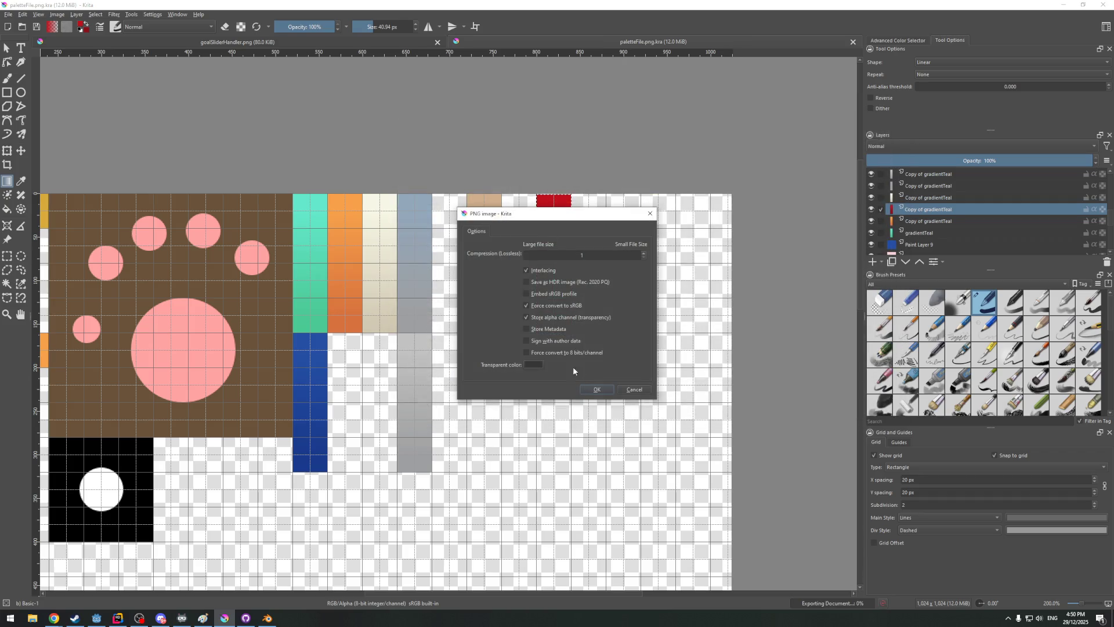
left_click(596, 389)
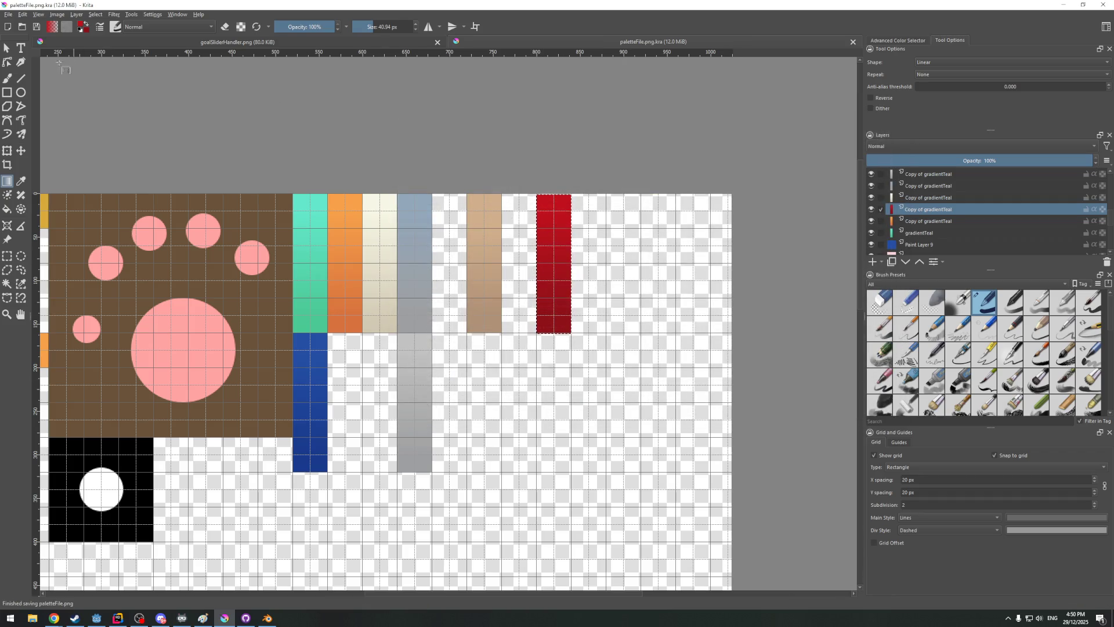
Deselect the red column and minimise Krita to return to Blender
left_click(96, 14)
left_click(113, 33)
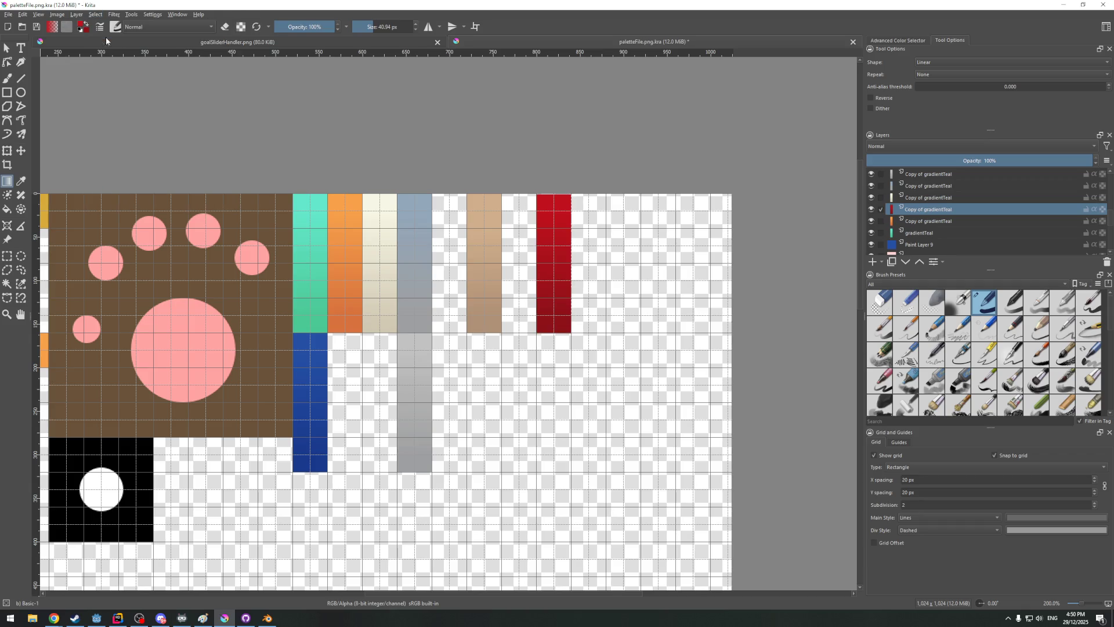
scroll(496, 148, "down", 3)
scroll(592, 153, "up", 2)
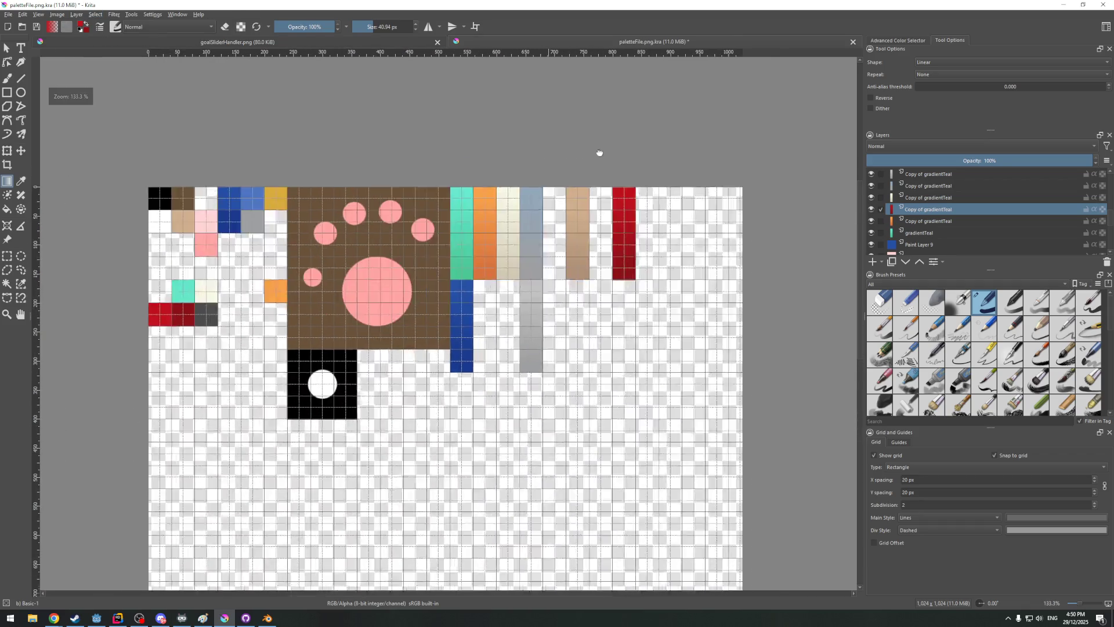
left_click(1063, 5)
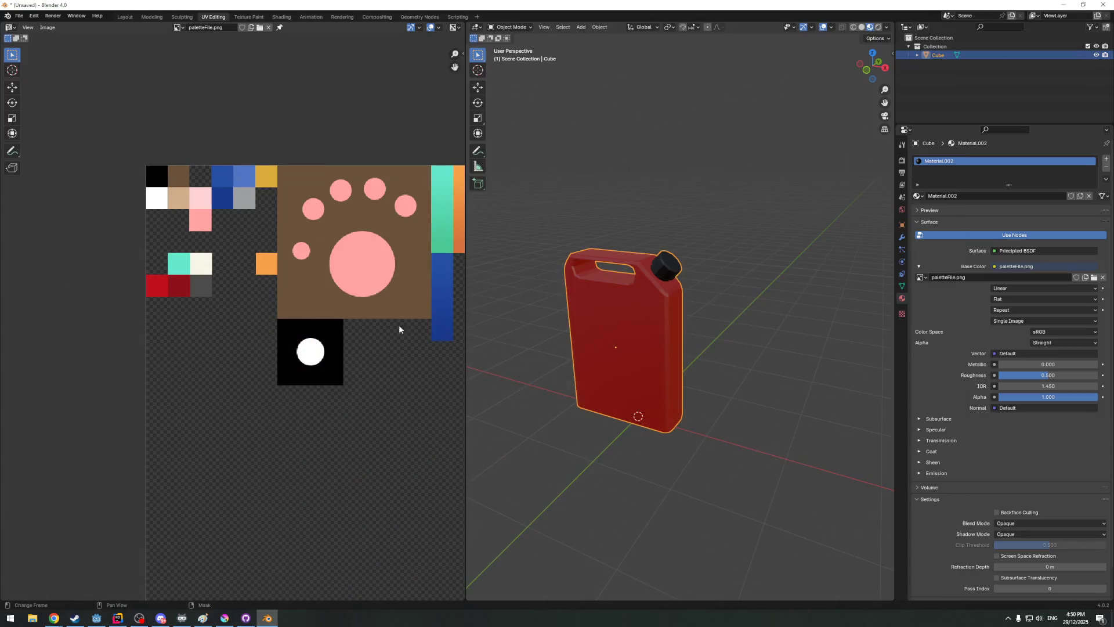
scroll(376, 247, "down", 2)
scroll(377, 248, "up", 3)
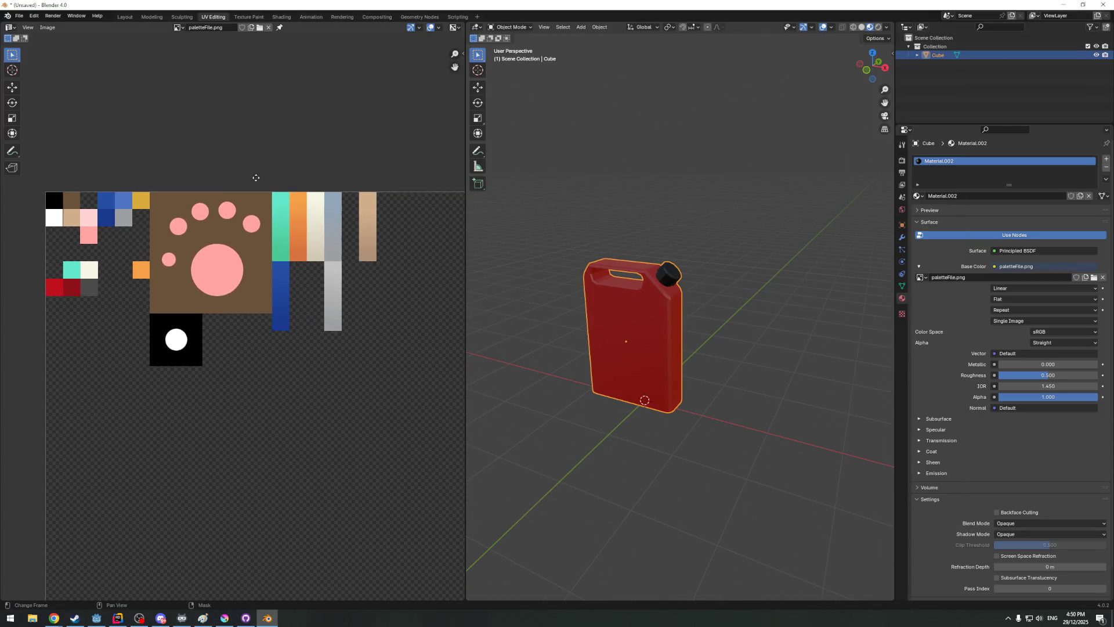
Load paletteFile.png from the project's _assets/_textures folder into the UV editor
left_click(268, 28)
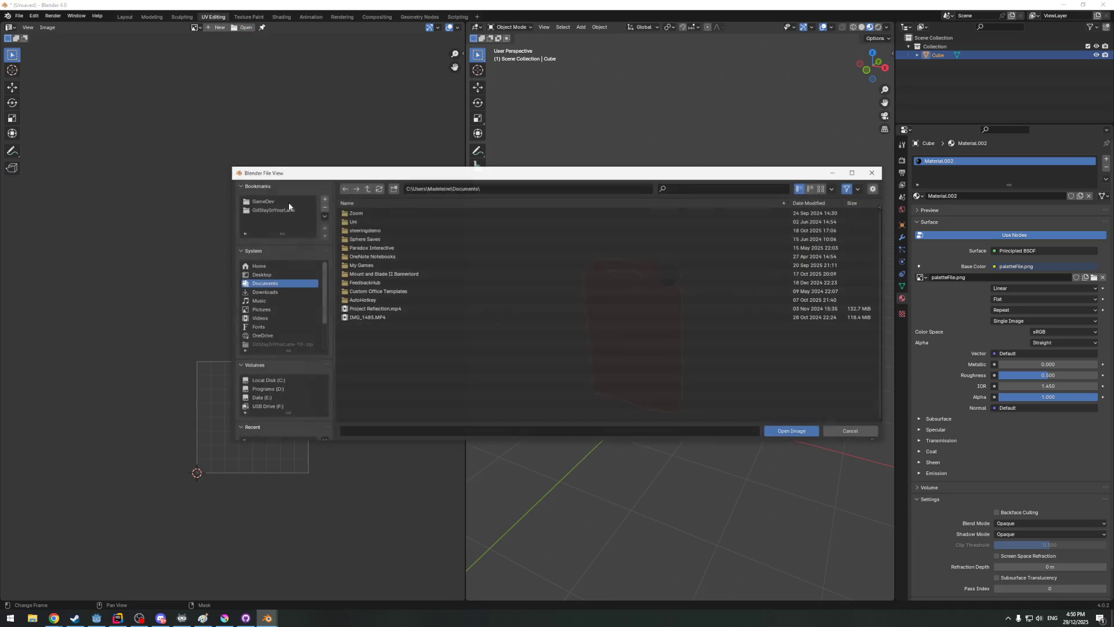
left_click(274, 211)
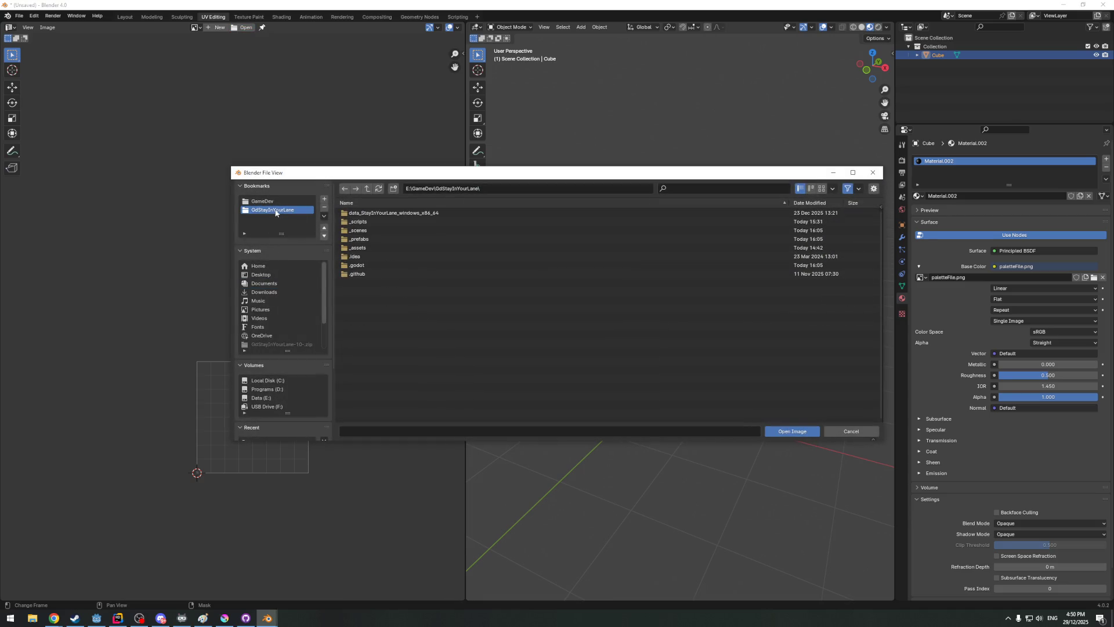
left_click(357, 248)
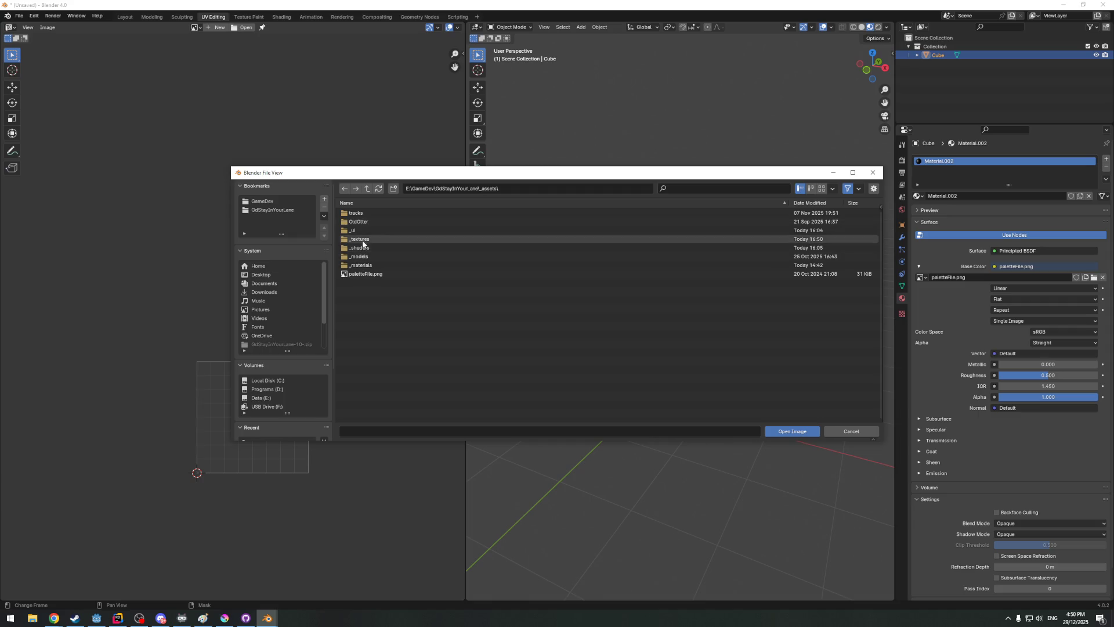
left_click(358, 239)
left_click(394, 223)
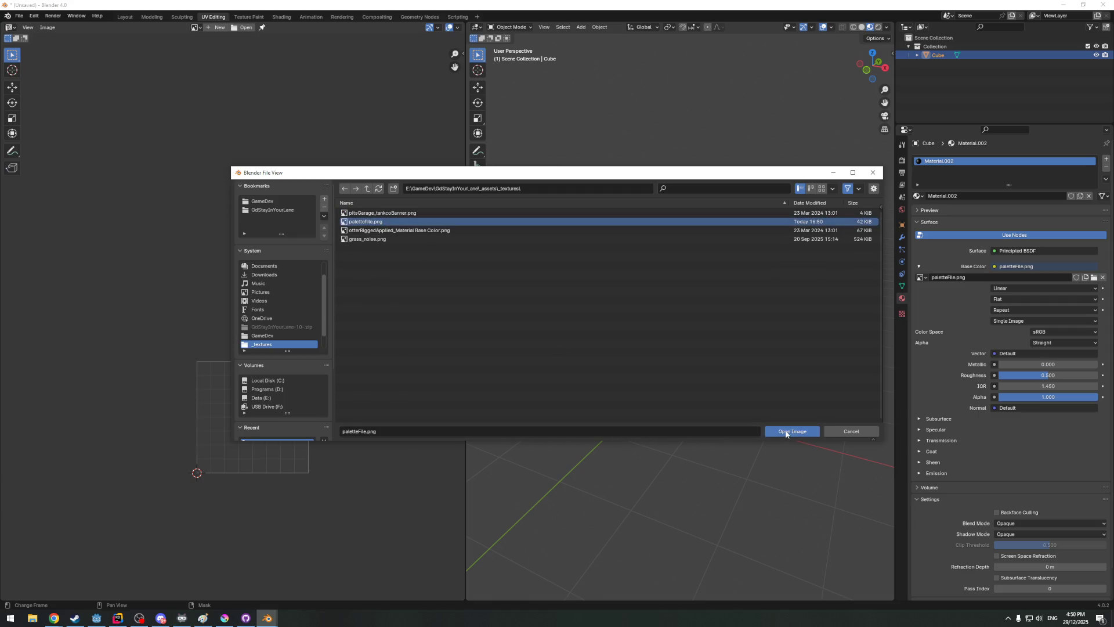
left_click(792, 431)
scroll(412, 289, "up", 1)
scroll(405, 291, "up", 1)
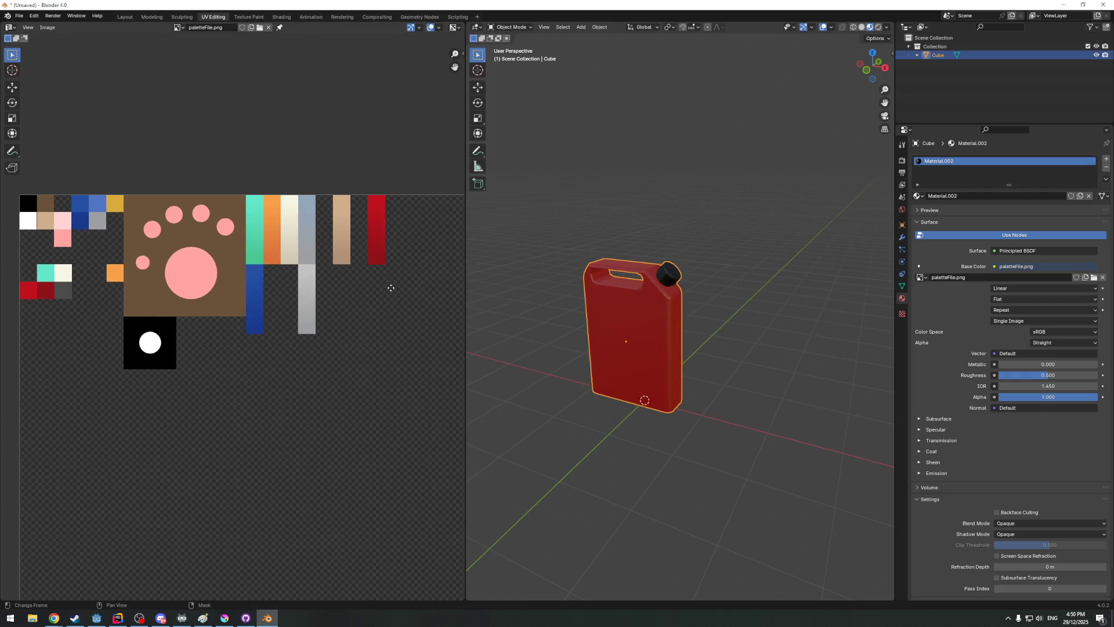
scroll(391, 288, "up", 1)
scroll(332, 240, "up", 2)
Bring the right-hand palette swatches into view and orbit to see the can from behind
middle_click_drag(331, 241, 256, 328)
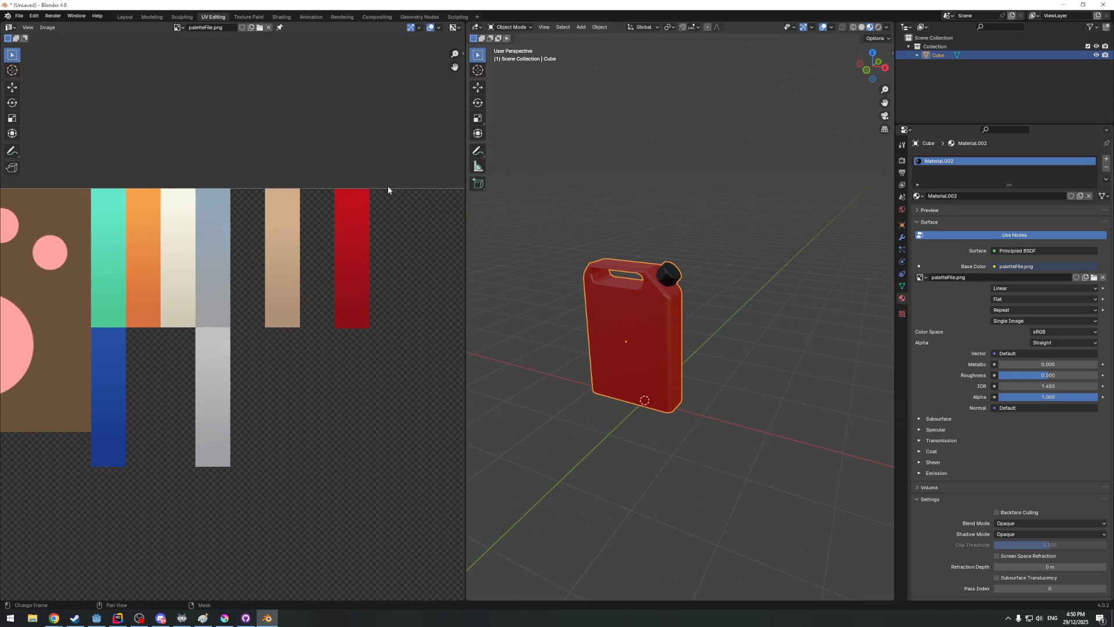
middle_click_drag(783, 355, 778, 309)
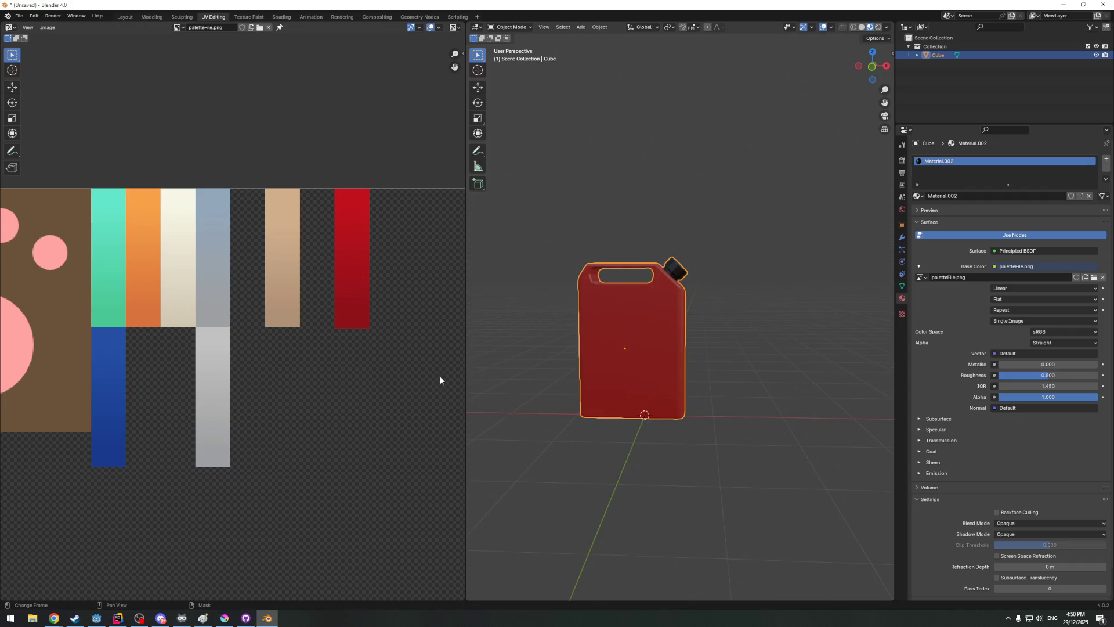
scroll(439, 381, "down", 1)
scroll(305, 371, "down", 1)
scroll(408, 368, "down", 1)
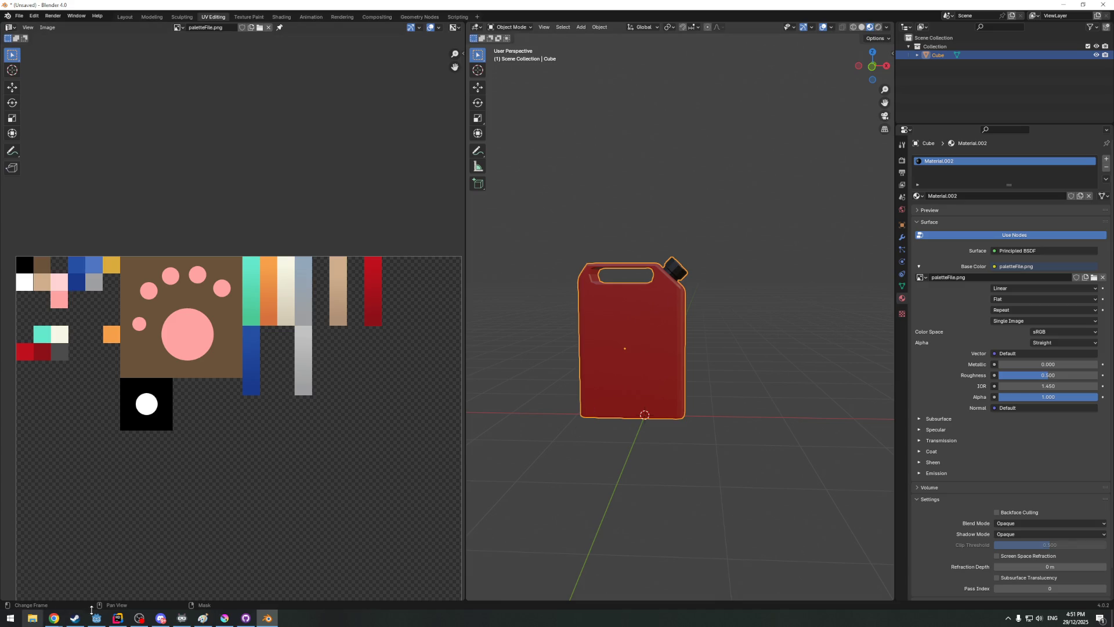
mouse_move(225, 618)
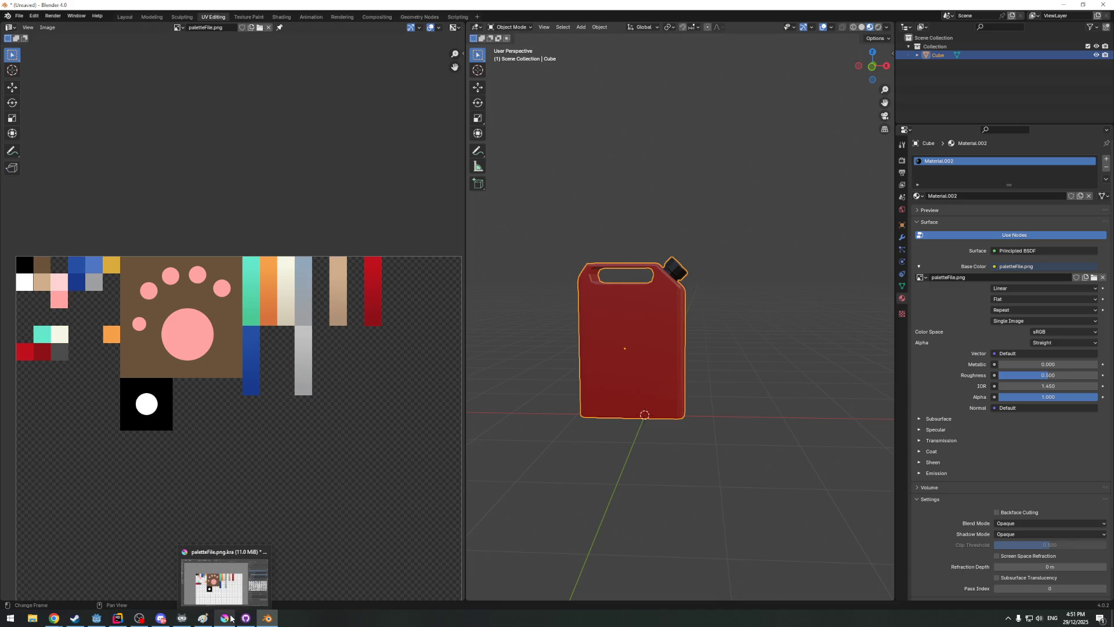
scroll(495, 319, "up", 1)
scroll(74, 368, "down", 1)
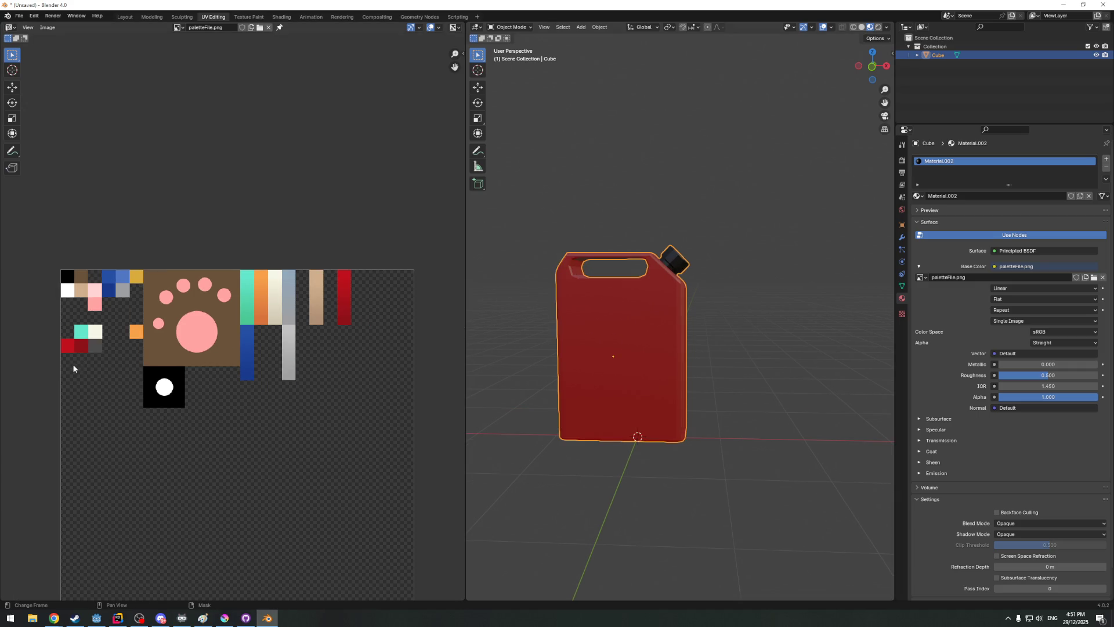
left_click(874, 66)
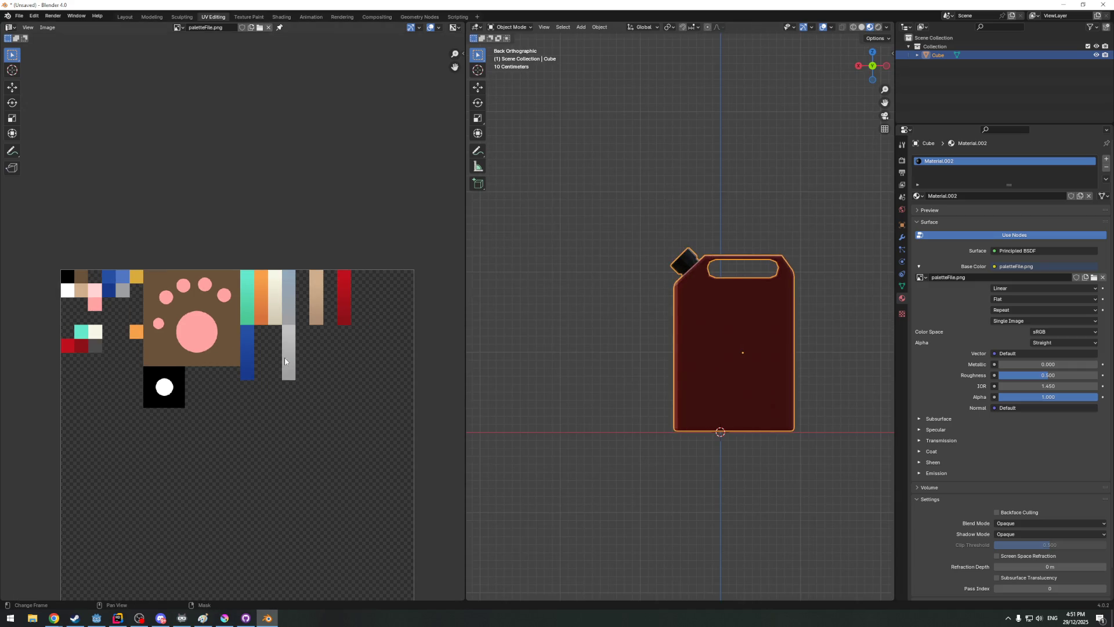
In Edit Mode, move the can's UVs onto the red strip and stretch them along Y
left_click(872, 66)
scroll(250, 382, "down", 2)
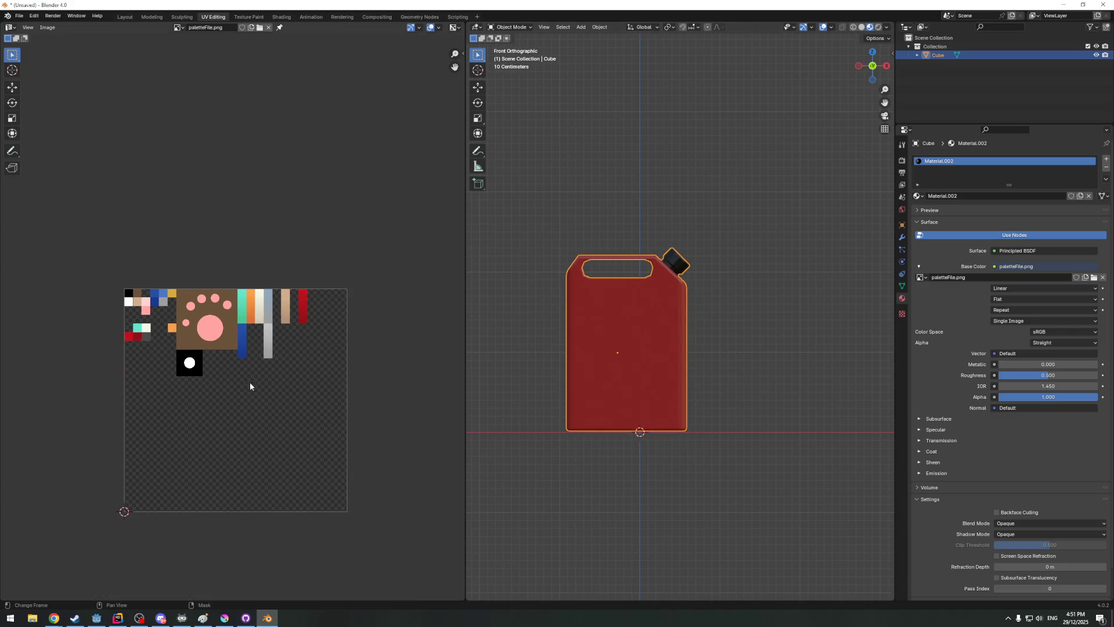
scroll(251, 392, "up", 1)
key("Tab")
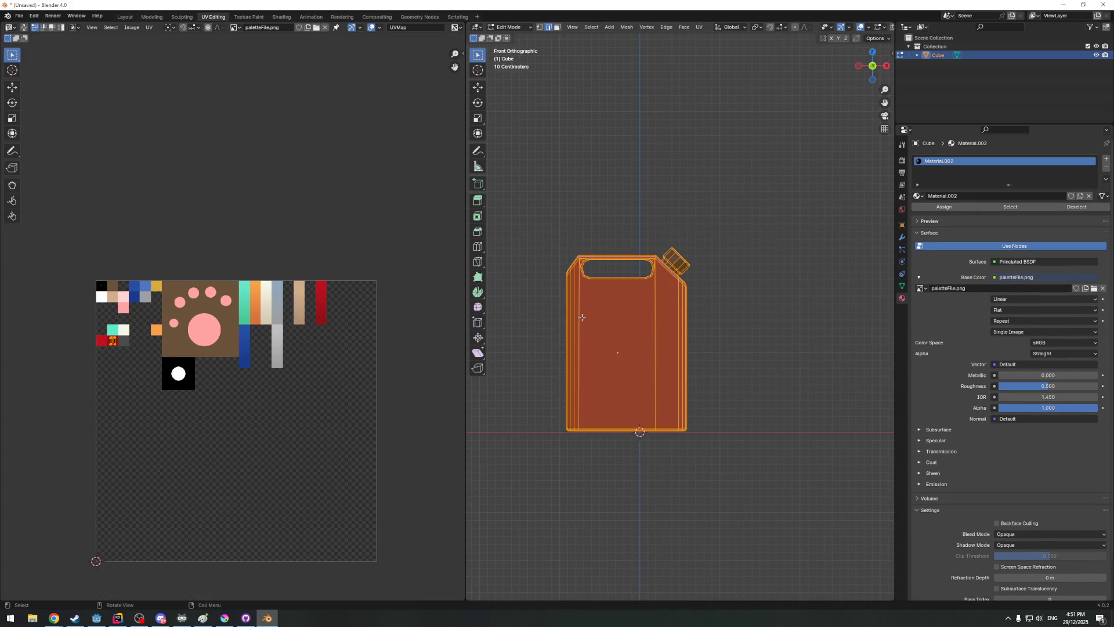
key("g")
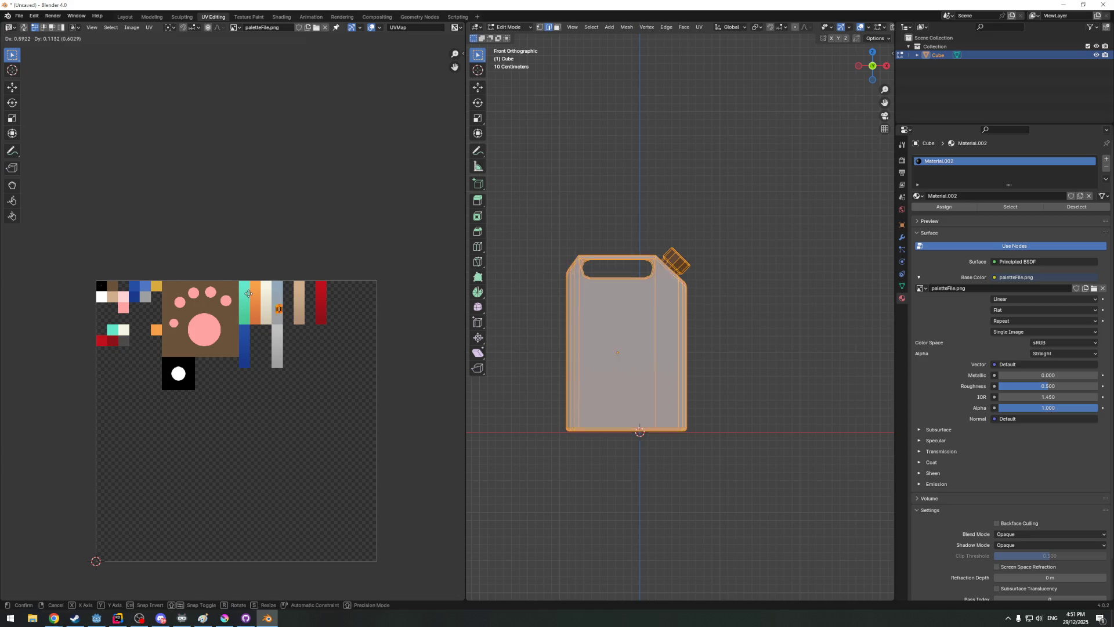
left_click(289, 276)
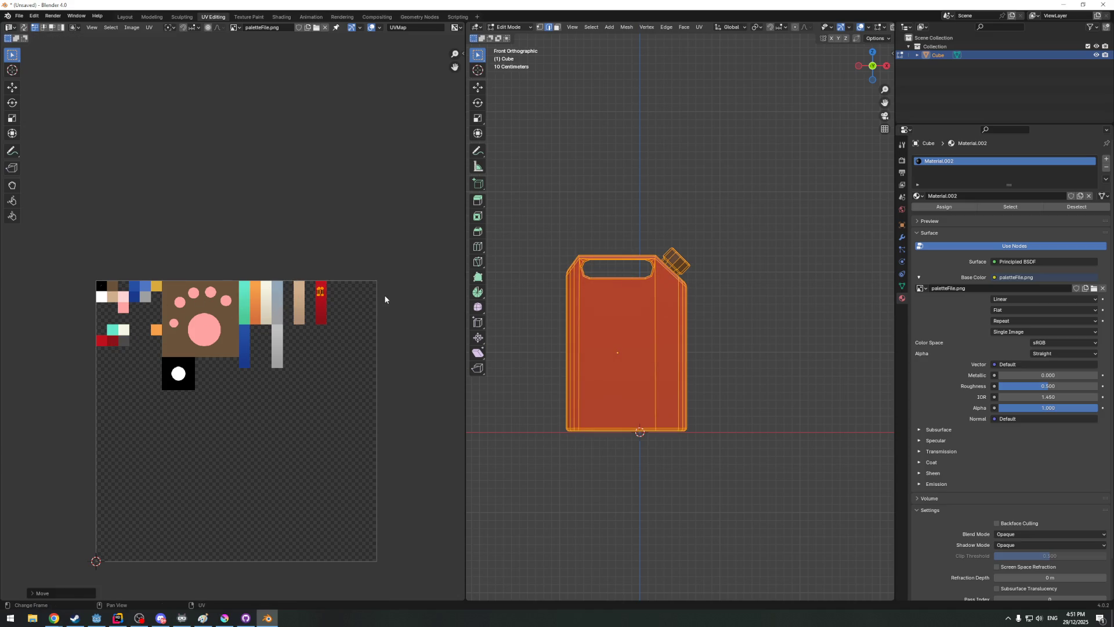
key("g")
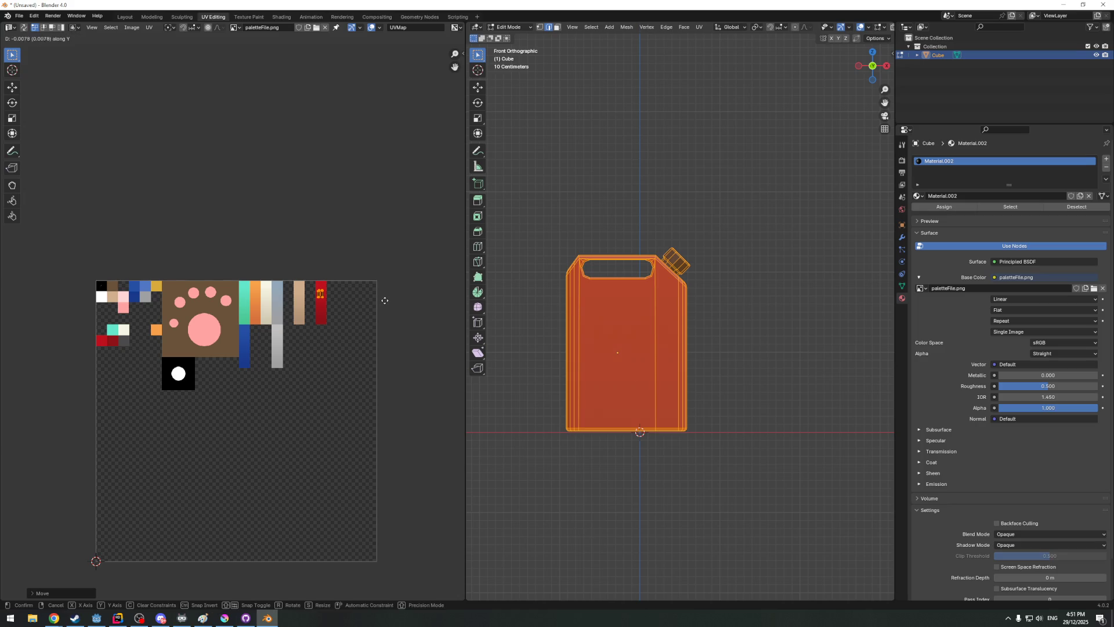
left_click(387, 302)
key("s")
key("y")
left_click(137, 216)
Check the can's red colour in Object Mode, nudge the UVs once more, and orbit to the handle
key("Tab")
middle_click_drag(557, 468, 604, 431)
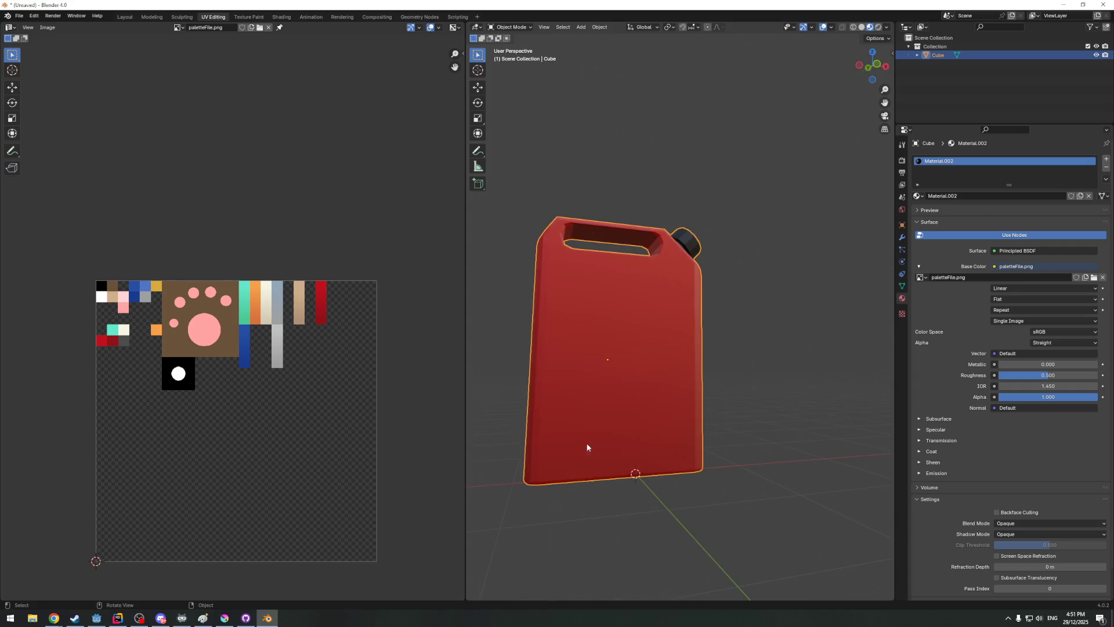
mouse_move(603, 431)
middle_mouse_down()
mouse_move(678, 460)
mouse_move(628, 466)
mouse_move(637, 471)
middle_mouse_up()
key("Tab")
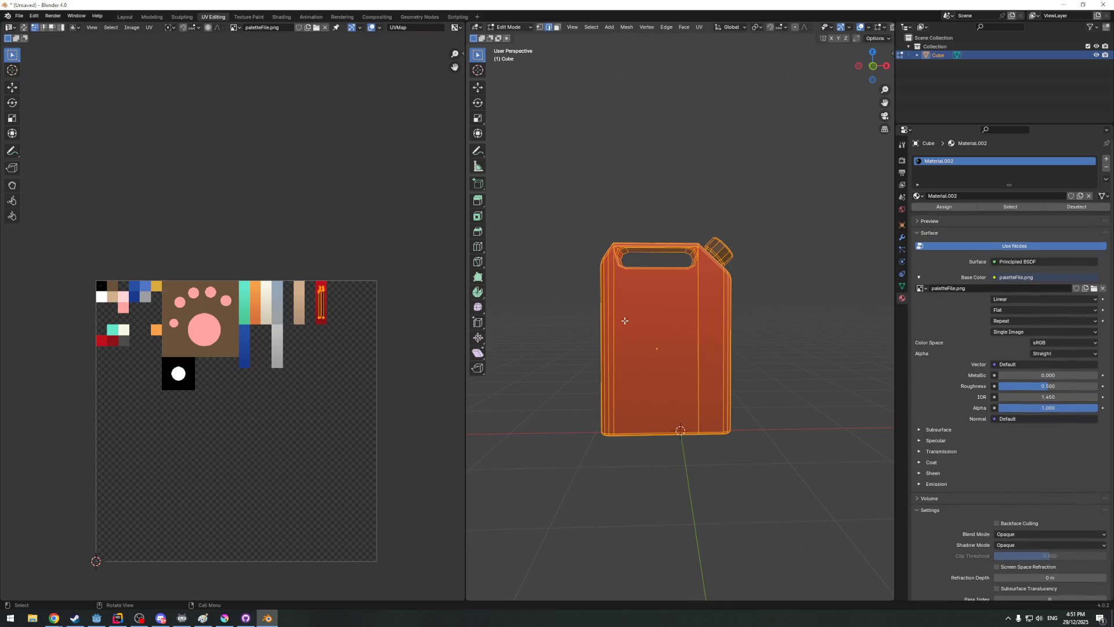
key("g")
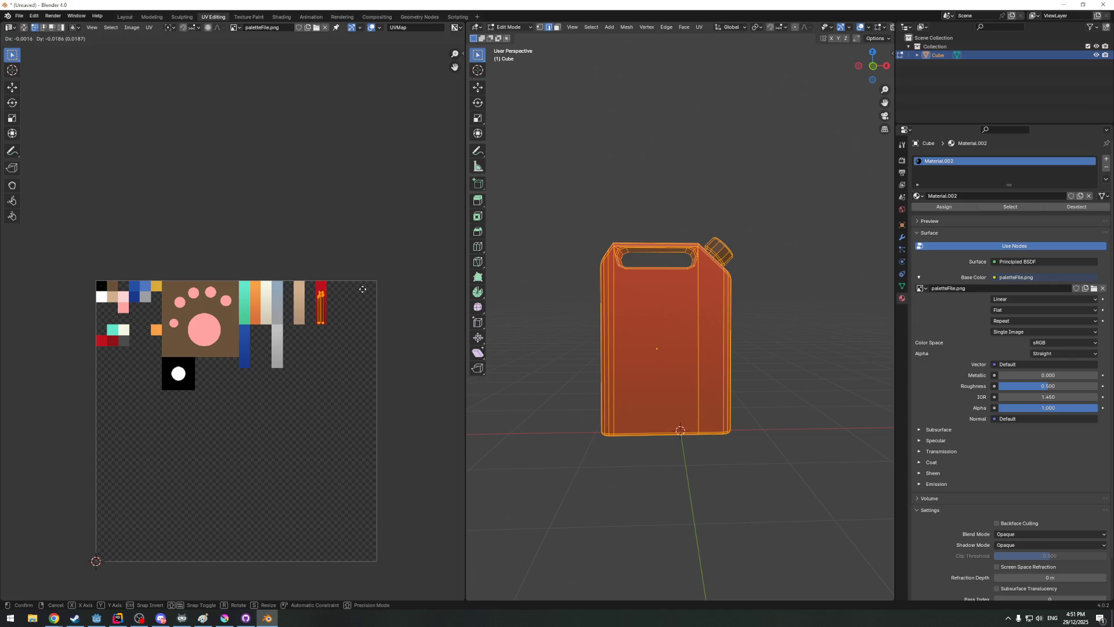
left_click(363, 289)
key("Tab")
middle_click_drag(534, 314, 517, 325)
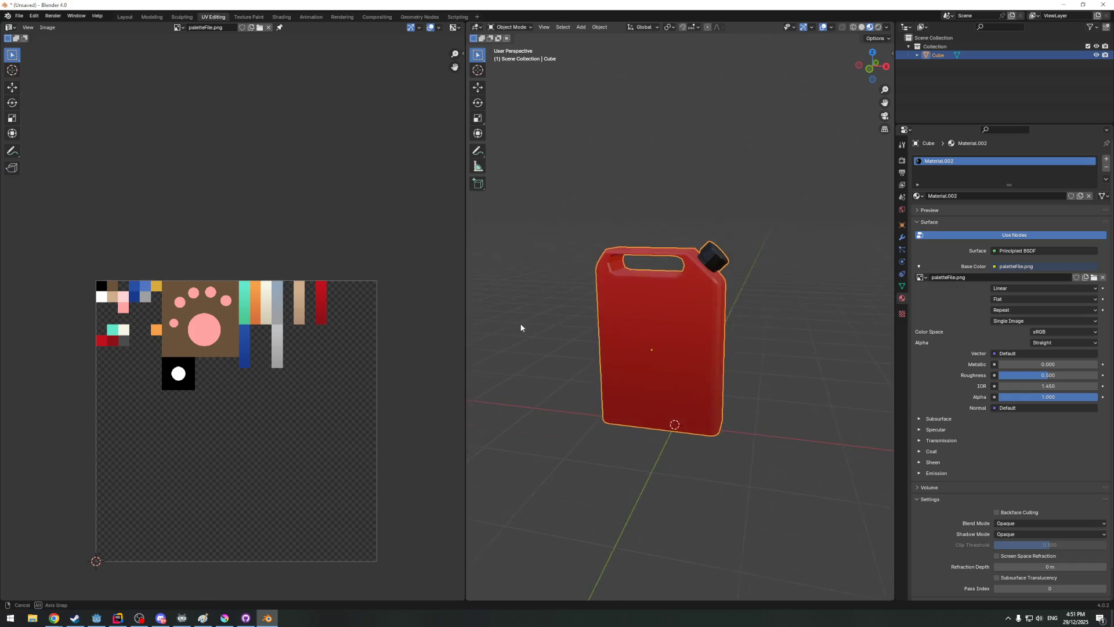
scroll(598, 295, "up", 5)
mouse_move(599, 295)
middle_mouse_down()
mouse_move(642, 301)
mouse_move(545, 224)
middle_mouse_up()
scroll(626, 281, "up", 3)
key("Tab")
Select the handle's five inner faces and move their UVs down the red strip
left_click(557, 27)
left_click(722, 286, "shift")
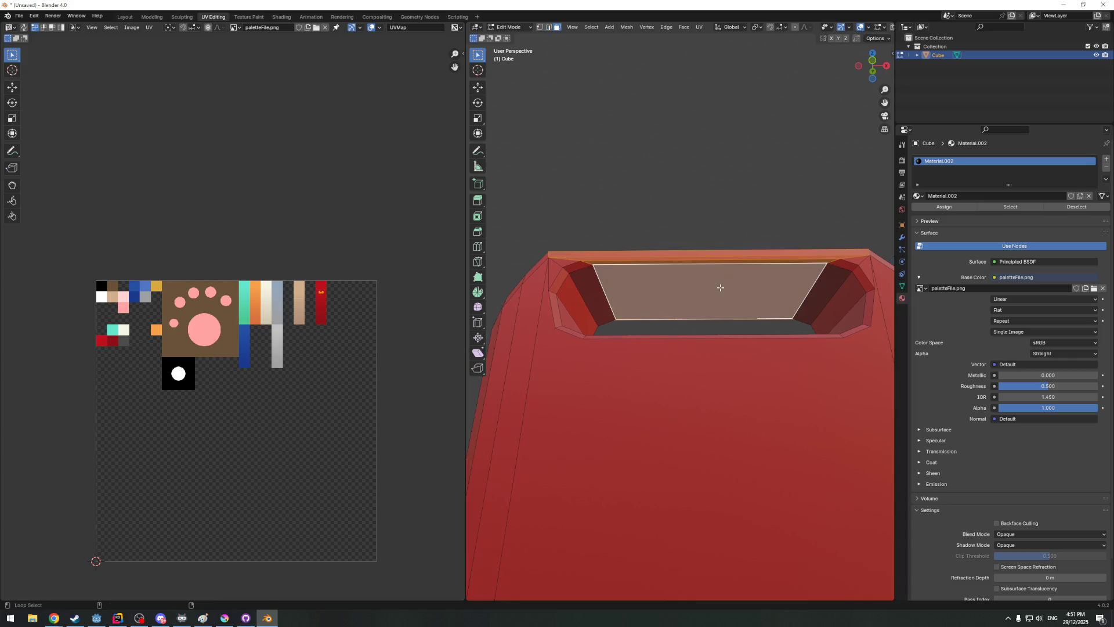
left_click(833, 290, "shift")
mouse_move(835, 300)
middle_mouse_down()
mouse_move(786, 360)
mouse_move(609, 322)
mouse_move(557, 288)
middle_mouse_up()
left_click(786, 359, "shift")
left_click(769, 364, "shift")
left_click(600, 315, "shift")
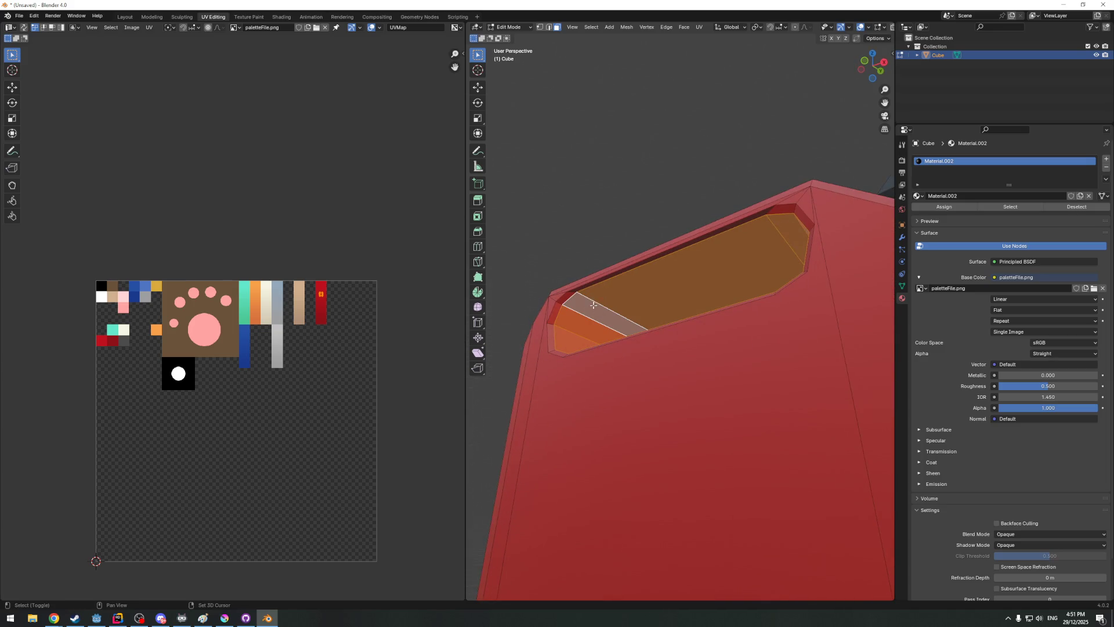
scroll(392, 276, "up", 4)
scroll(392, 276, "right", 1, "ctrl")
scroll(360, 250, "right", 2, "ctrl")
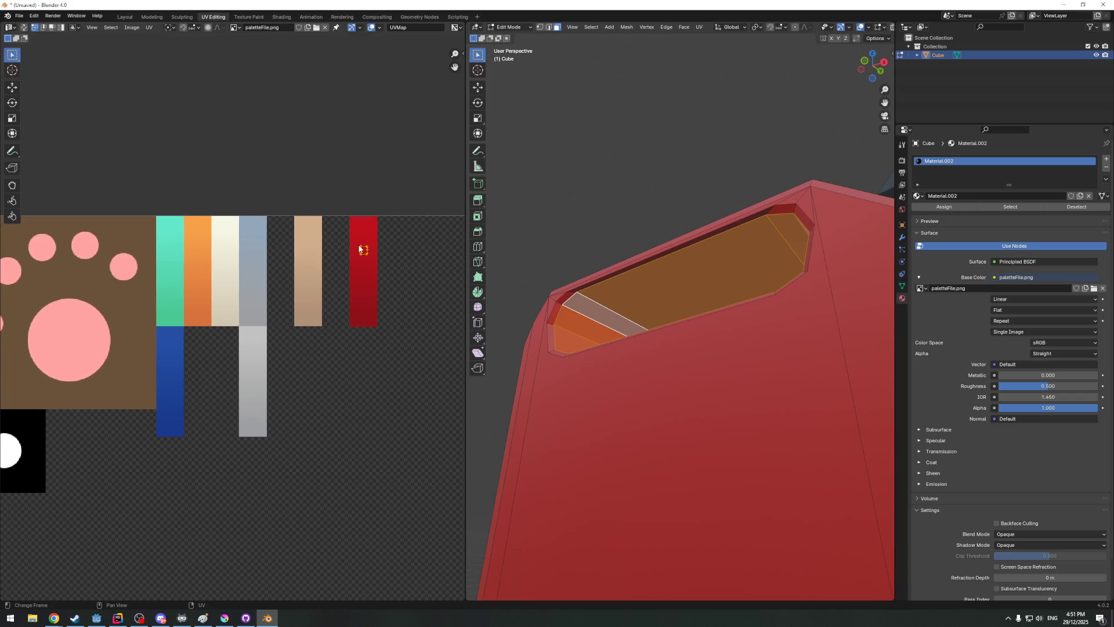
middle_click_drag(603, 265, 516, 297)
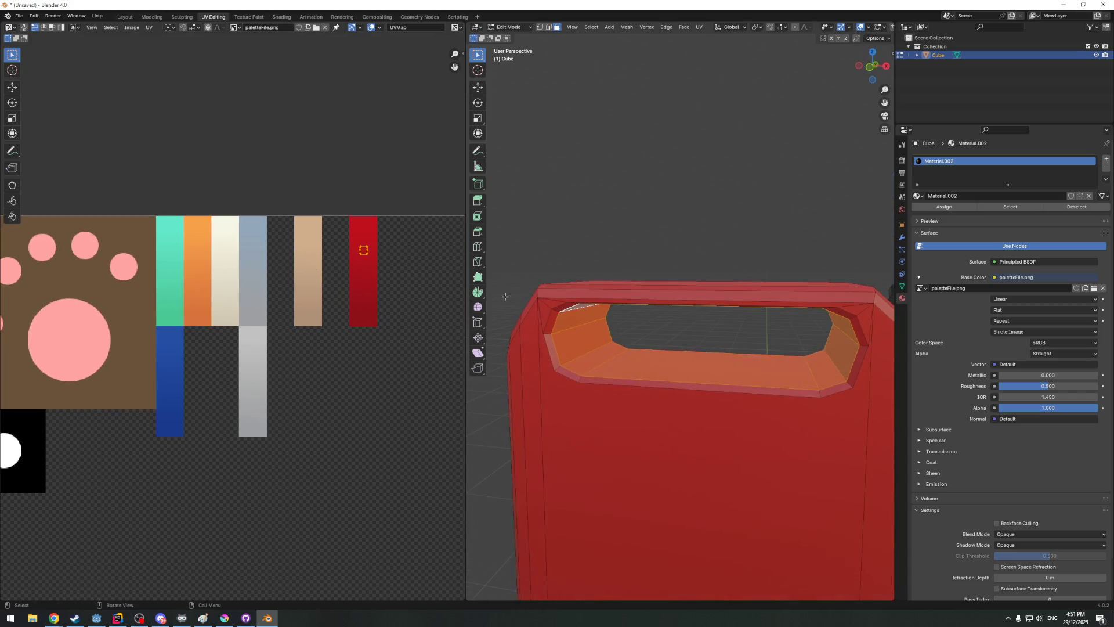
key("g")
left_click(409, 330)
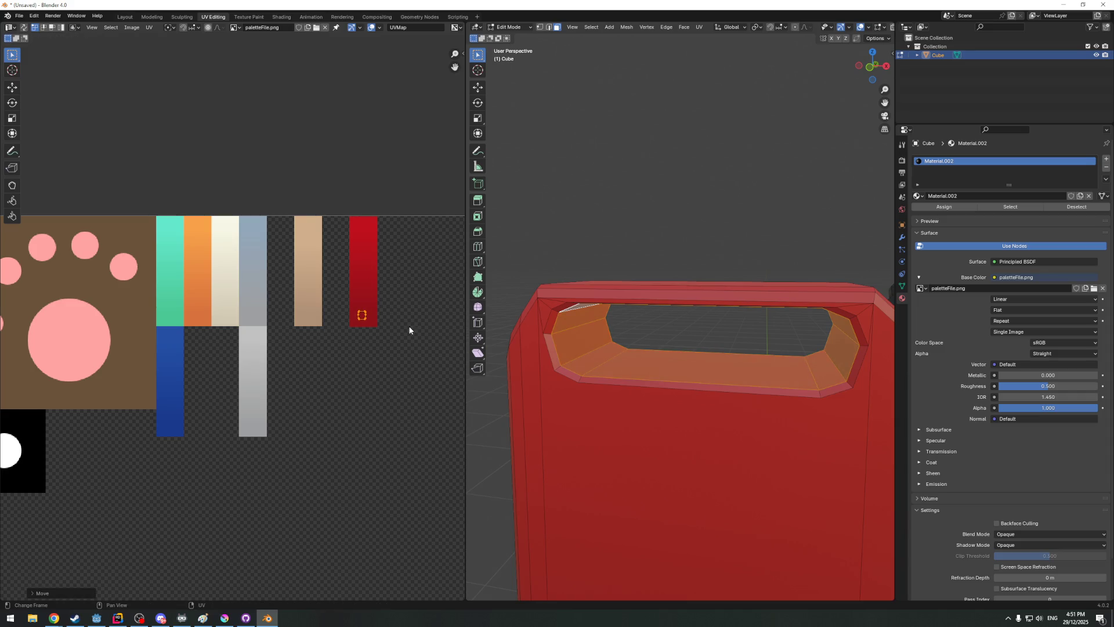
scroll(639, 233, "down", 2)
Inspect the can's cap and front from several angles, then switch to the Layout workspace
key("Tab")
scroll(638, 233, "down", 2)
mouse_move(629, 235)
middle_mouse_down()
mouse_move(749, 251)
mouse_move(821, 241)
mouse_move(632, 236)
mouse_move(693, 304)
mouse_move(540, 306)
mouse_move(746, 313)
mouse_move(730, 389)
mouse_move(522, 383)
middle_mouse_up()
scroll(144, 370, "down", 3)
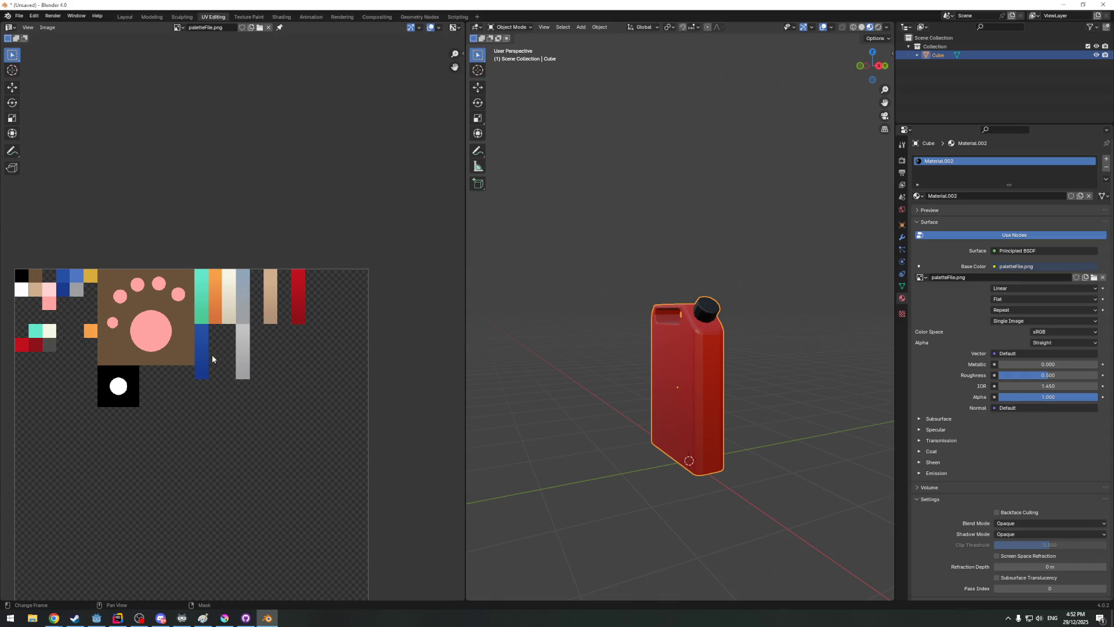
scroll(228, 310, "up", 1)
scroll(229, 309, "up", 1)
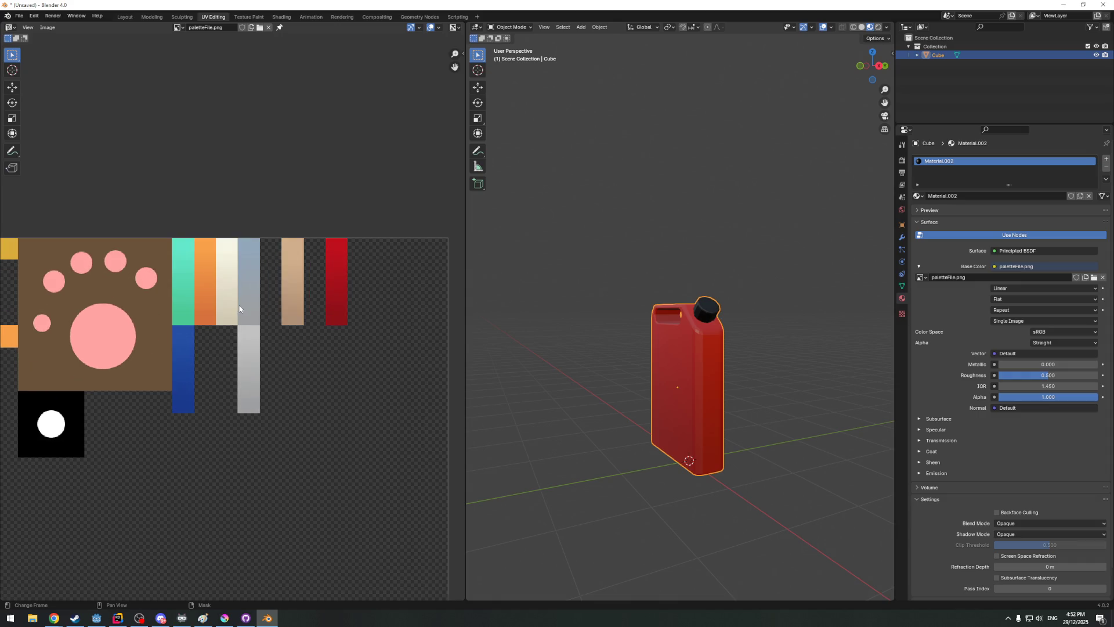
scroll(692, 307, "up", 3)
mouse_move(692, 307)
middle_mouse_down()
mouse_move(704, 316)
mouse_move(682, 332)
mouse_move(697, 322)
middle_mouse_up()
scroll(681, 332, "down", 3)
scroll(241, 399, "down", 3)
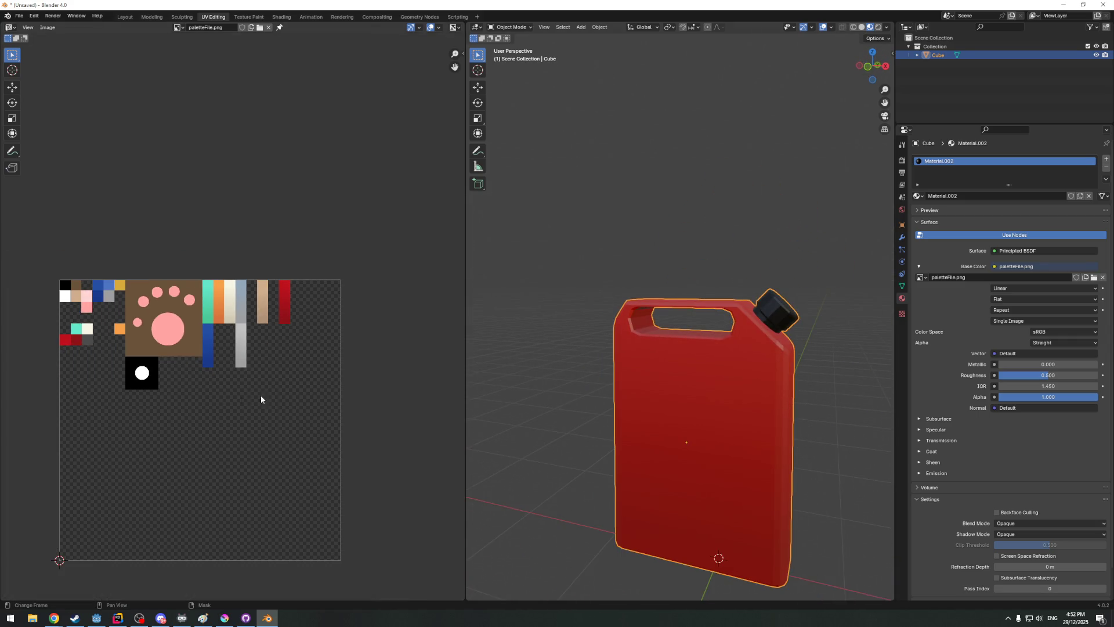
key("Tab")
middle_click_drag(573, 388, 578, 348)
key("Tab")
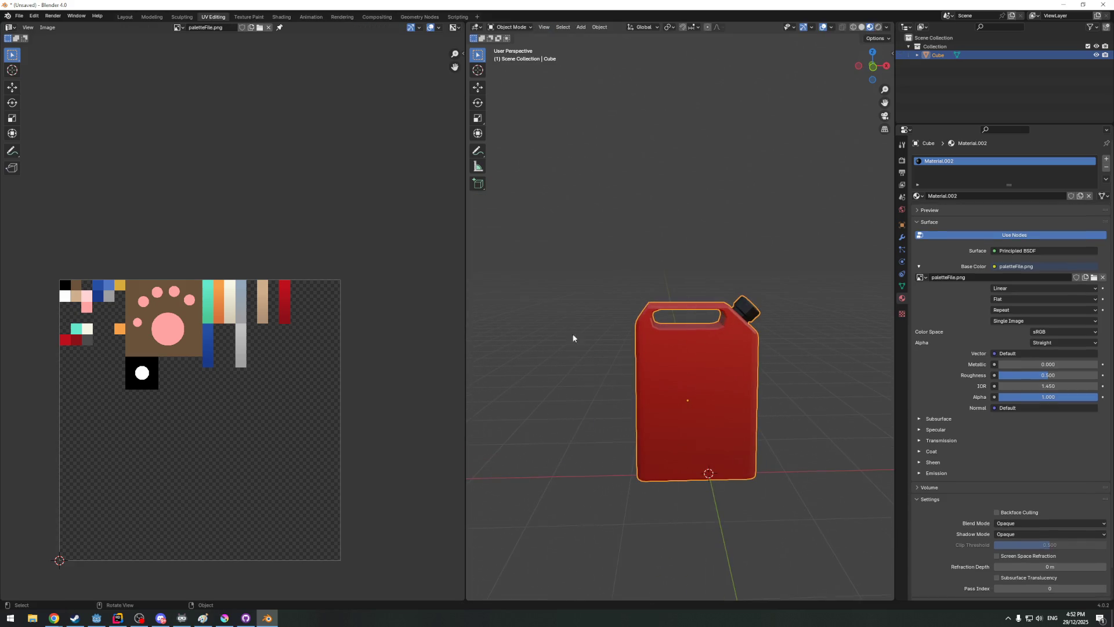
key("Tab")
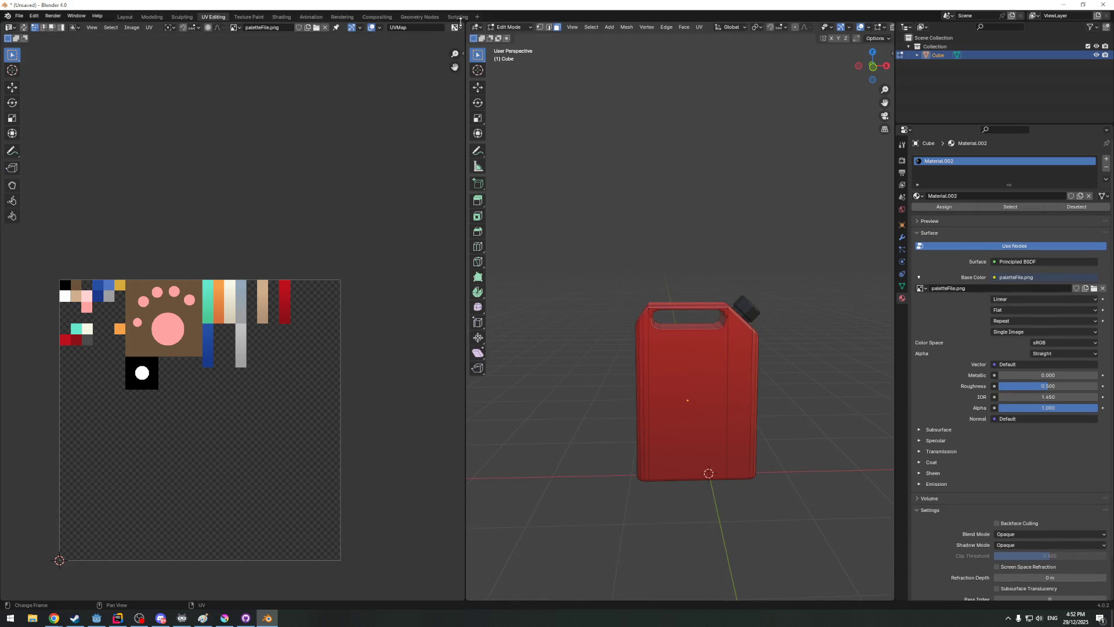
left_click(124, 17)
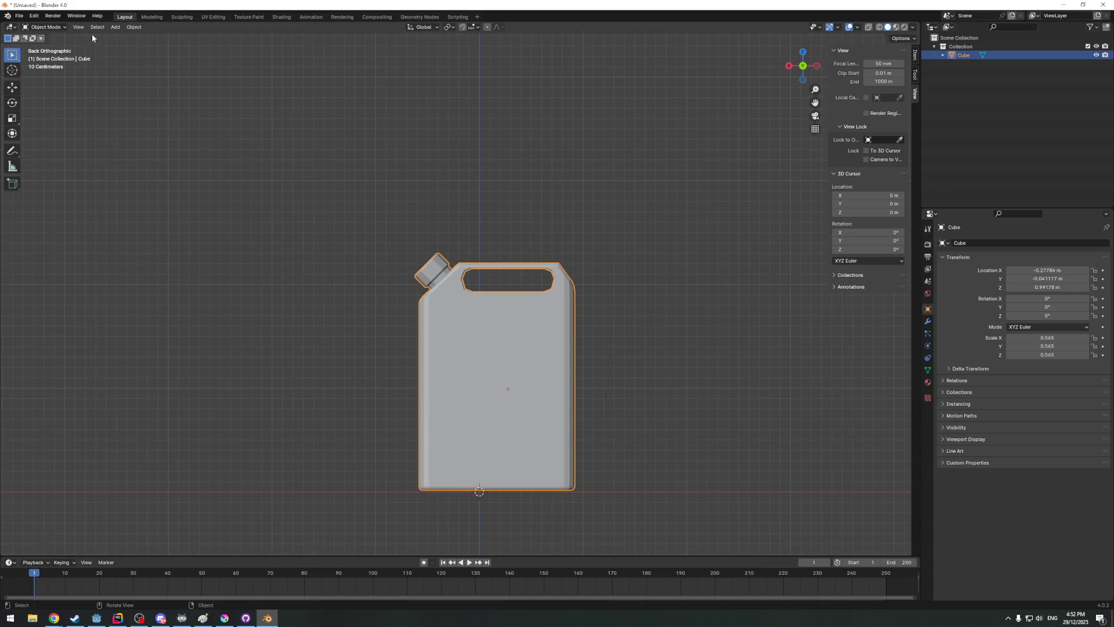
Save the project as fuelcan.blend in E:\GameDev\Models
left_click(20, 17)
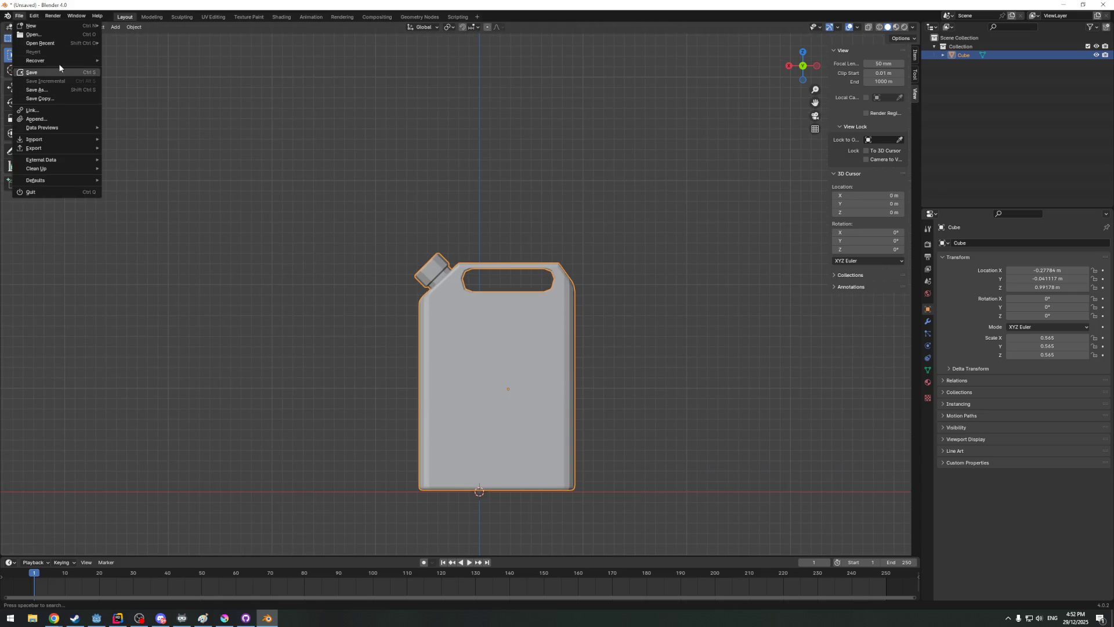
left_click(35, 90)
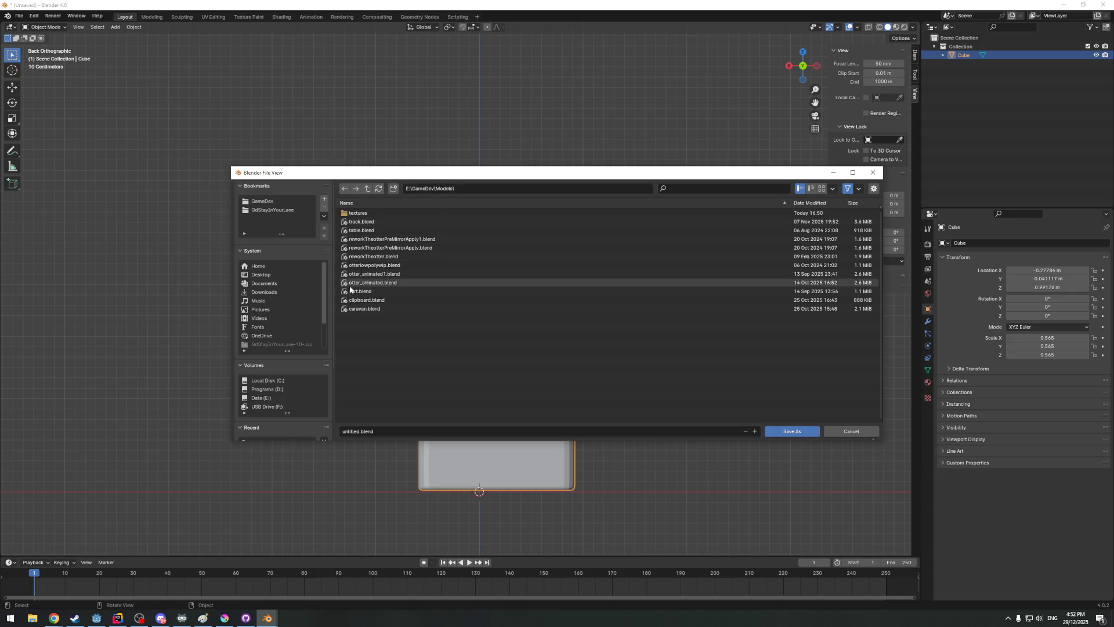
double_click(389, 433)
type("fuelca")
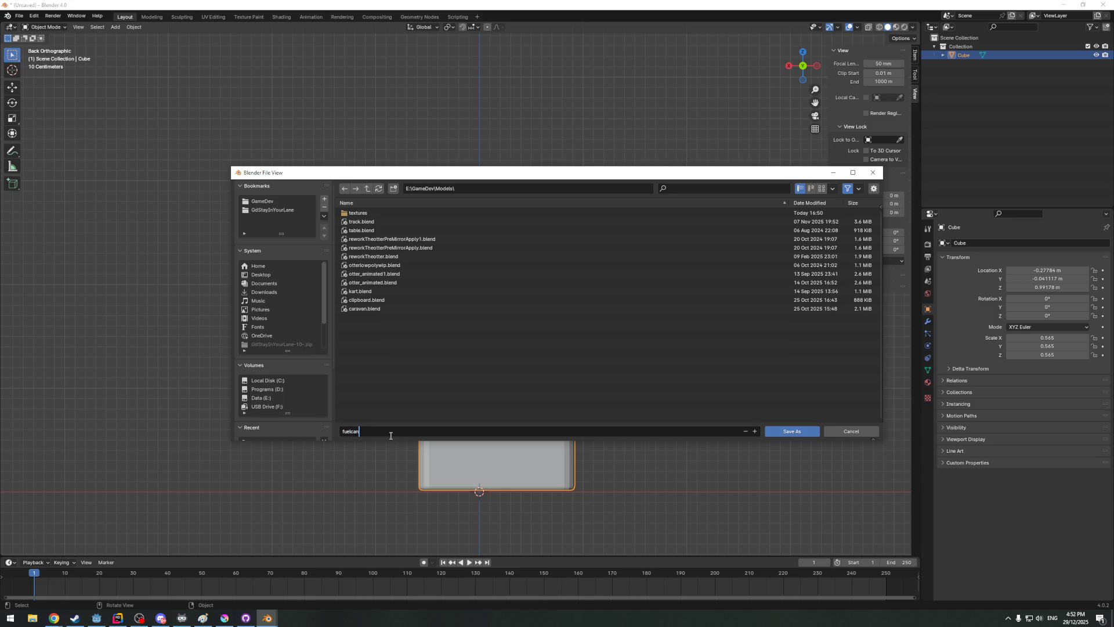
left_click(787, 431)
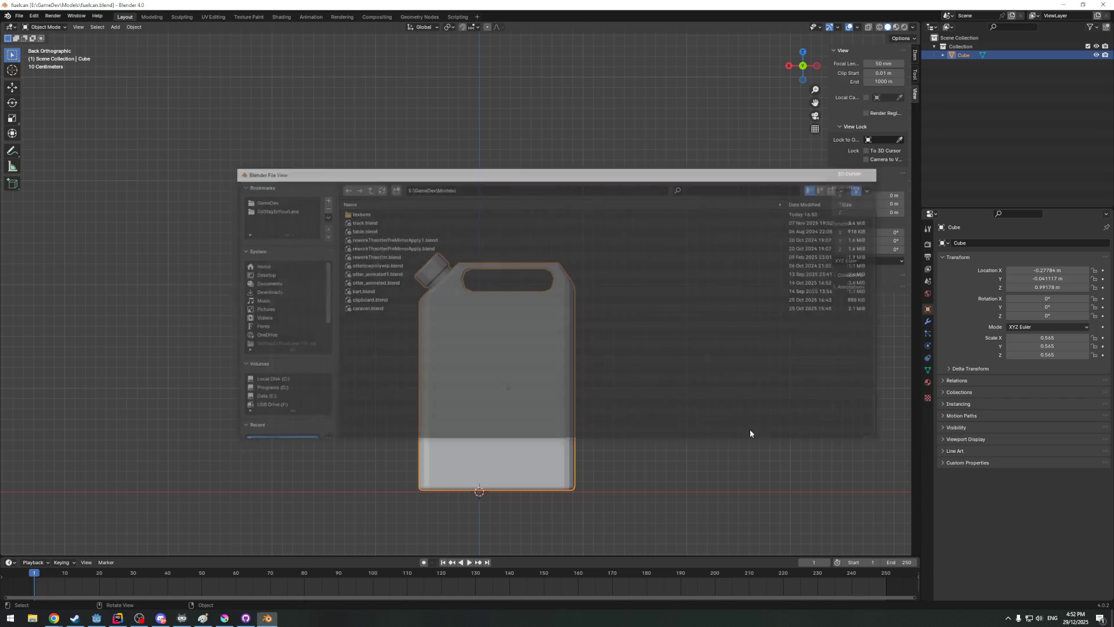
left_click(19, 15)
mouse_move(33, 148)
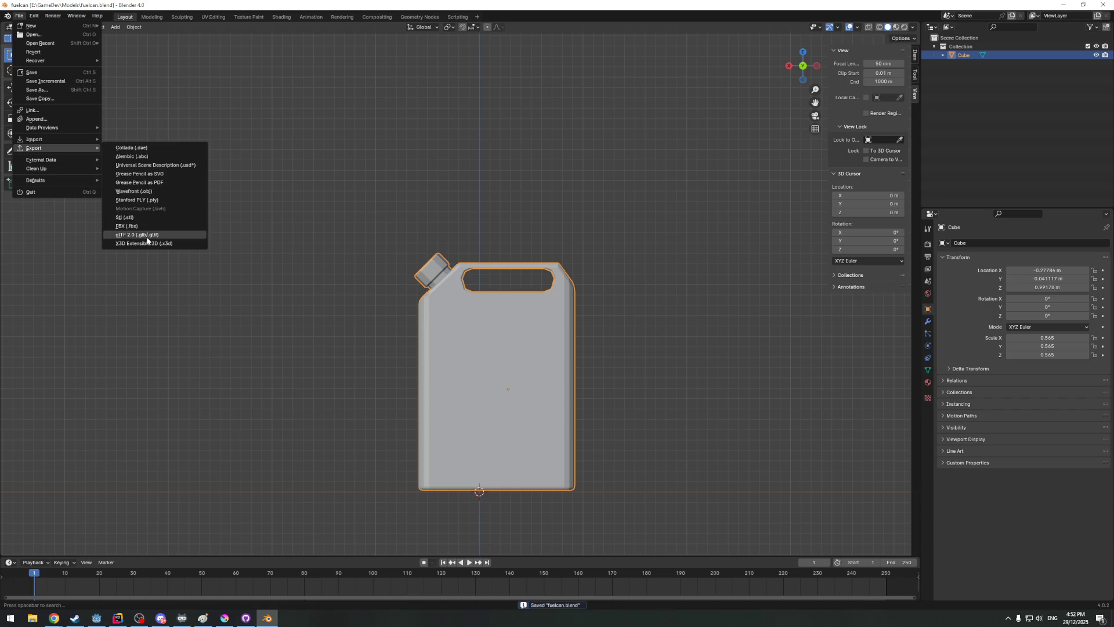
Export the can as fuelcan.glb (glTF 2.0) into GdStayInYourLane/_assets/_models and switch to Godot
left_click(146, 234)
left_click(271, 210)
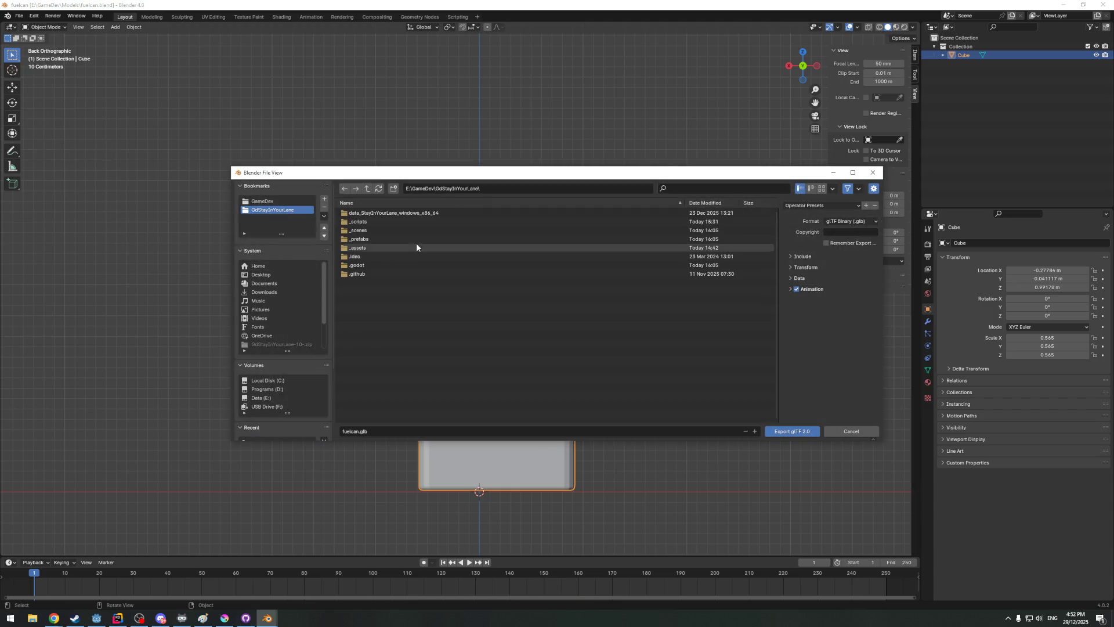
left_click(358, 247)
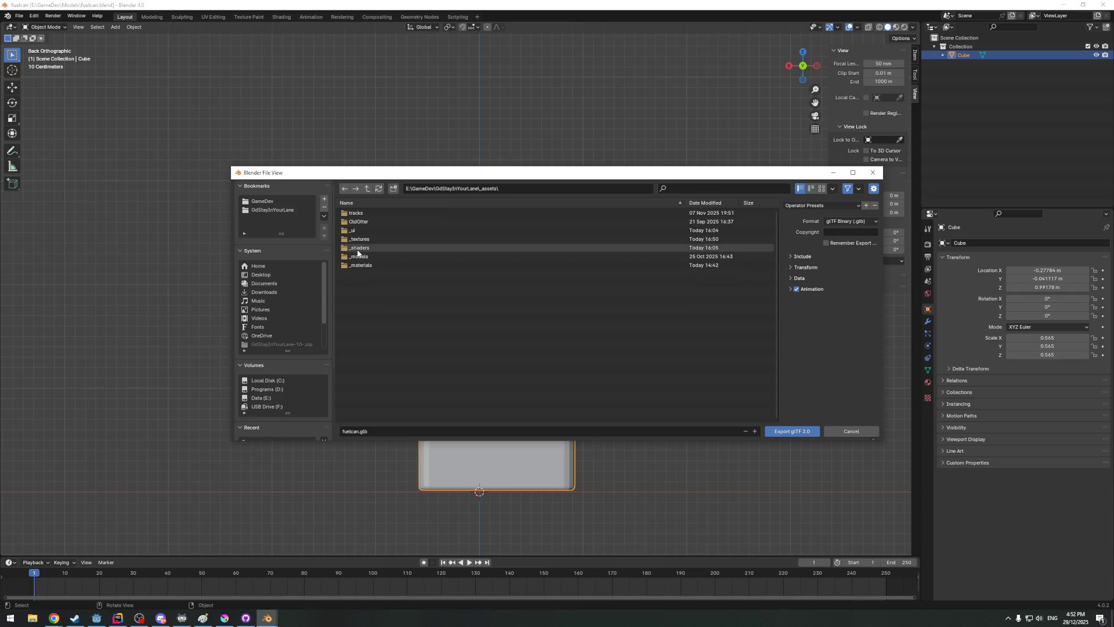
left_click(359, 256)
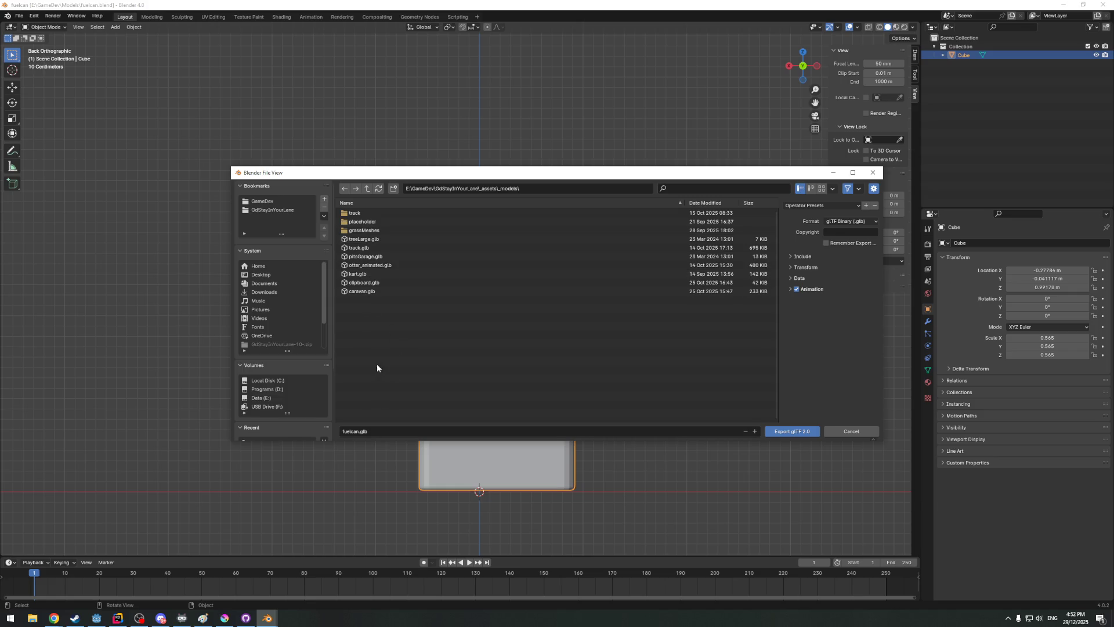
left_click(786, 431)
scroll(466, 288, "down", 2)
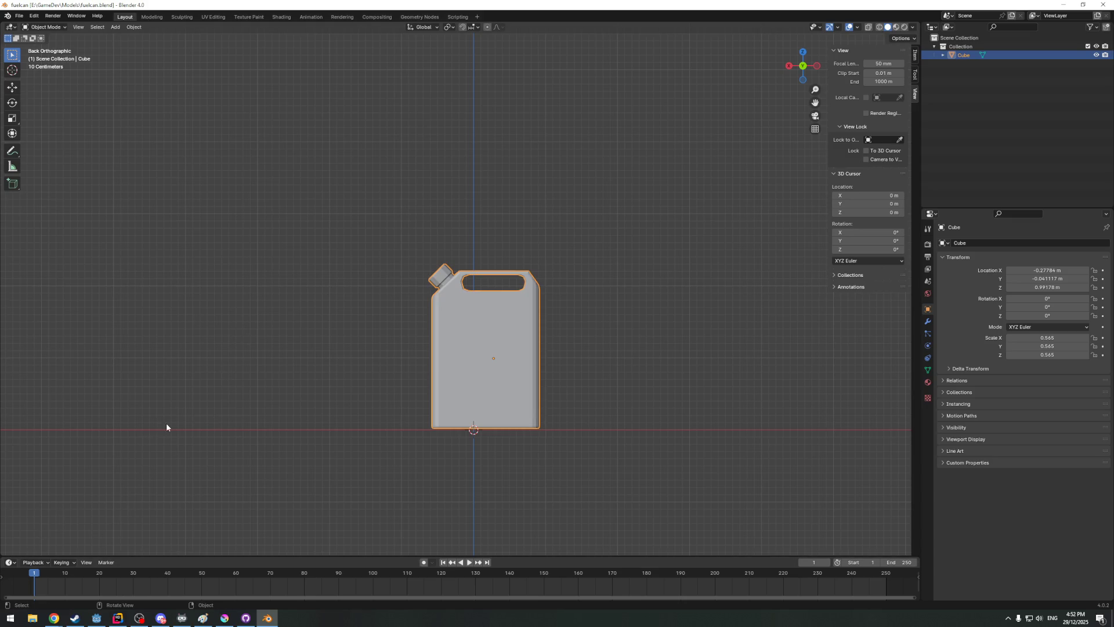
mouse_move(305, 390)
middle_mouse_down()
mouse_move(517, 398)
mouse_move(178, 538)
middle_mouse_up()
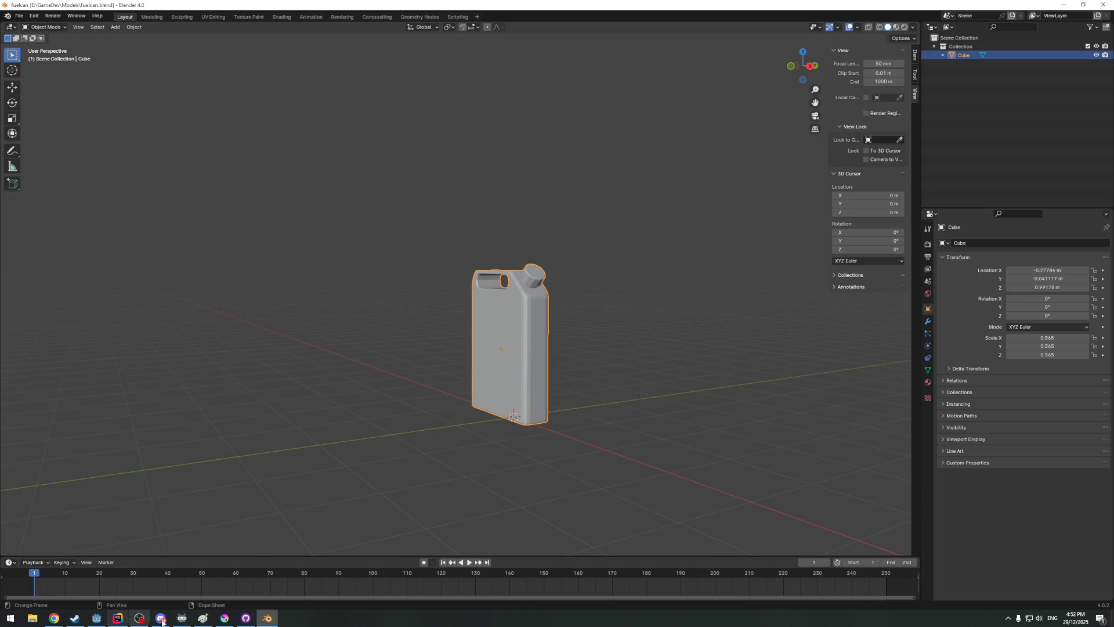
left_click(96, 618)
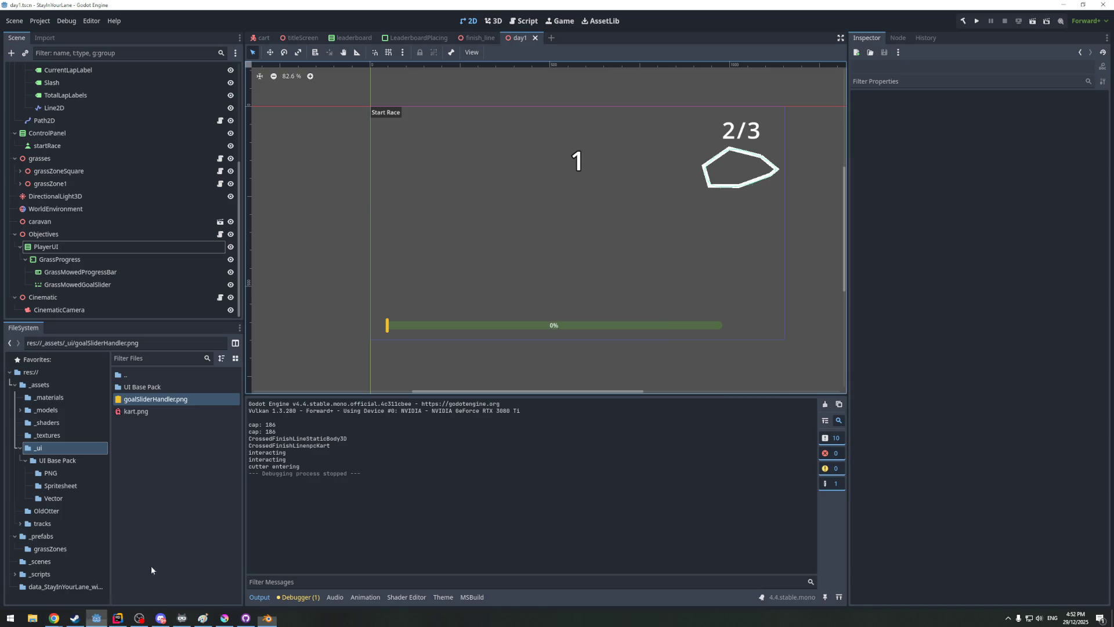
scroll(421, 280, "down", 1)
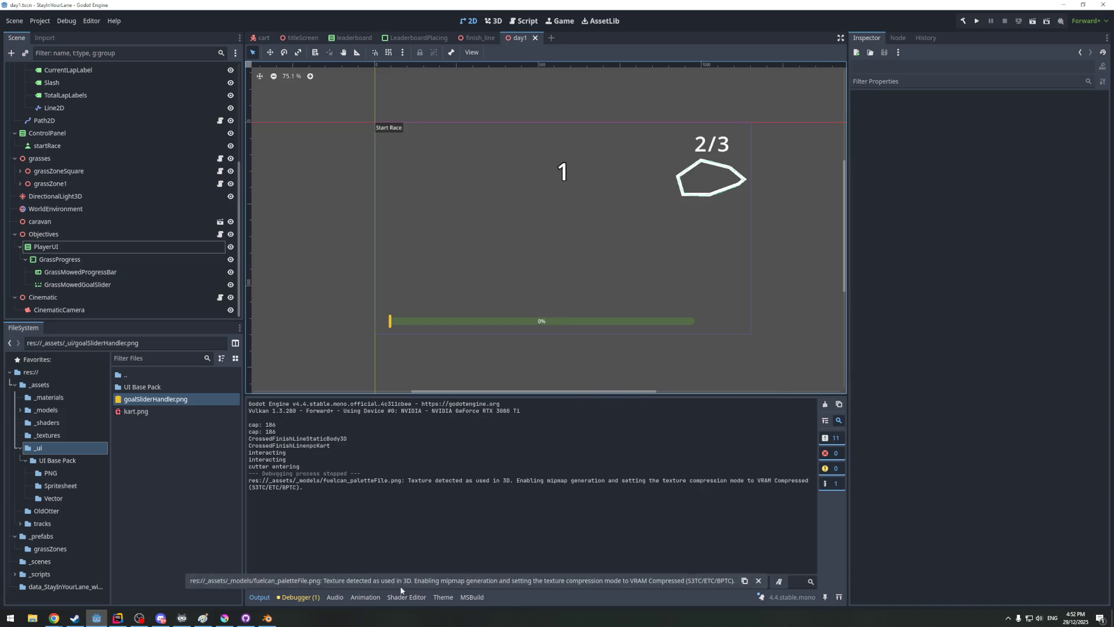
Bring the 3D viewport down to a low angle beside the player and mowers
left_click(758, 580)
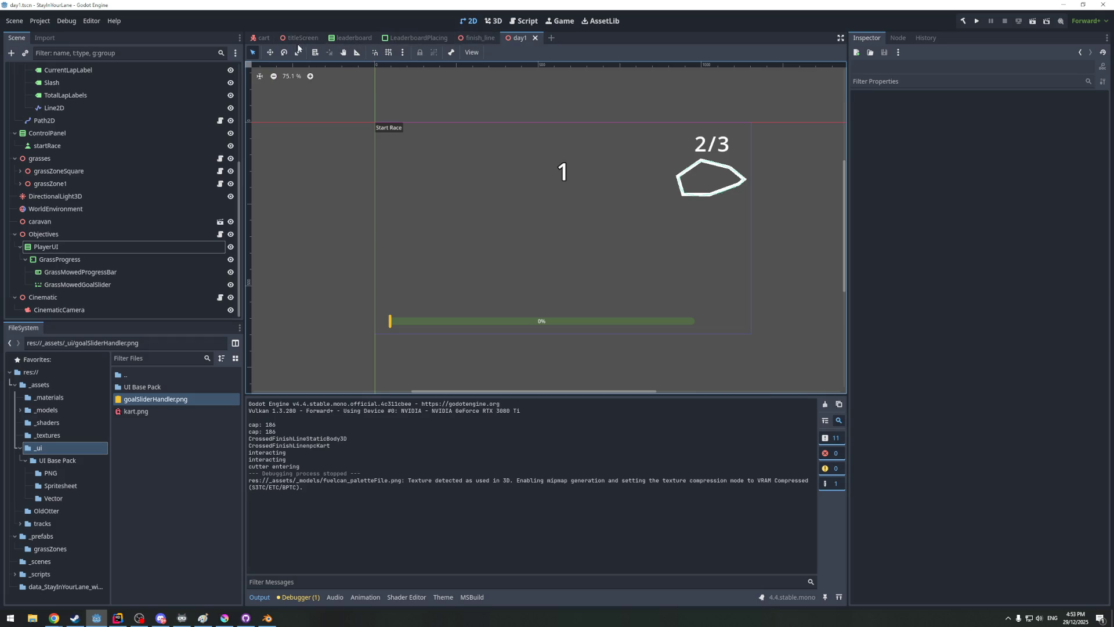
left_click(490, 21)
middle_click_drag(466, 189, 501, 257)
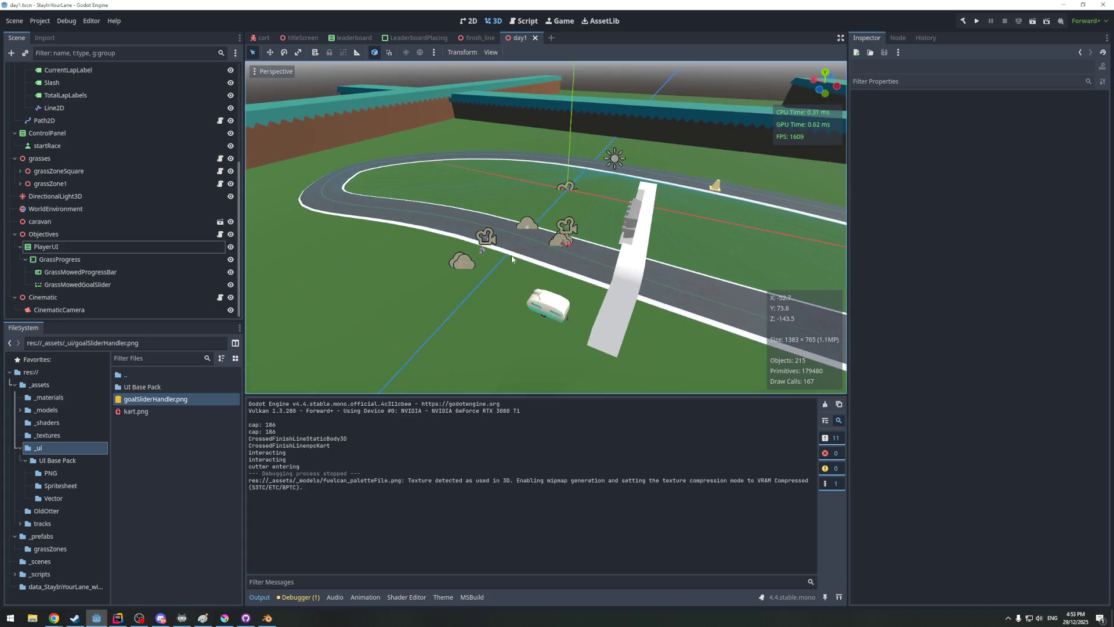
scroll(512, 282, "up", 5)
mouse_move(512, 280)
middle_mouse_down()
mouse_move(580, 282)
mouse_move(649, 267)
mouse_move(487, 246)
middle_mouse_up()
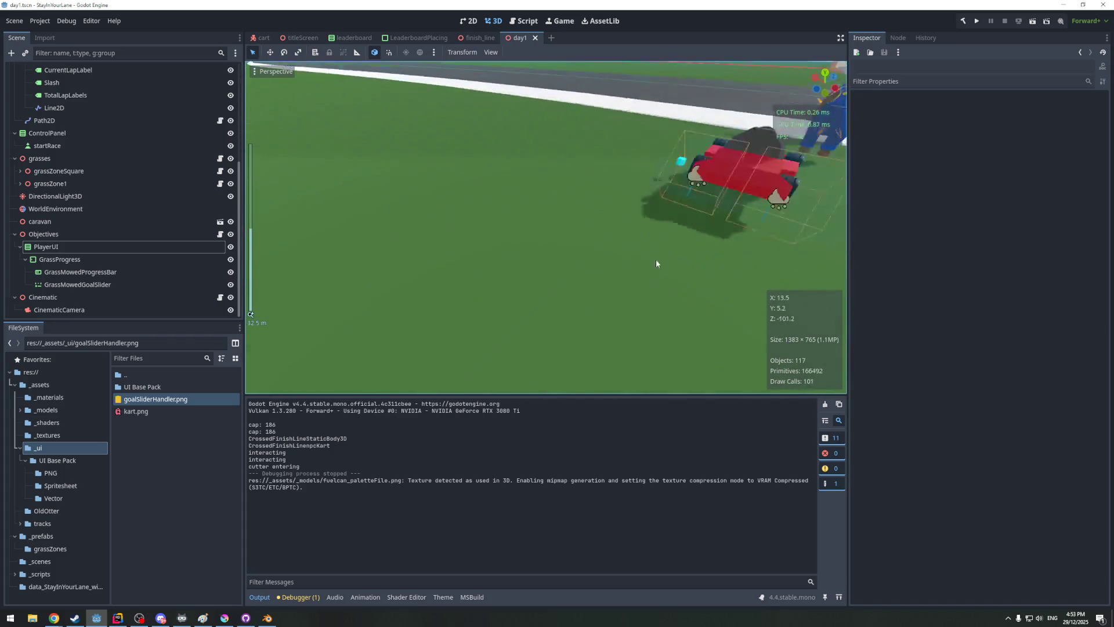
scroll(569, 232, "down", 3)
middle_click_drag(569, 232, 432, 242)
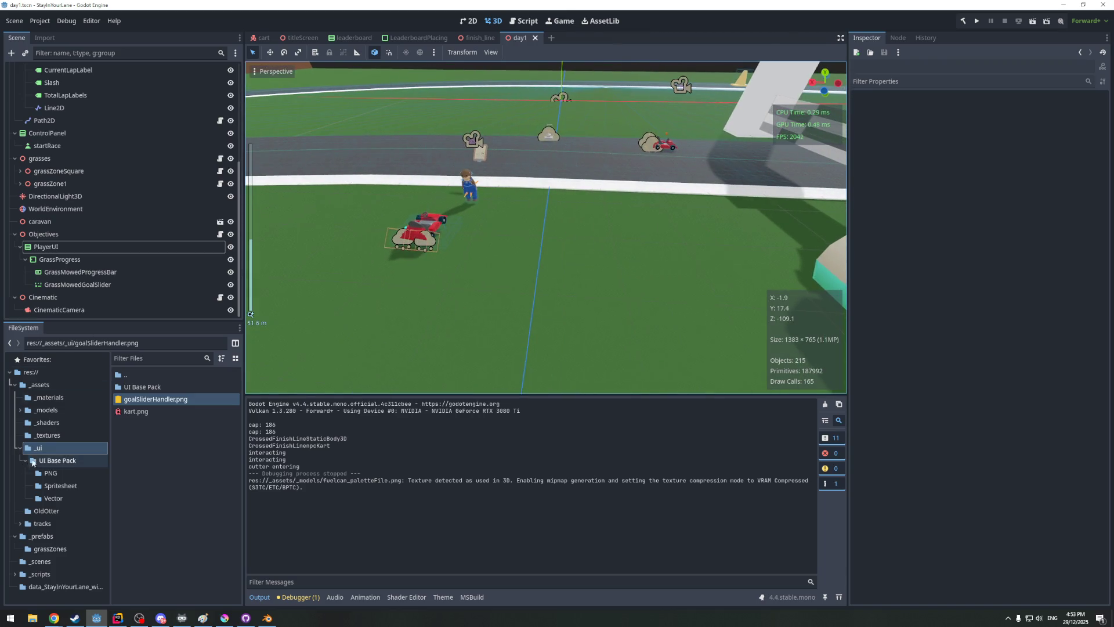
Show the _models folder listing fuelcan.glb and fuelcan_paletteFile.png
left_click(47, 410)
scroll(156, 444, "down", 2)
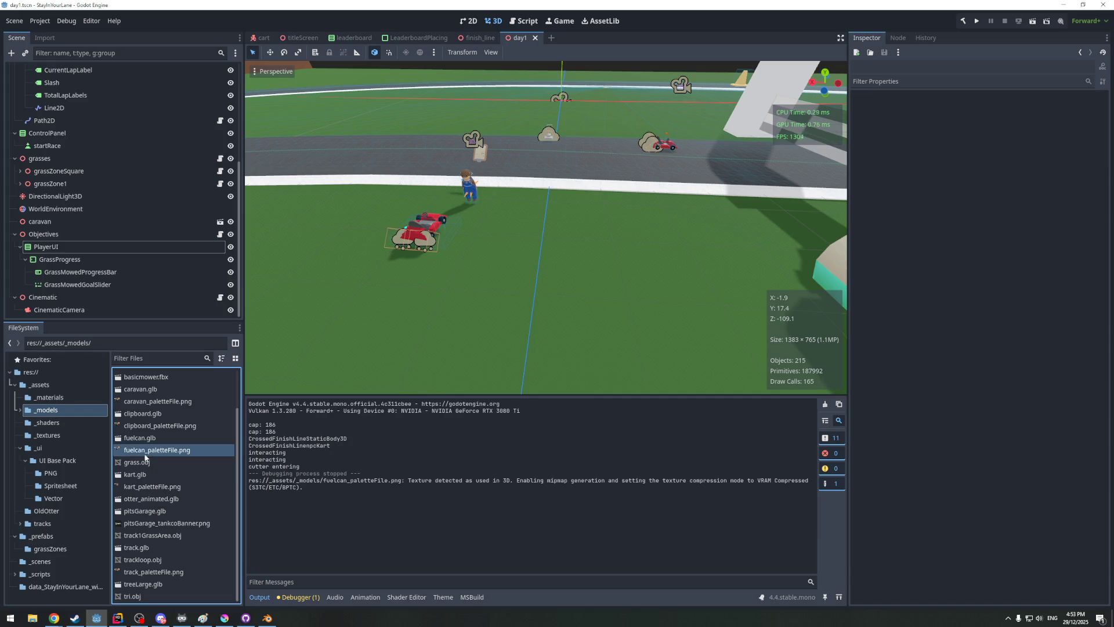
Undo the fuelcan palette texture accidentally dropped onto the ground mesh
left_click_drag(148, 450, 366, 309)
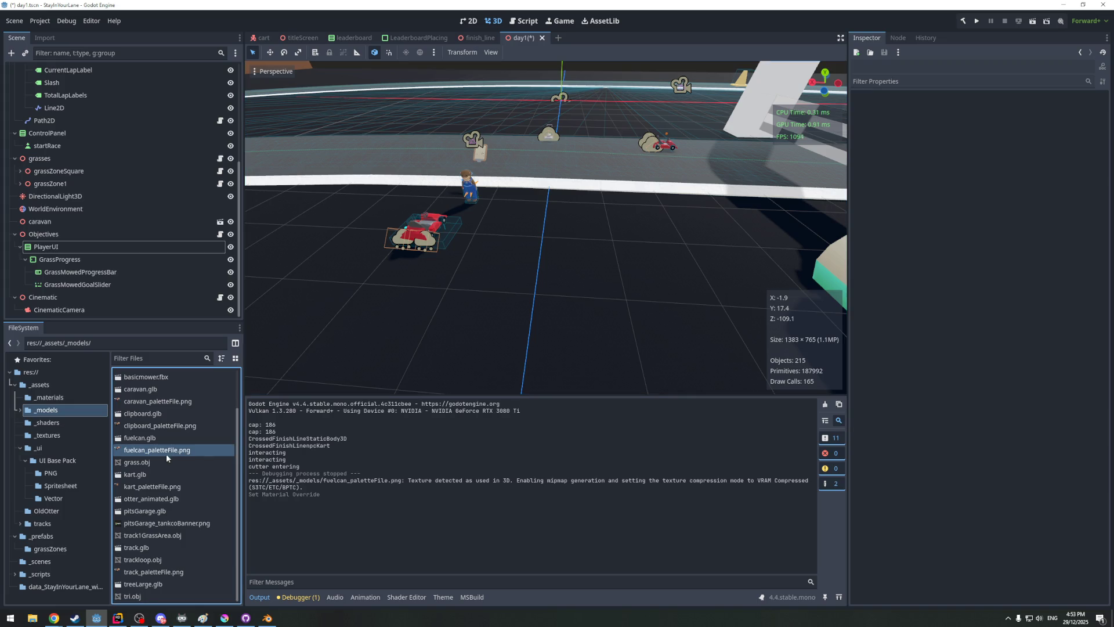
left_click(521, 294)
scroll(512, 288, "down", 3)
key("ctrl+z")
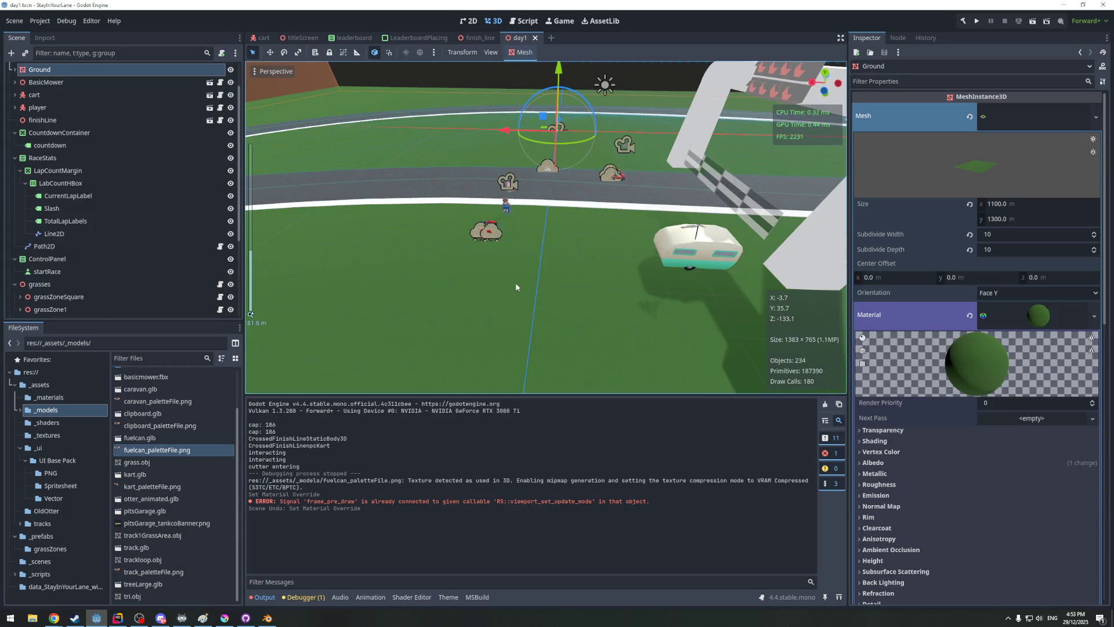
scroll(515, 282, "up", 3)
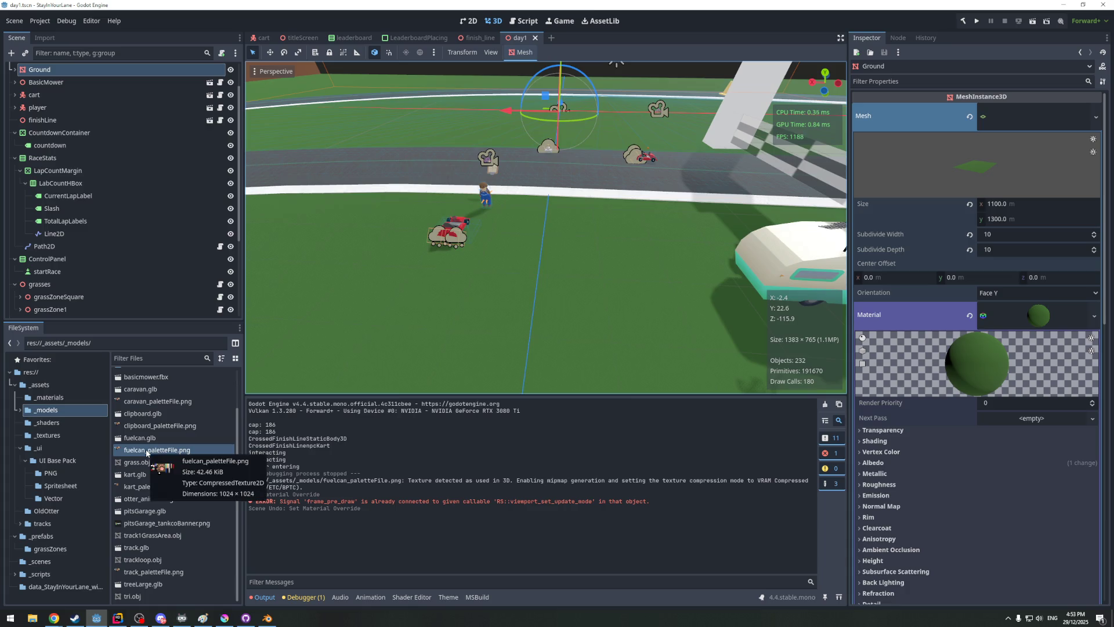
Drop fuelcan.glb onto the grass near the player and run the project
left_click_drag(144, 437, 515, 209)
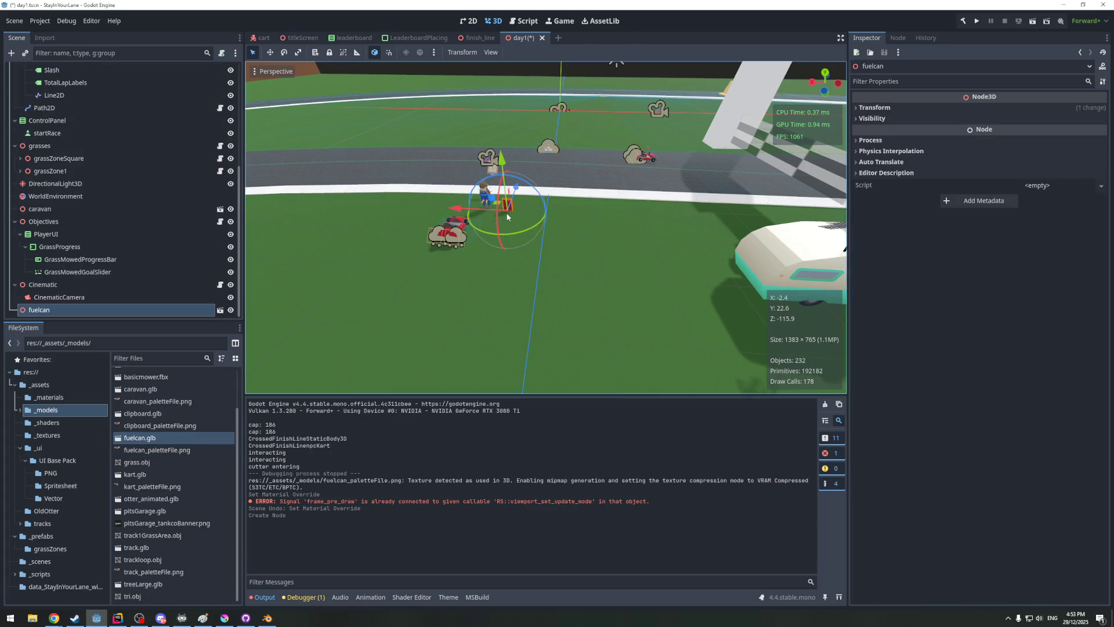
scroll(561, 221, "up", 5)
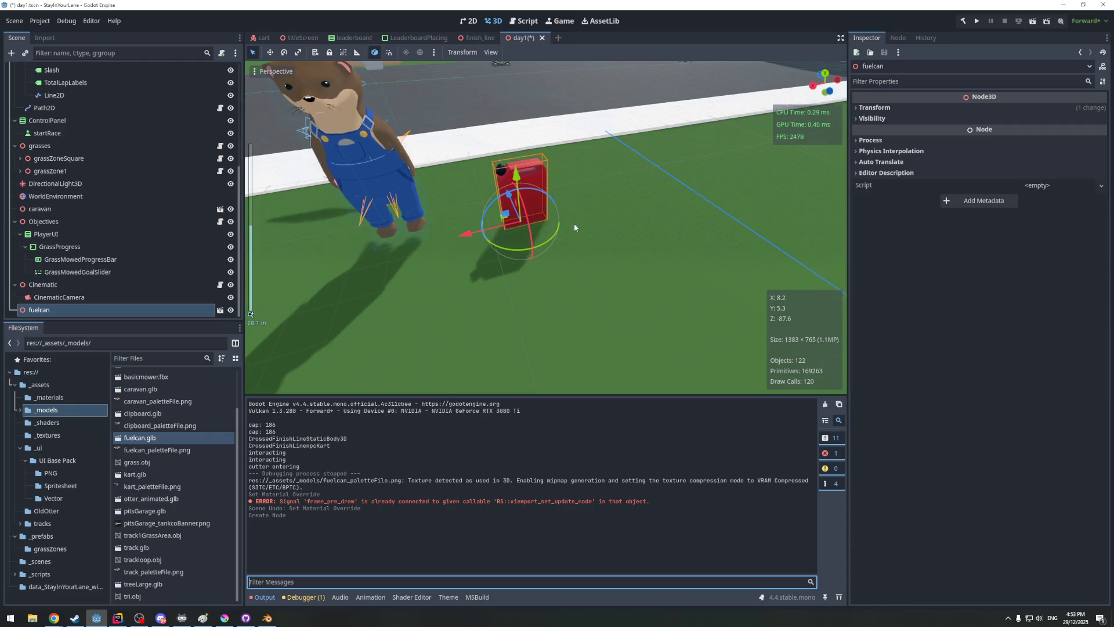
scroll(573, 224, "up", 3)
left_click(611, 218)
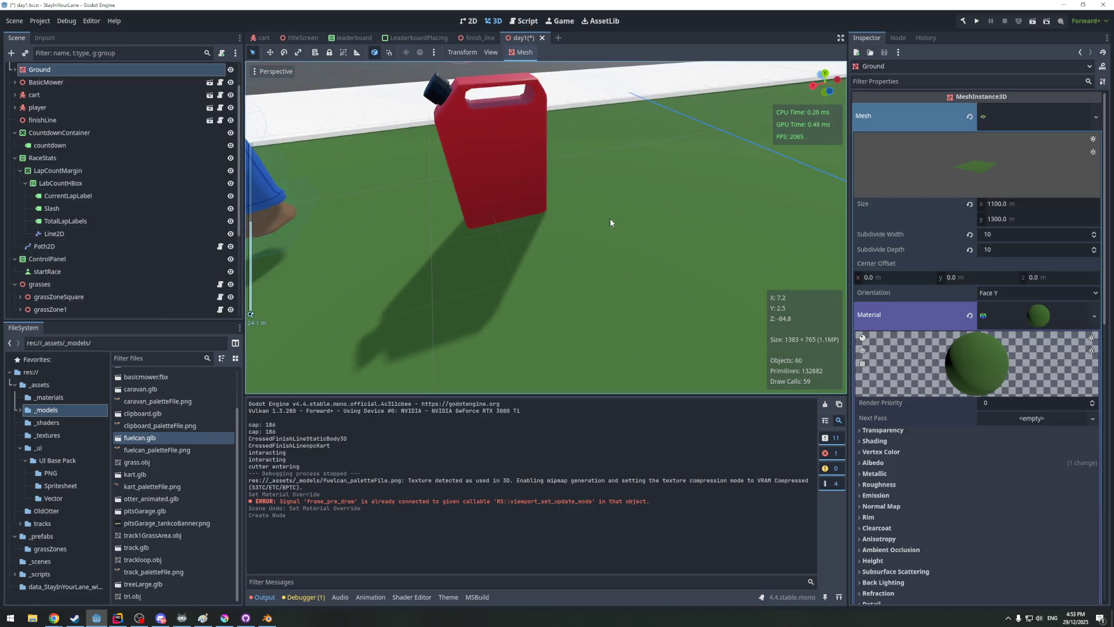
left_click(976, 20)
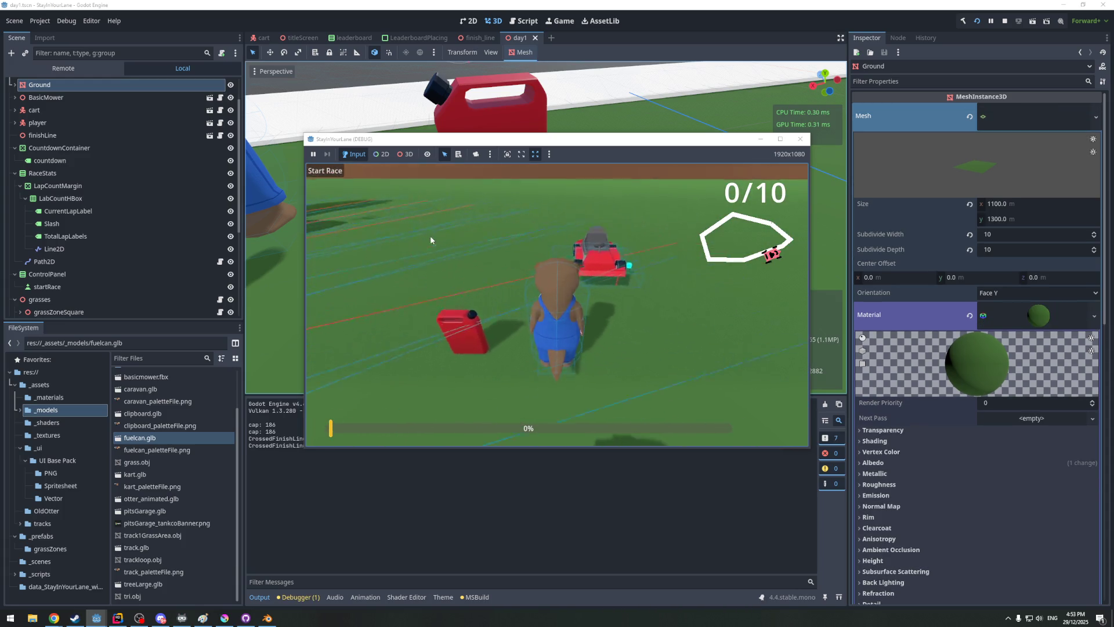
Walk the otter around the fuel can, mower and arch with WASD in the running game
key("w")
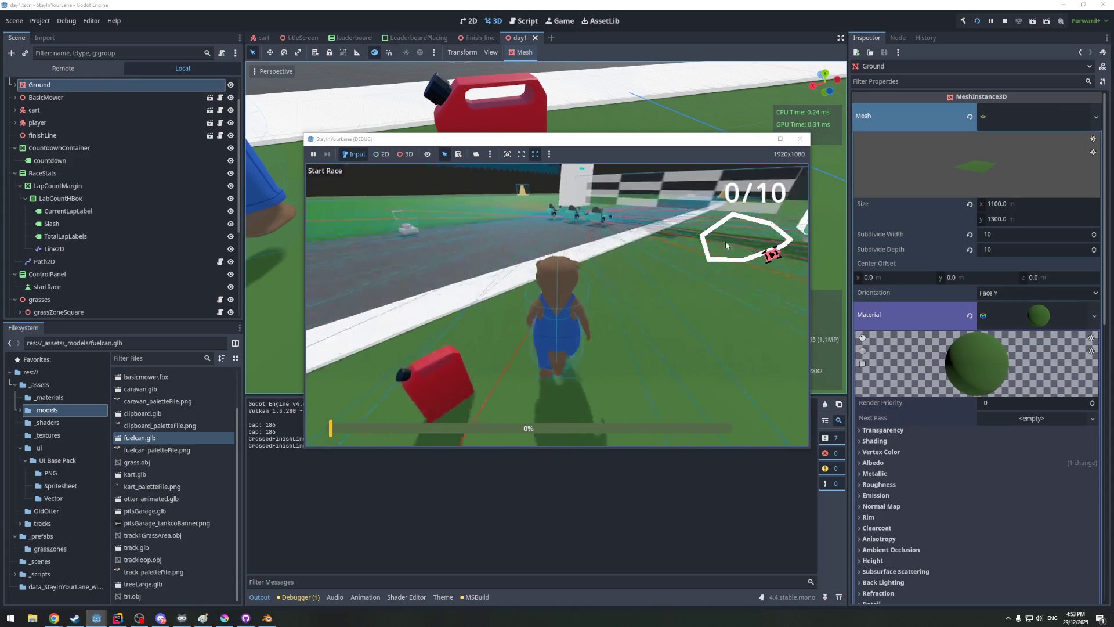
key("a")
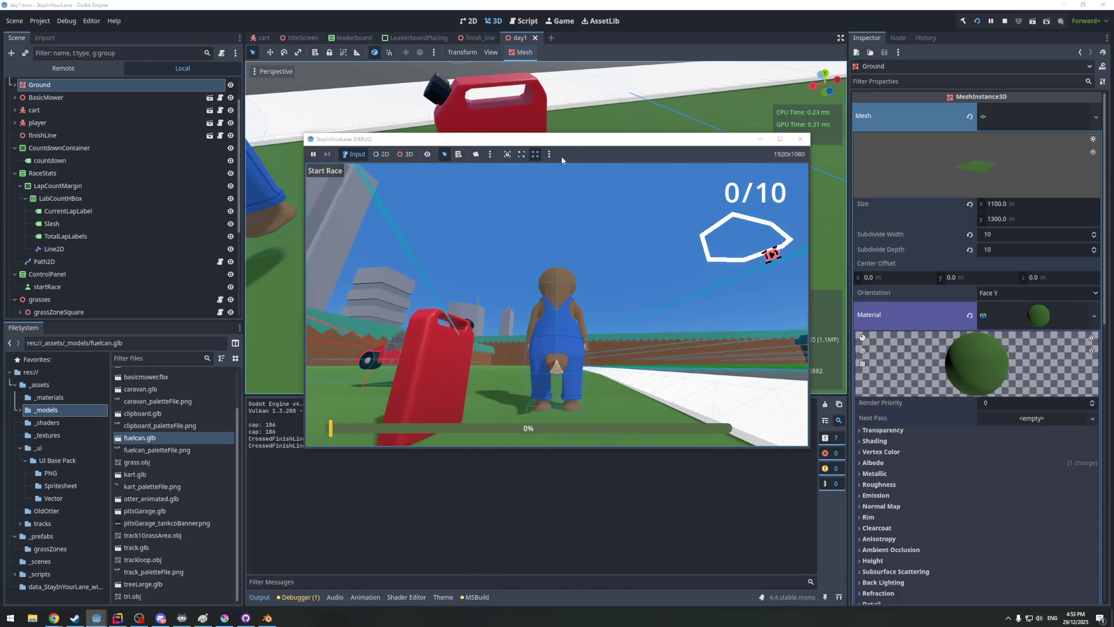
key("w")
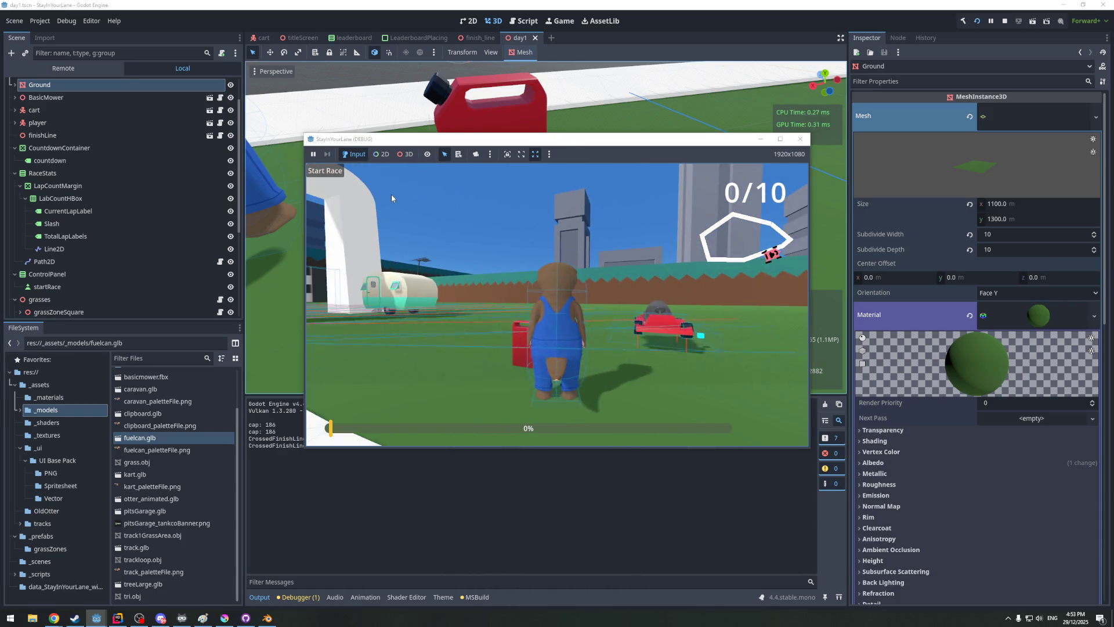
key("d")
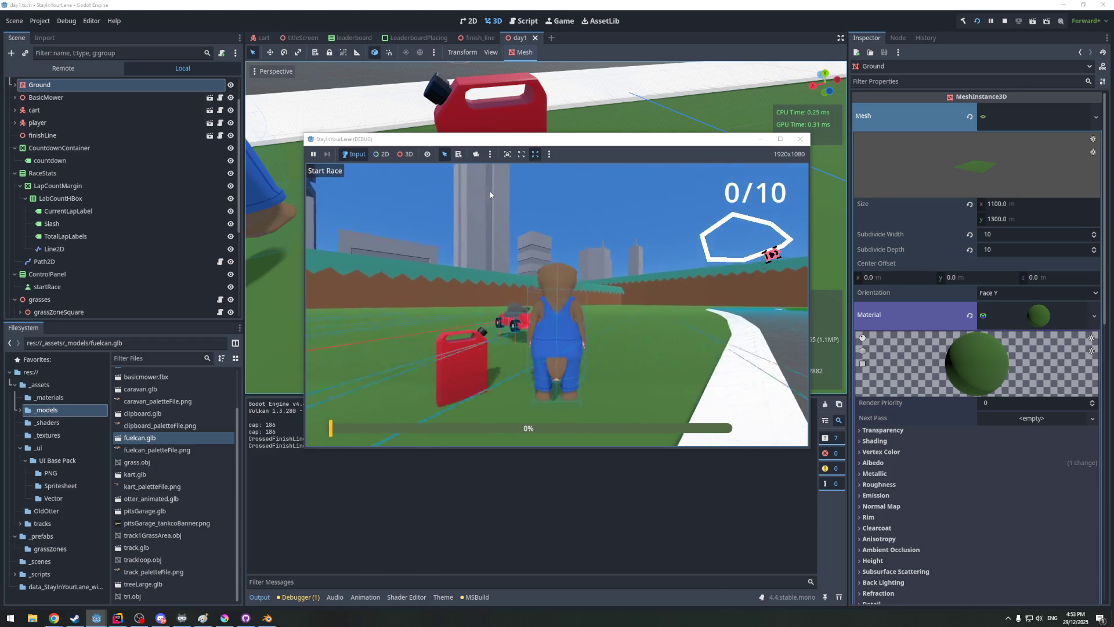
key("a")
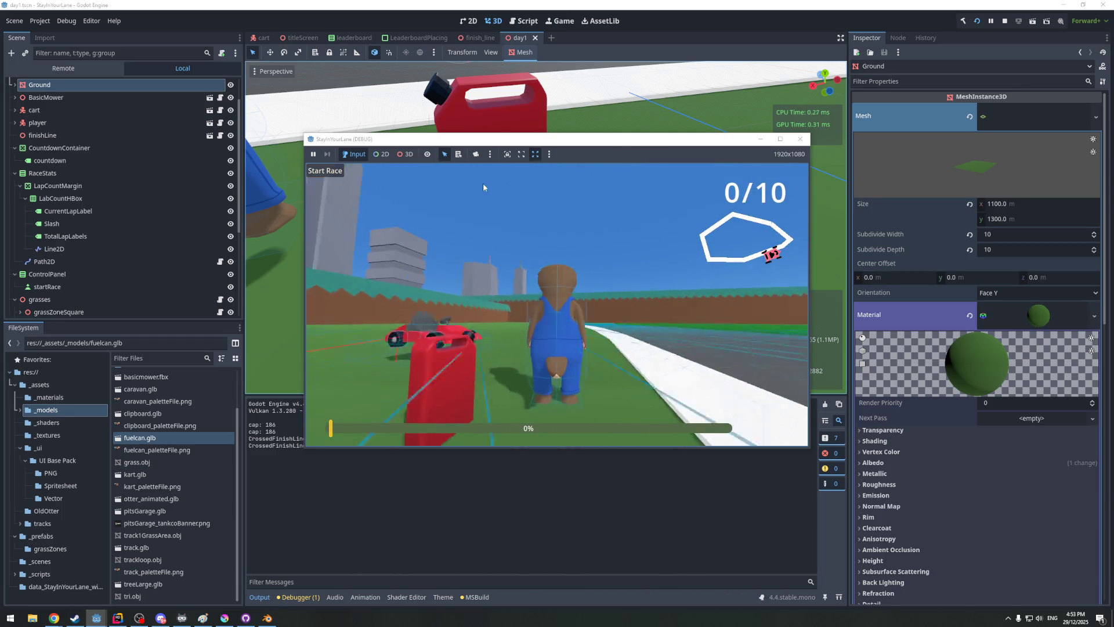
key("a")
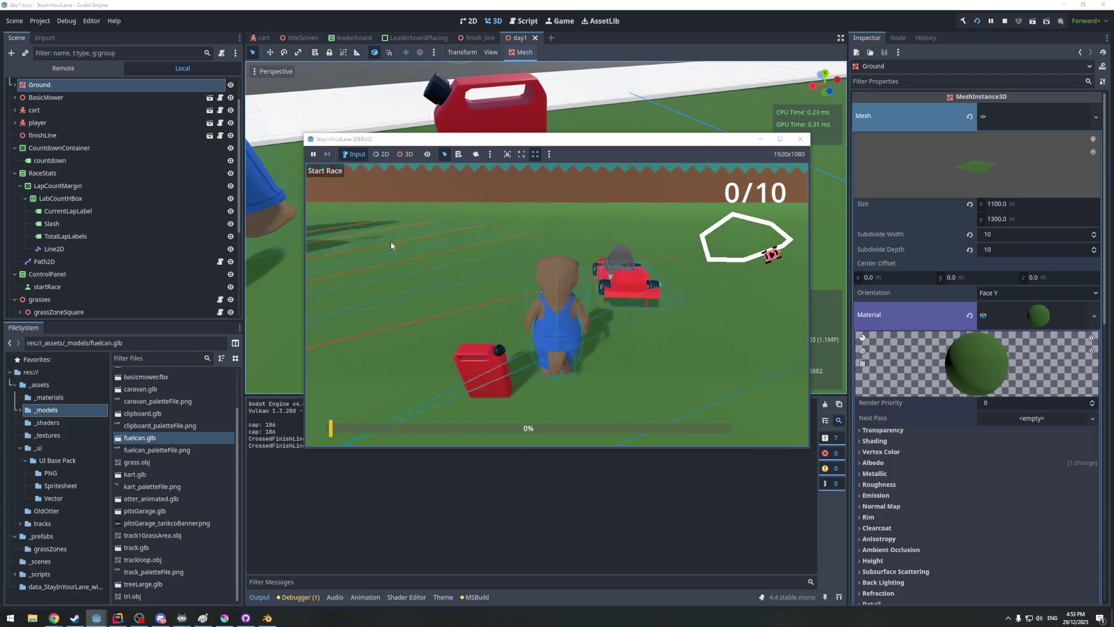
key("d")
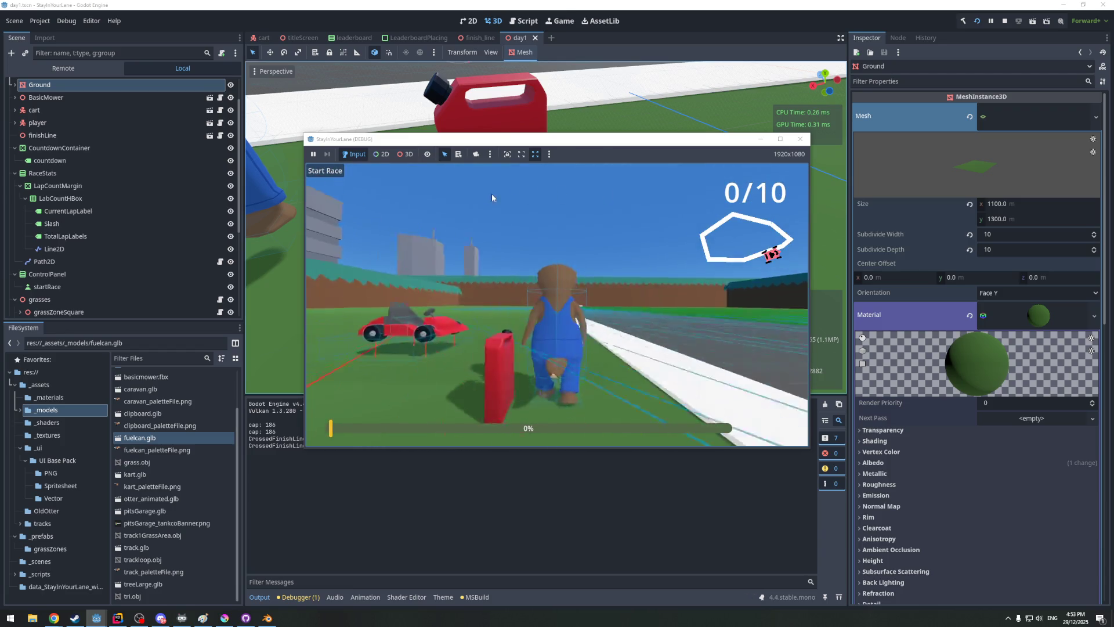
key("a")
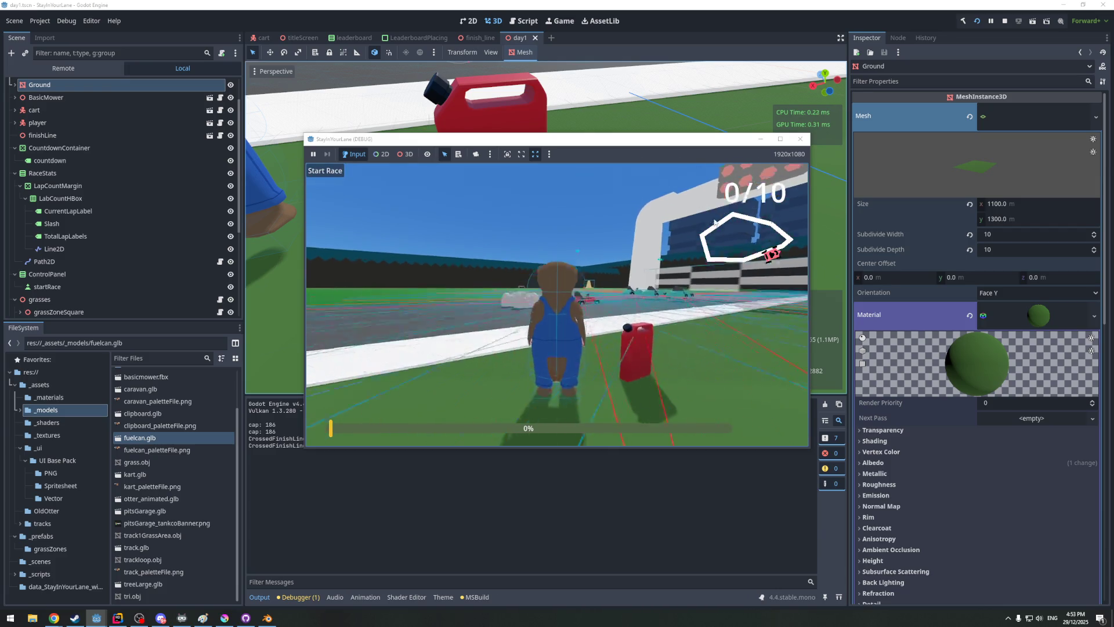
key("d")
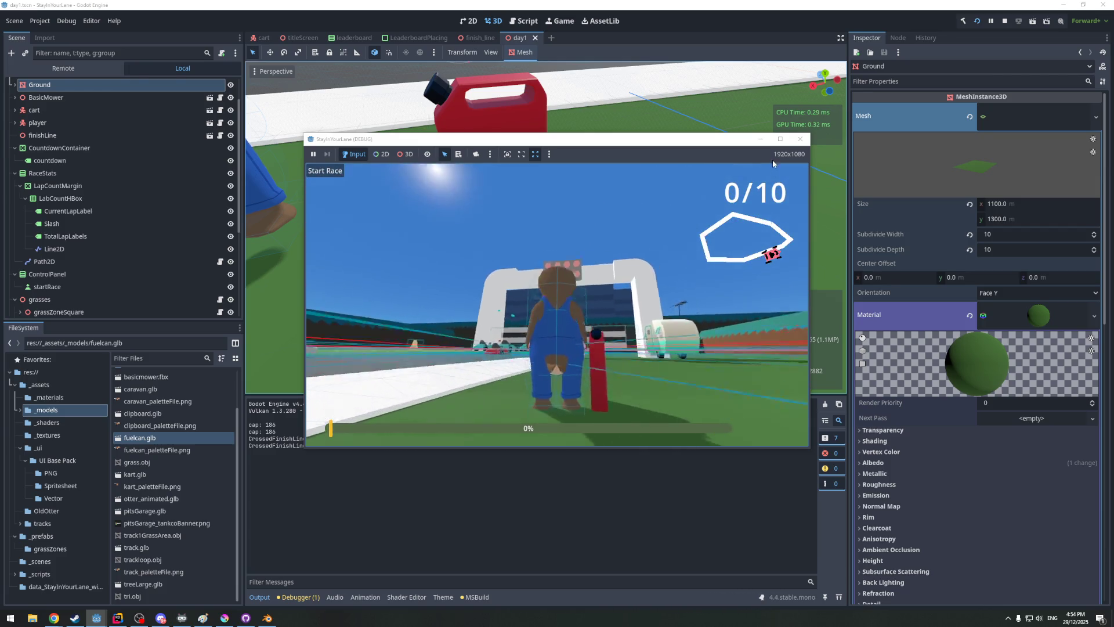
key("w")
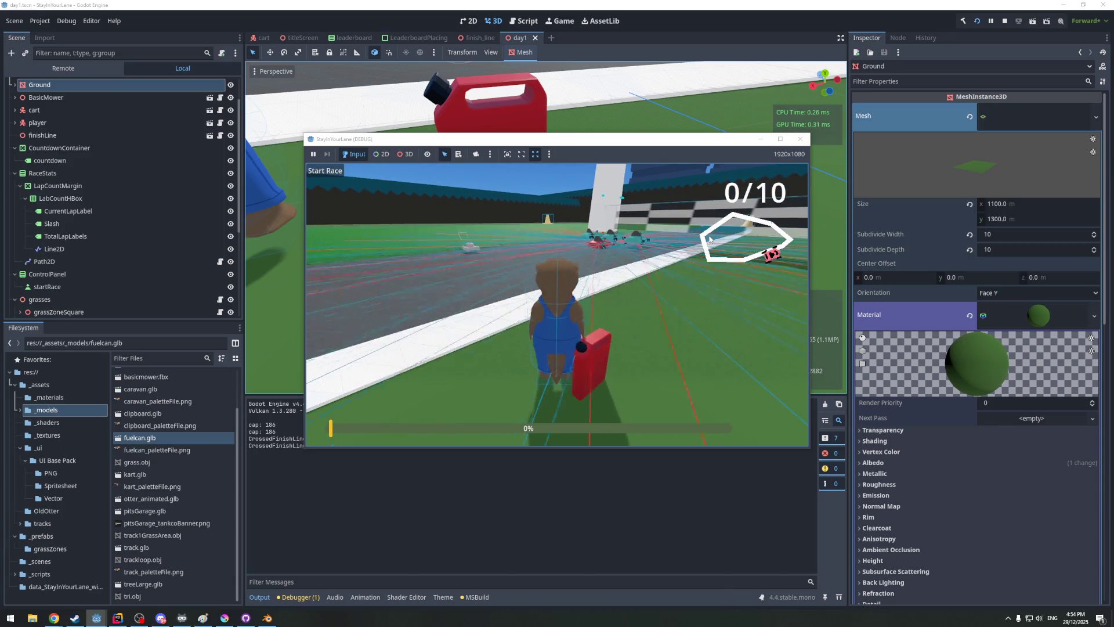
Stop the running game and return to the editor
left_click(800, 139)
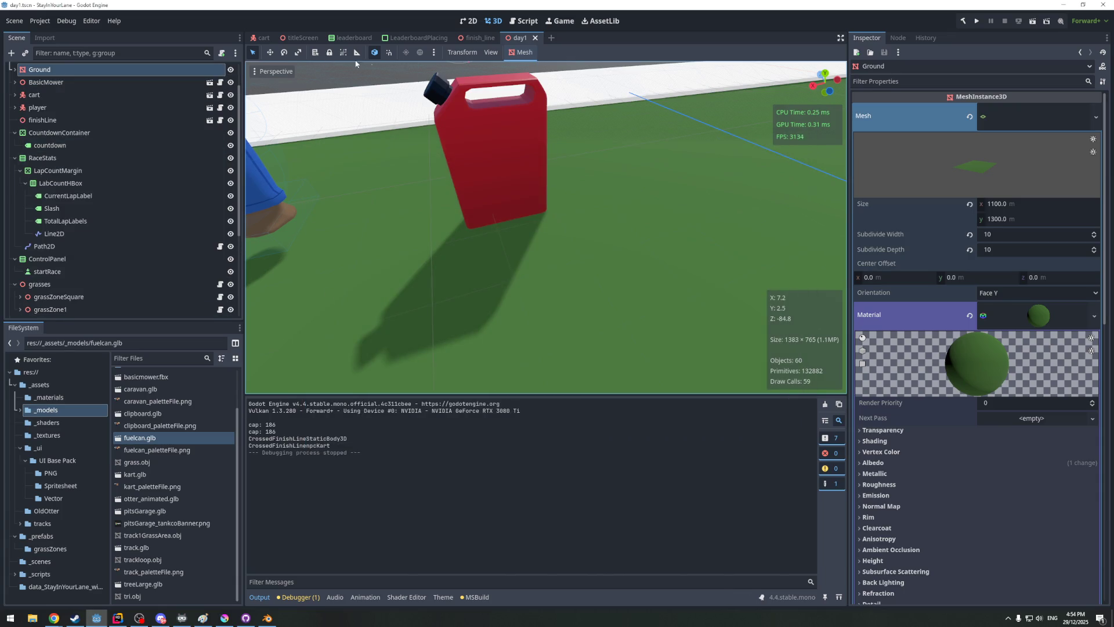
Look at Debug > Customize Run Instances and close it unchanged
left_click(67, 23)
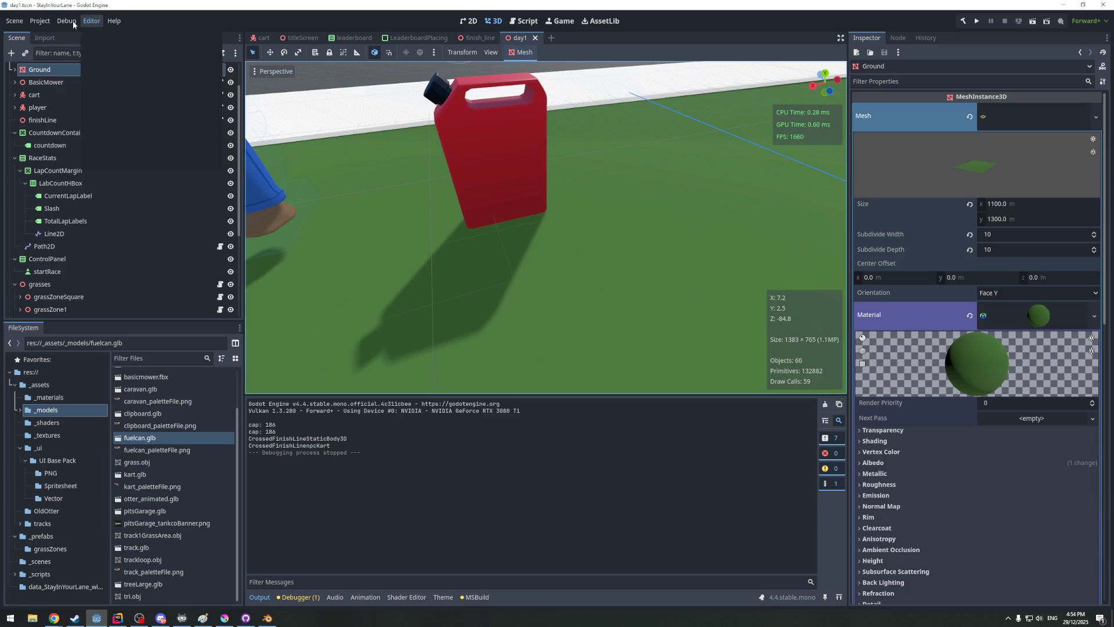
left_click(73, 23)
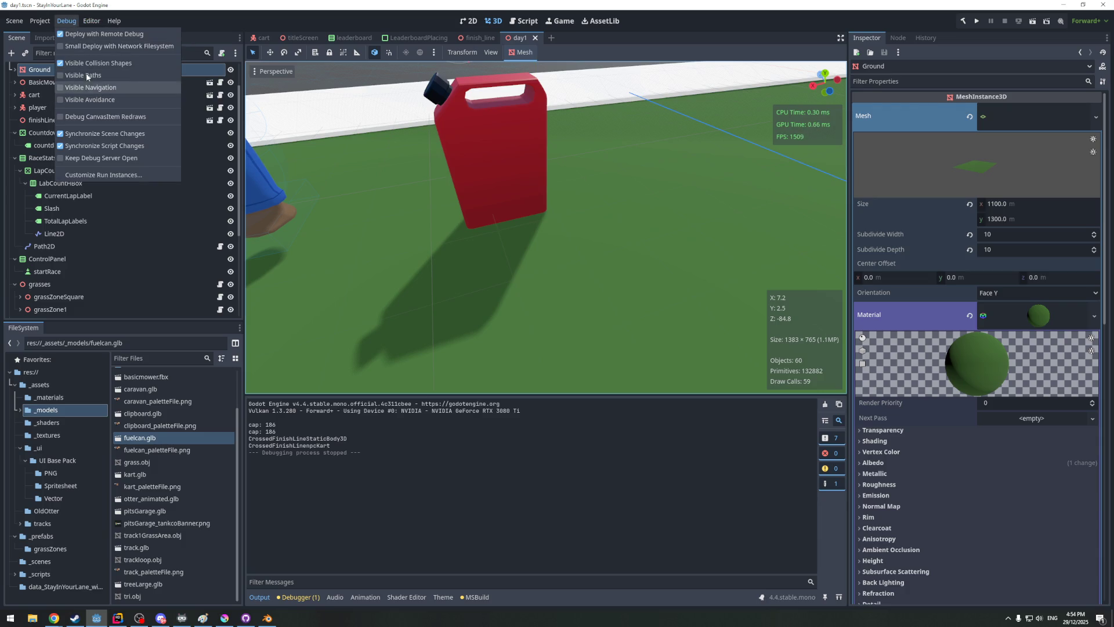
left_click(96, 175)
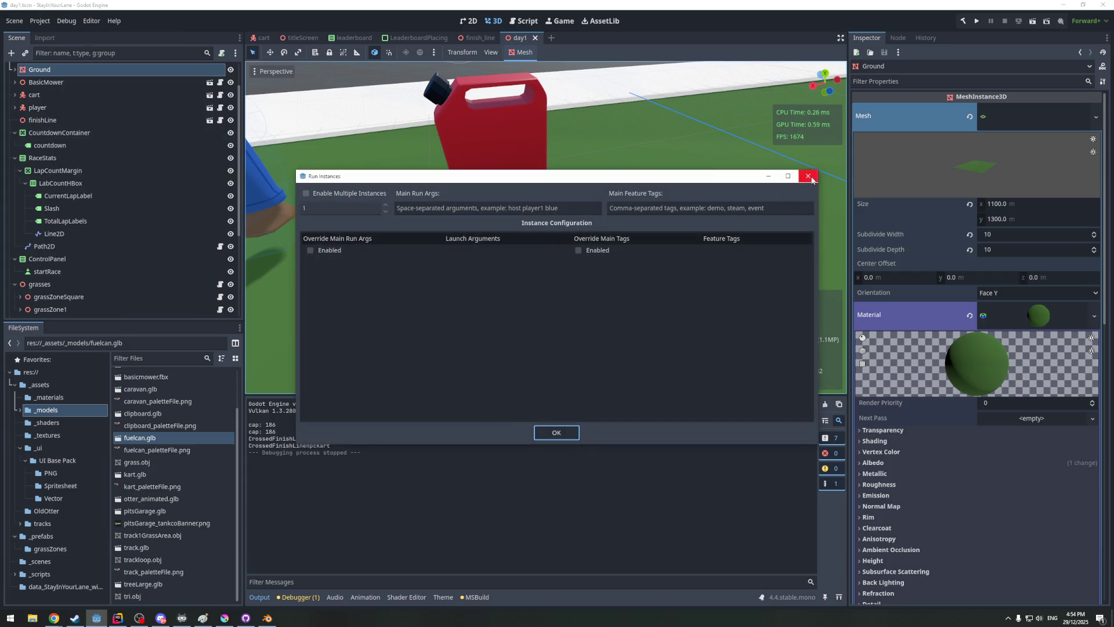
left_click(807, 175)
Glance at the viewport Gizmos list, then run the project again
left_click(491, 52)
mouse_move(534, 144)
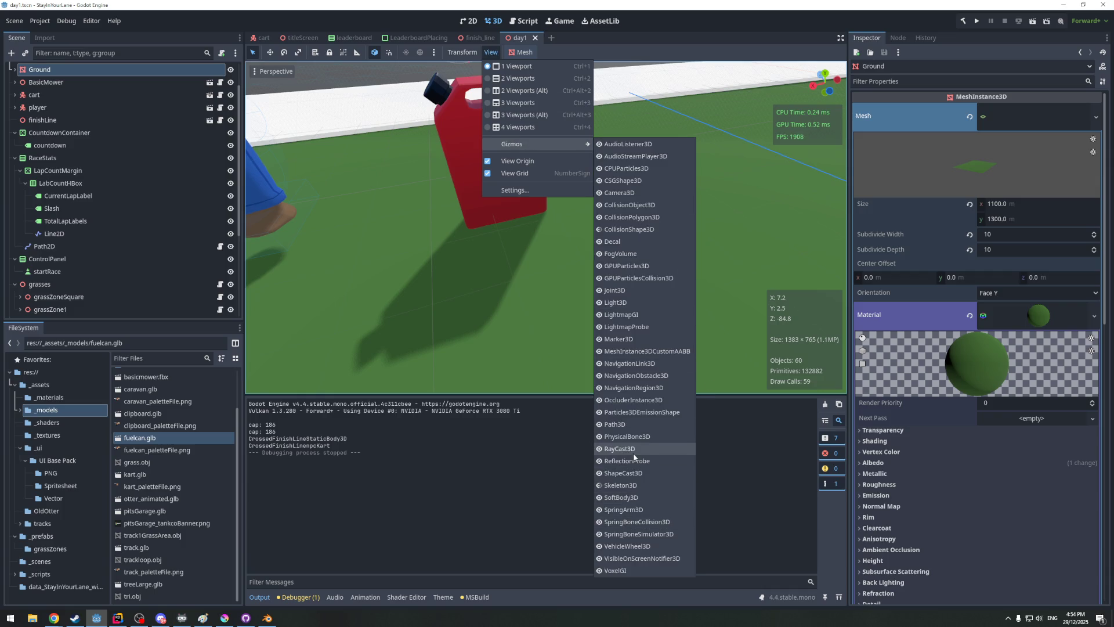
left_click(518, 305)
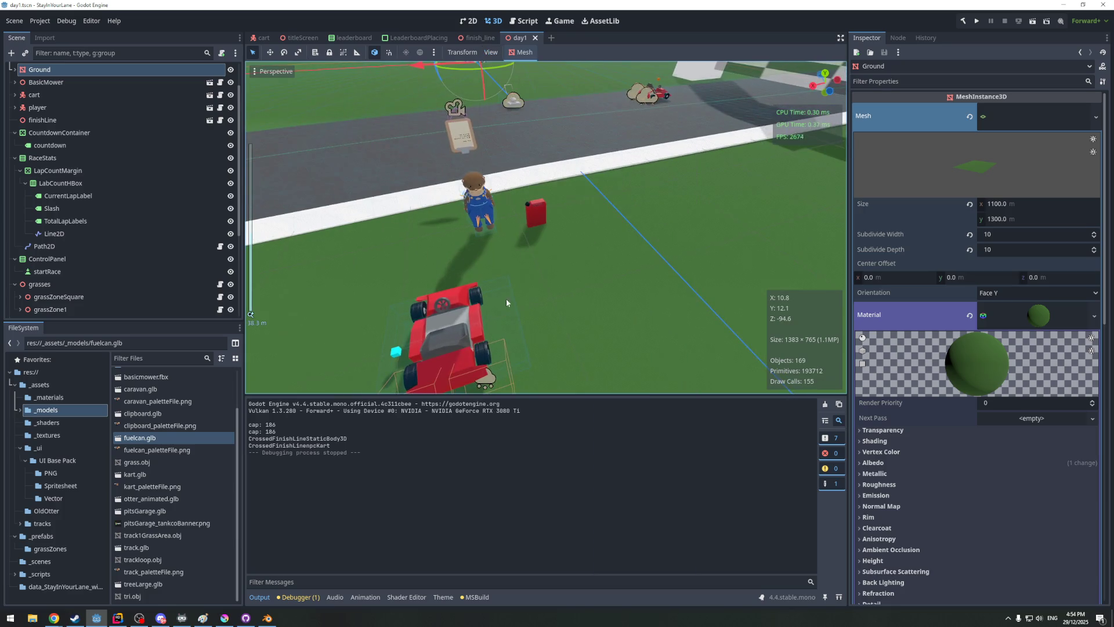
left_click(976, 21)
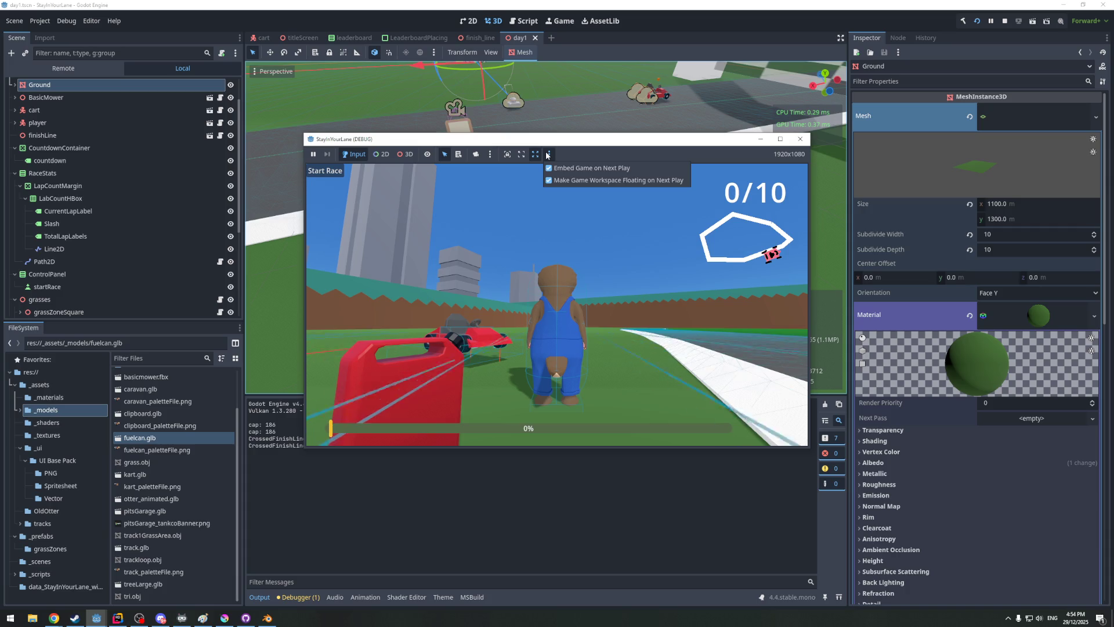
Check the Game toolbar's select-mode and embedding options, then stop the run
left_click(490, 154)
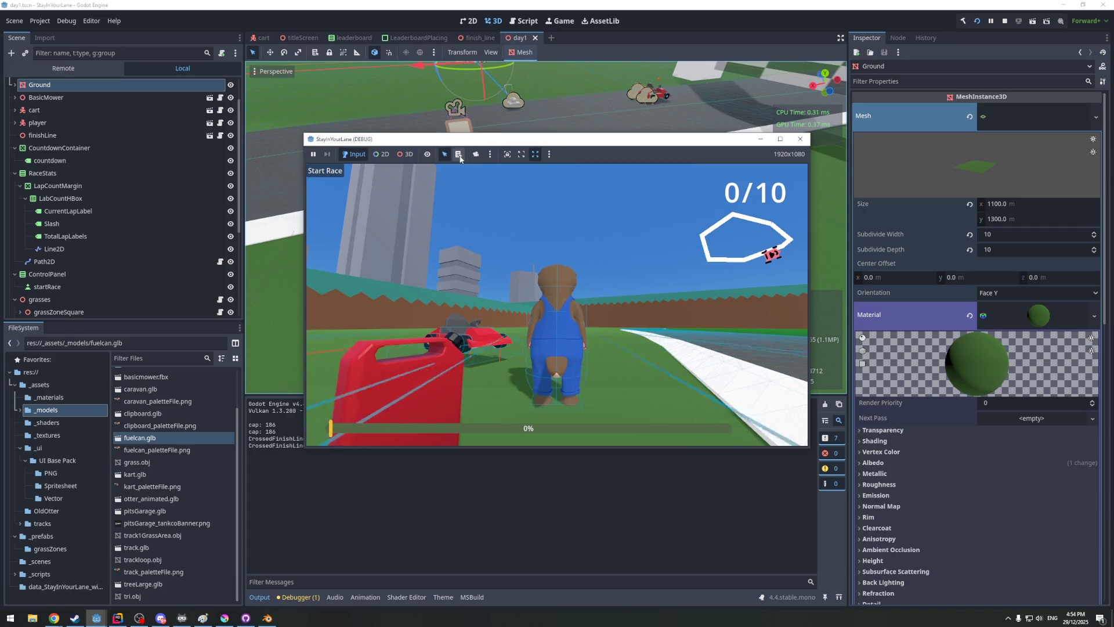
left_click(489, 154)
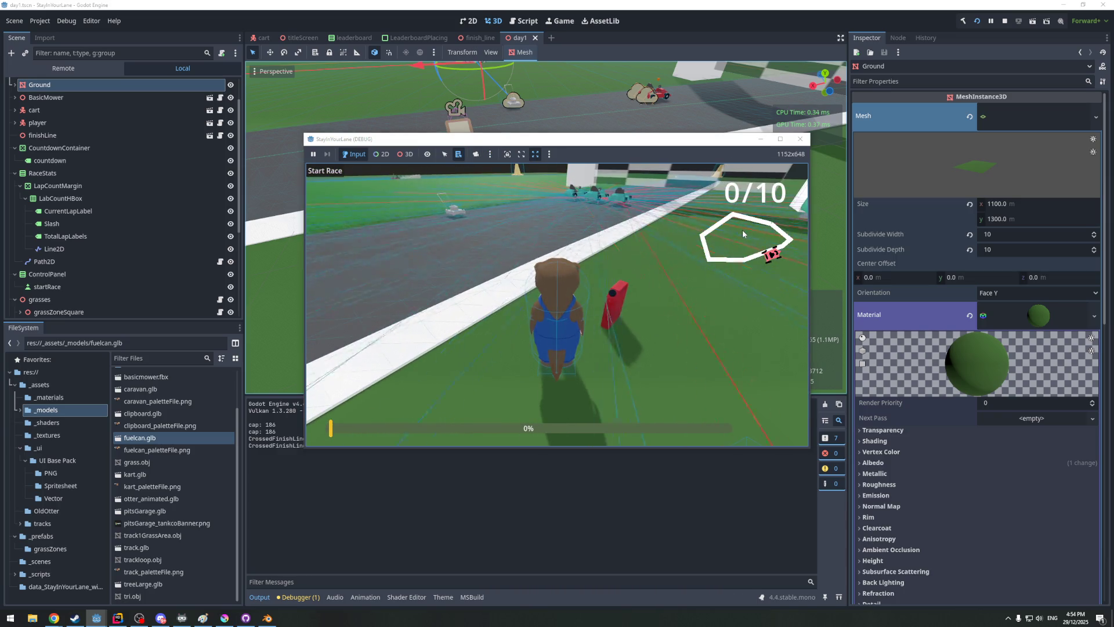
left_click(802, 140)
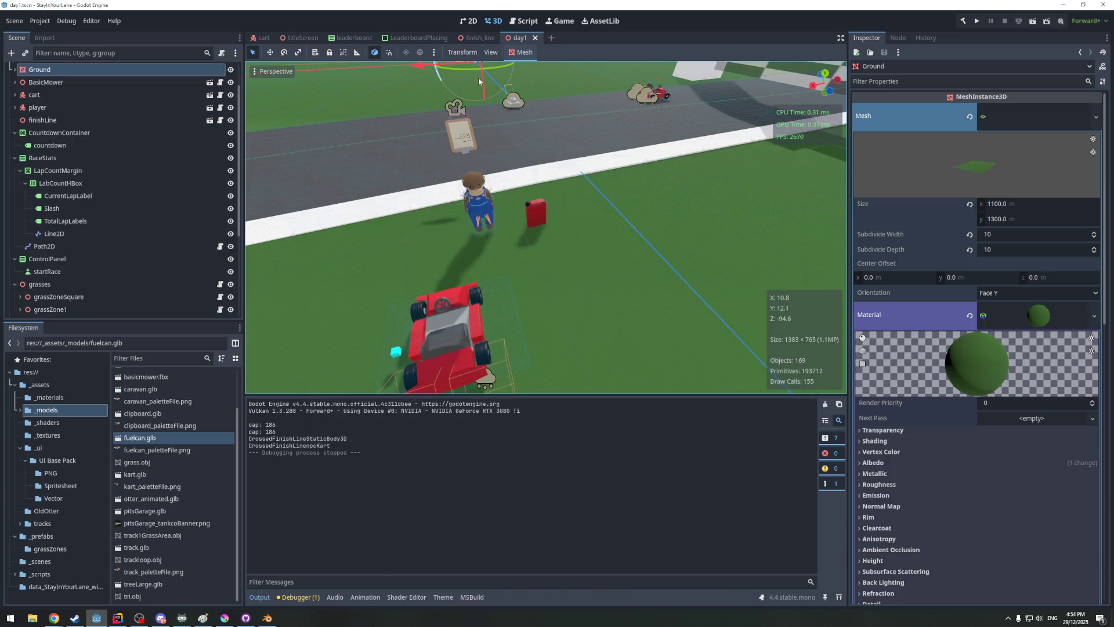
scroll(529, 144, "down", 3)
scroll(528, 143, "up", 2)
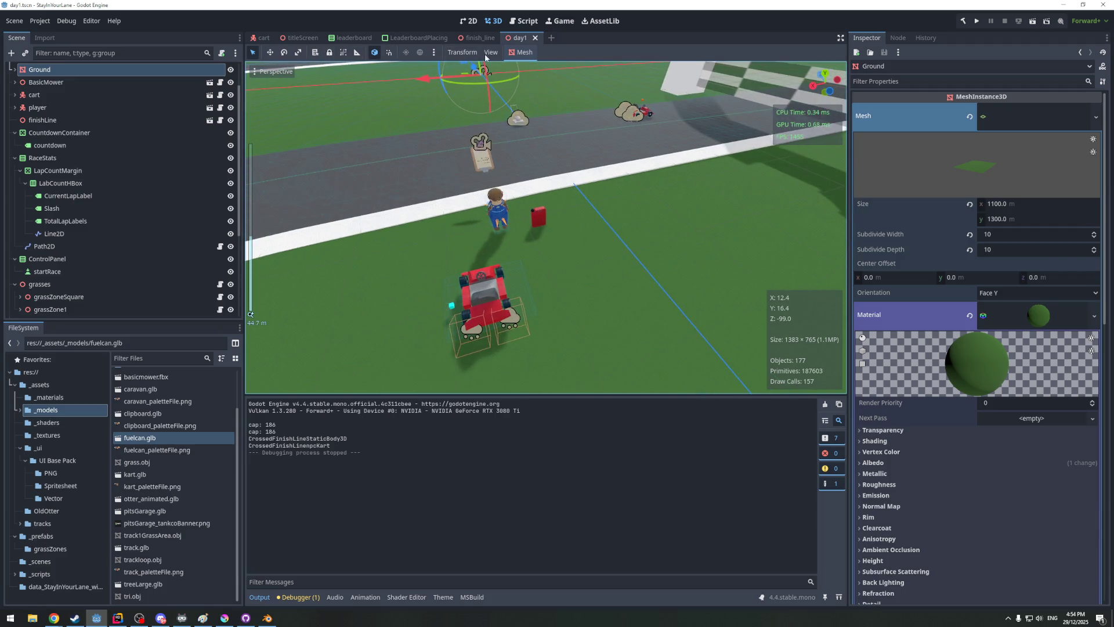
Browse the viewport Perspective, View and Transform menus without changing anything
left_click(433, 53)
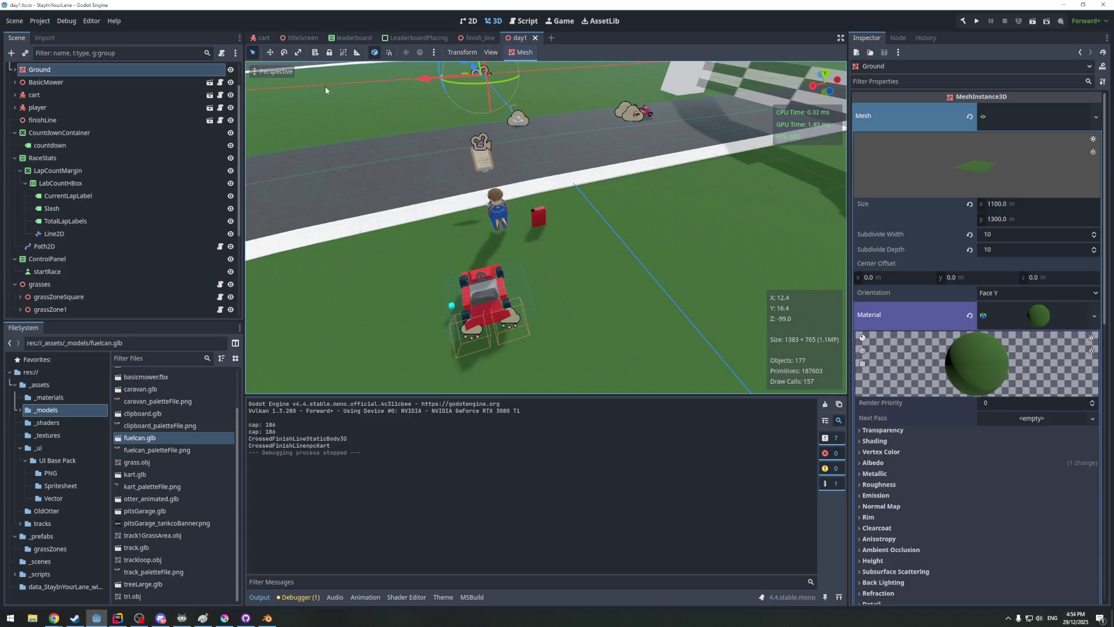
left_click(253, 75)
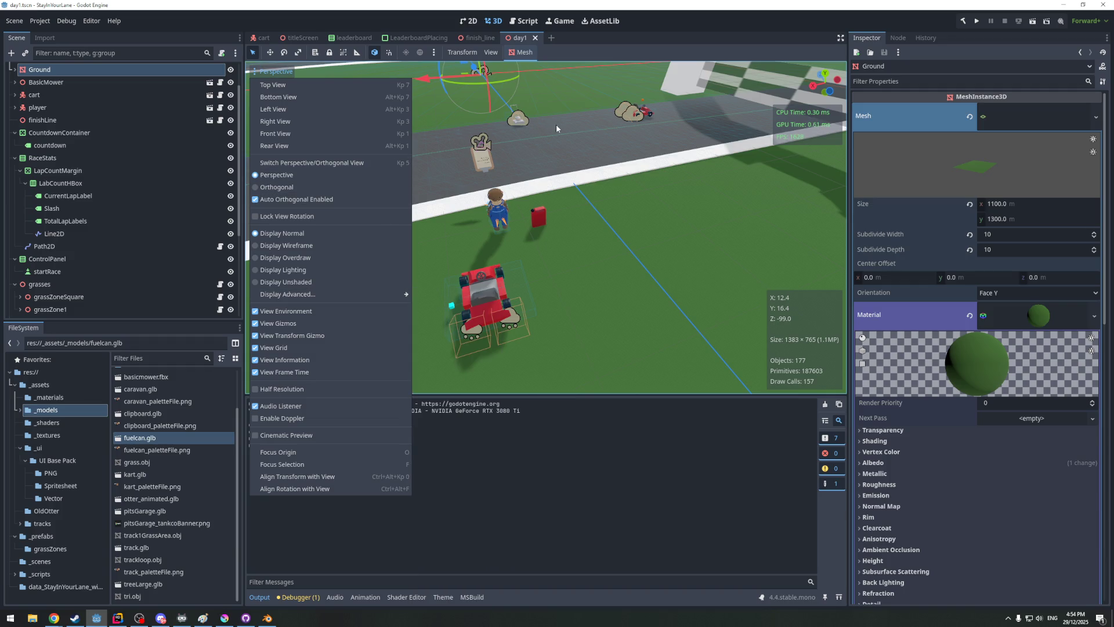
left_click(535, 146)
scroll(626, 240, "up", 2)
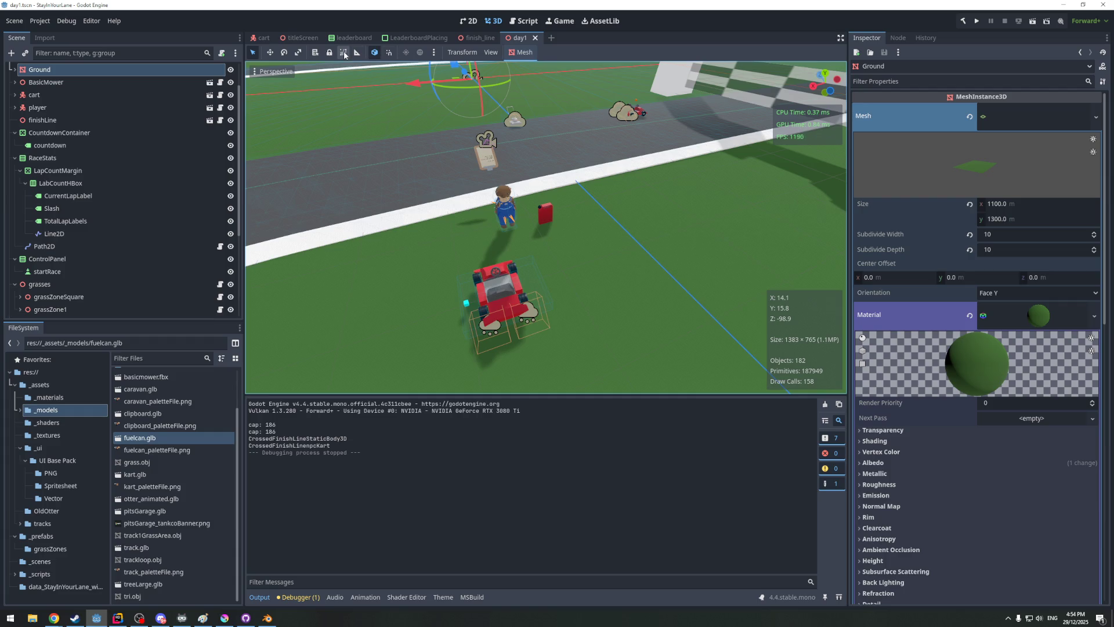
left_click(435, 52)
left_click(491, 52)
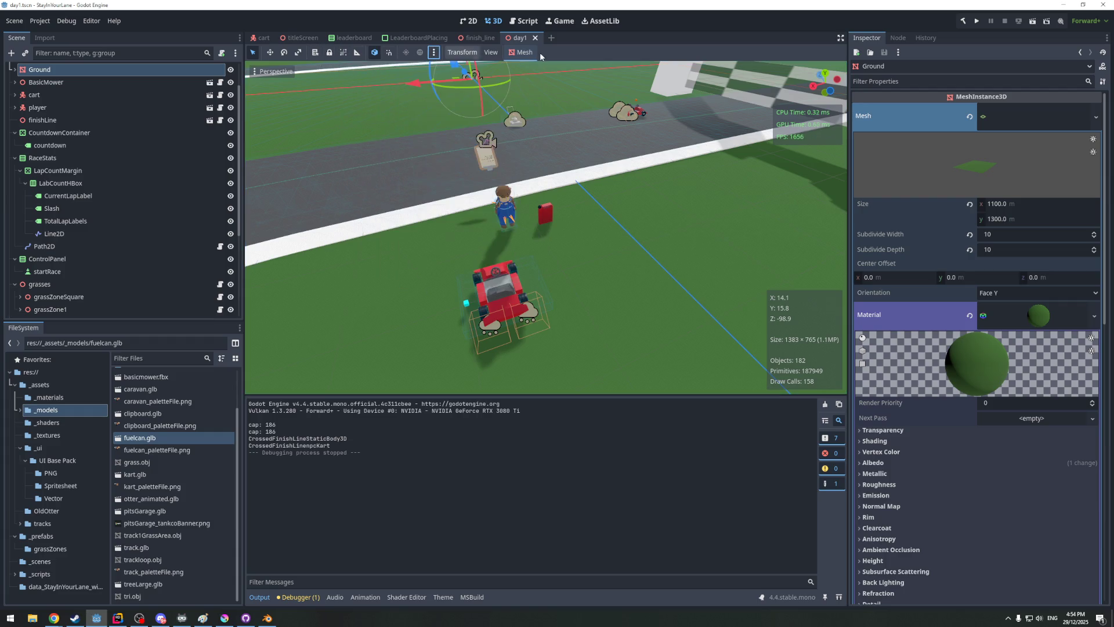
left_click(490, 53)
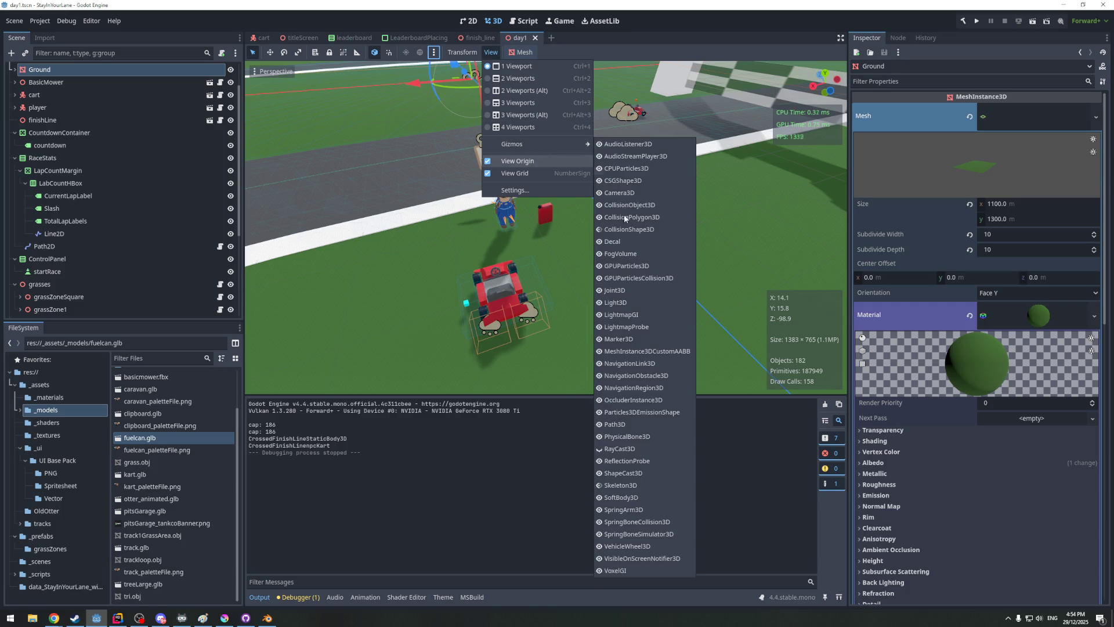
mouse_move(462, 52)
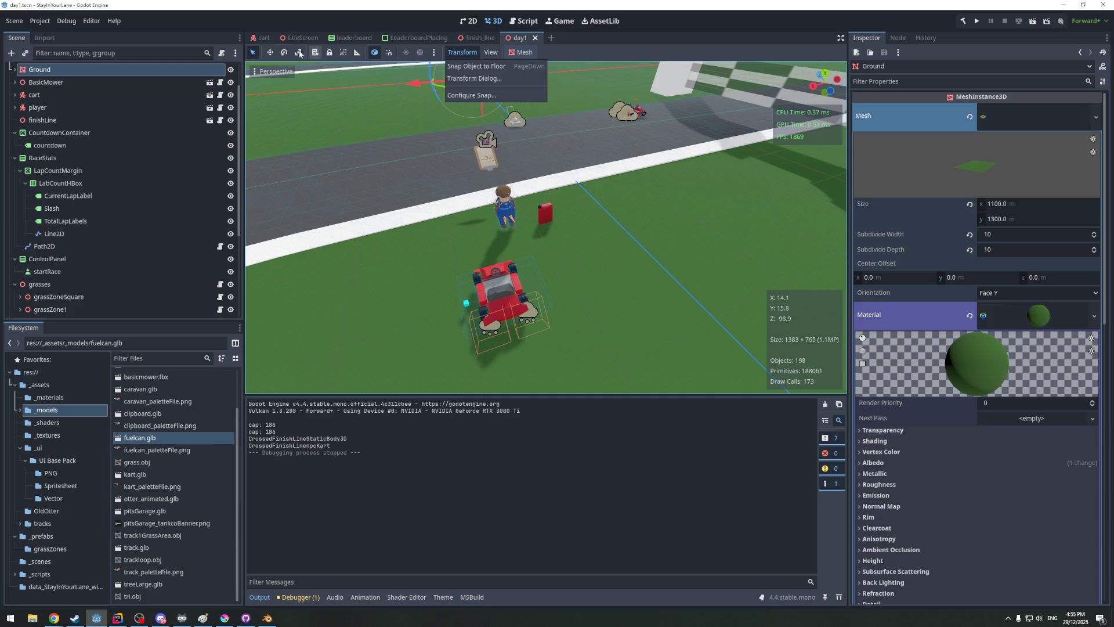
left_click(259, 75)
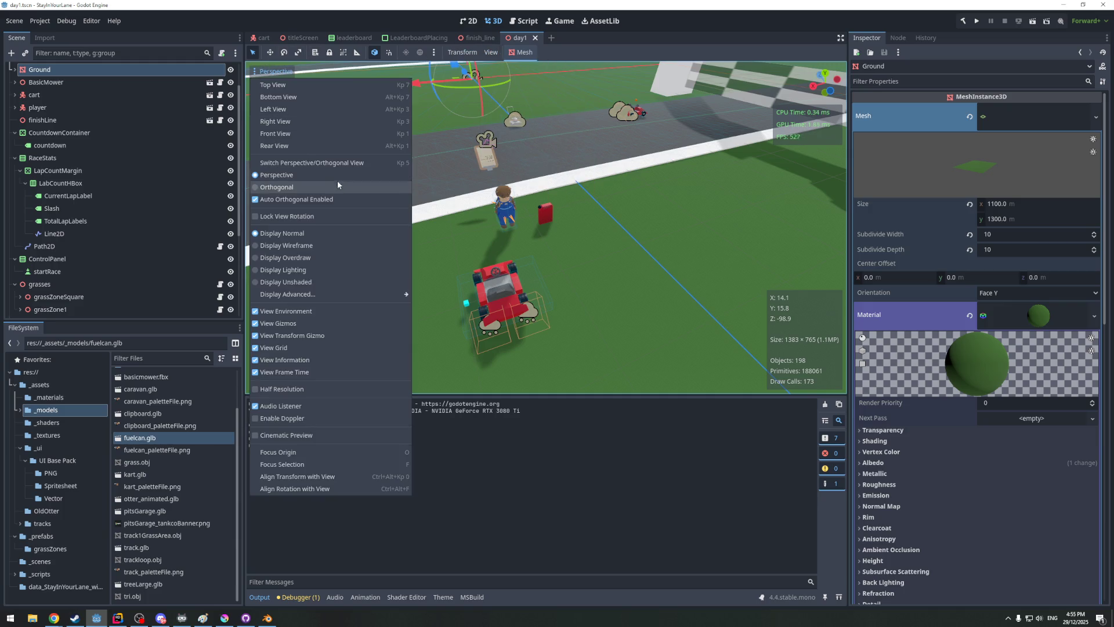
scroll(699, 217, "down", 5)
Orbit around the kart, otter and can, then select the fuelcan node
middle_click_drag(699, 217, 497, 211)
scroll(497, 211, "up", 3)
mouse_move(572, 223)
middle_mouse_down()
mouse_move(372, 145)
mouse_move(488, 152)
mouse_move(611, 214)
mouse_move(555, 217)
middle_mouse_up()
scroll(611, 214, "up", 3)
scroll(585, 219, "up", 2)
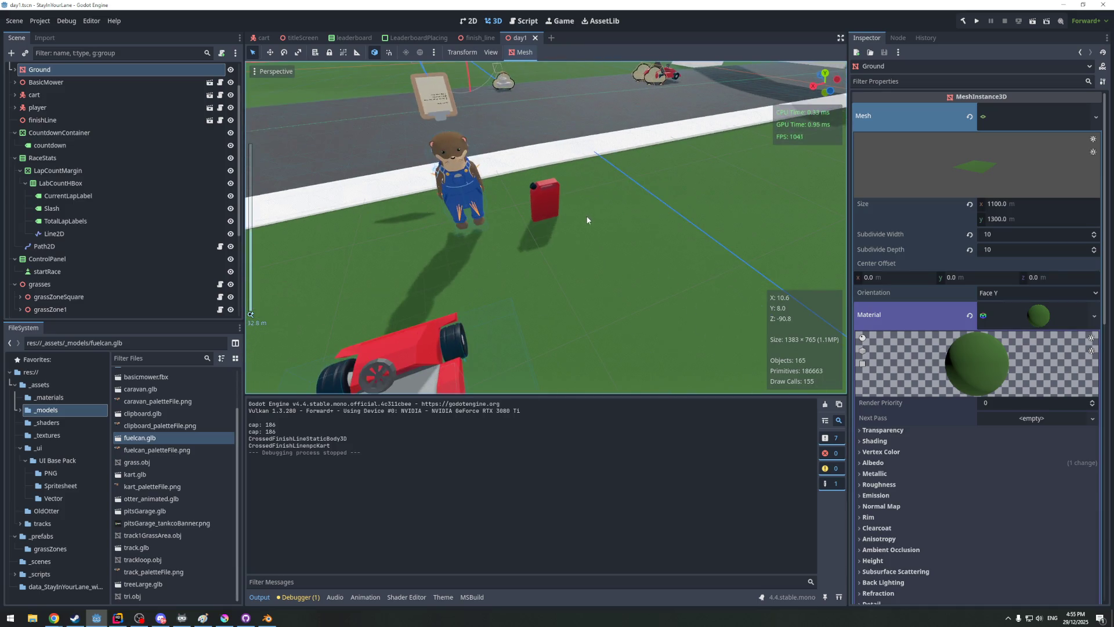
middle_click_drag(338, 218, 728, 135)
scroll(550, 175, "down", 4)
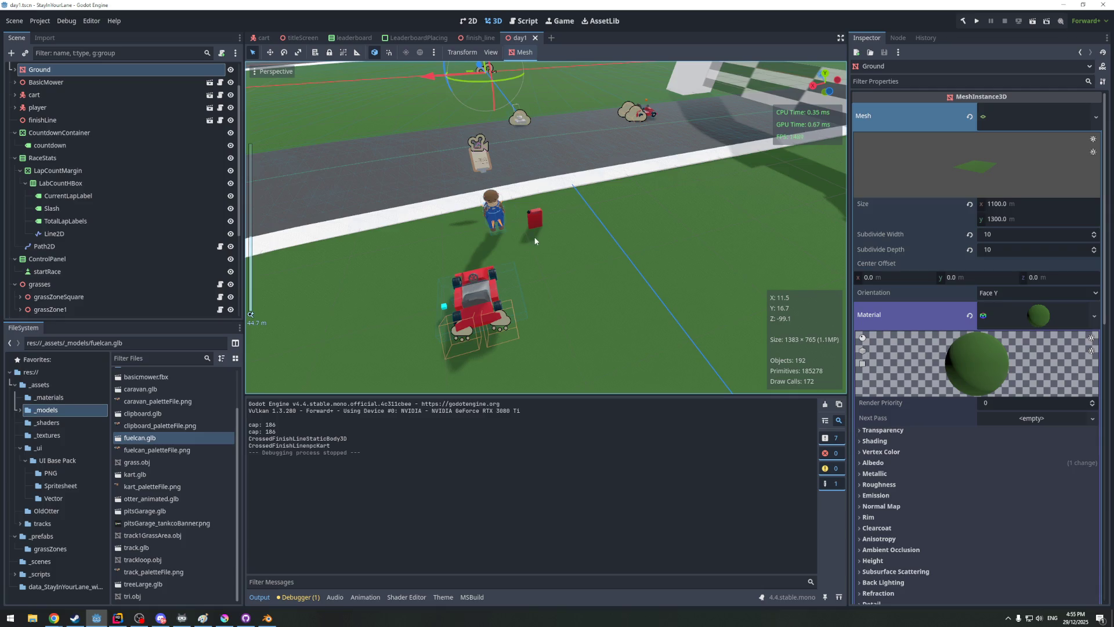
left_click(534, 219)
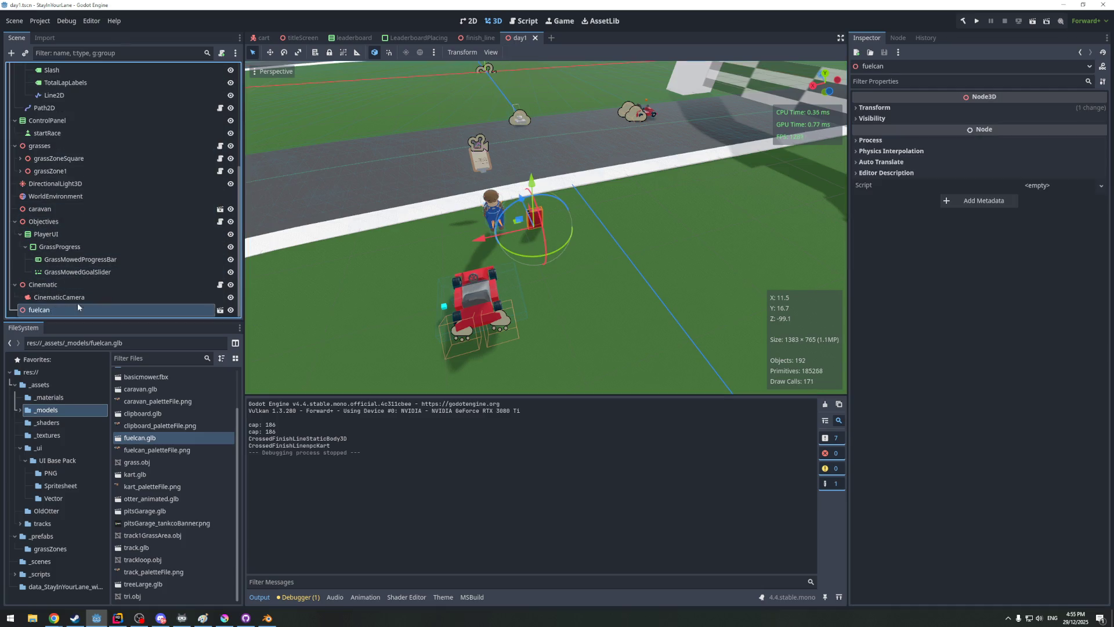
Focus on the fuel can and drag it right along X, farther from the player
key("f")
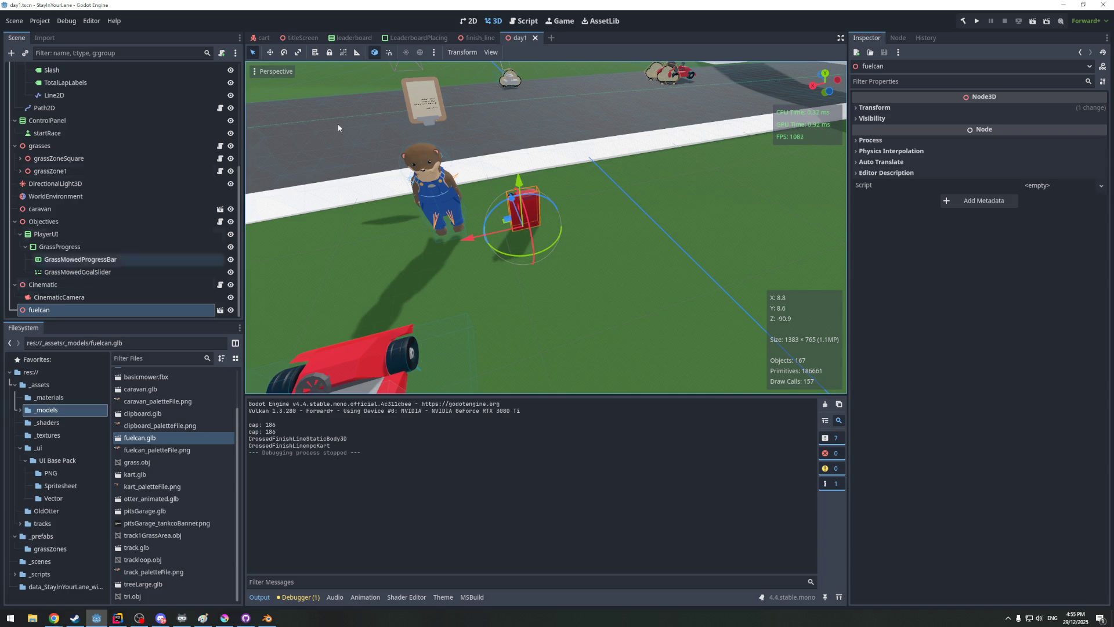
mouse_move(477, 238)
left_mouse_down()
mouse_move(613, 196)
mouse_move(687, 252)
mouse_move(691, 282)
left_mouse_up()
scroll(644, 232, "down", 3)
middle_click_drag(645, 231, 624, 224)
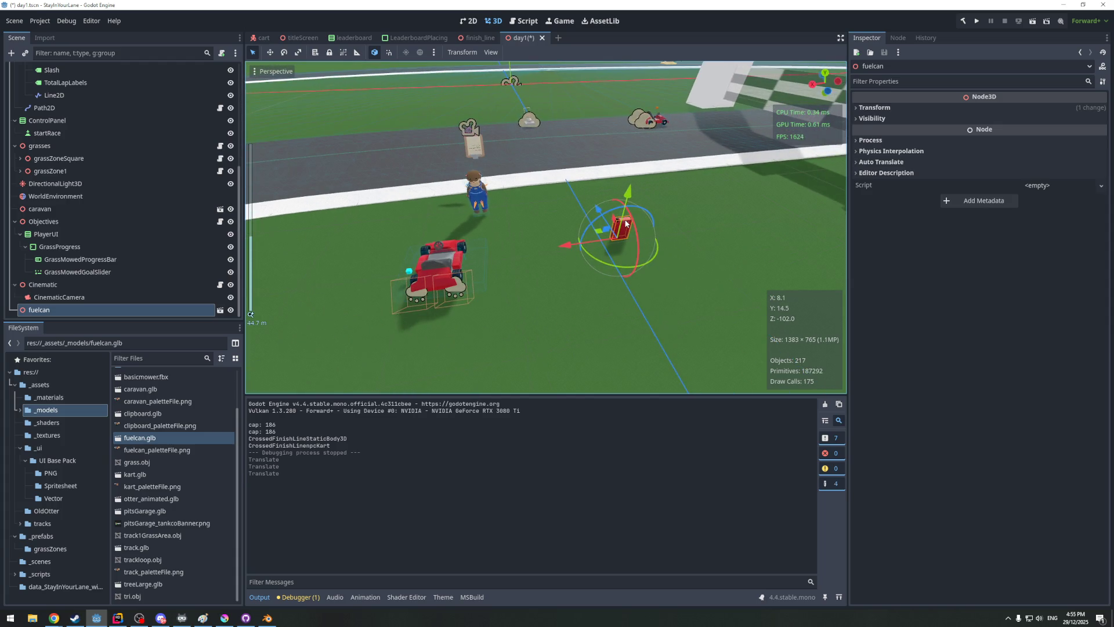
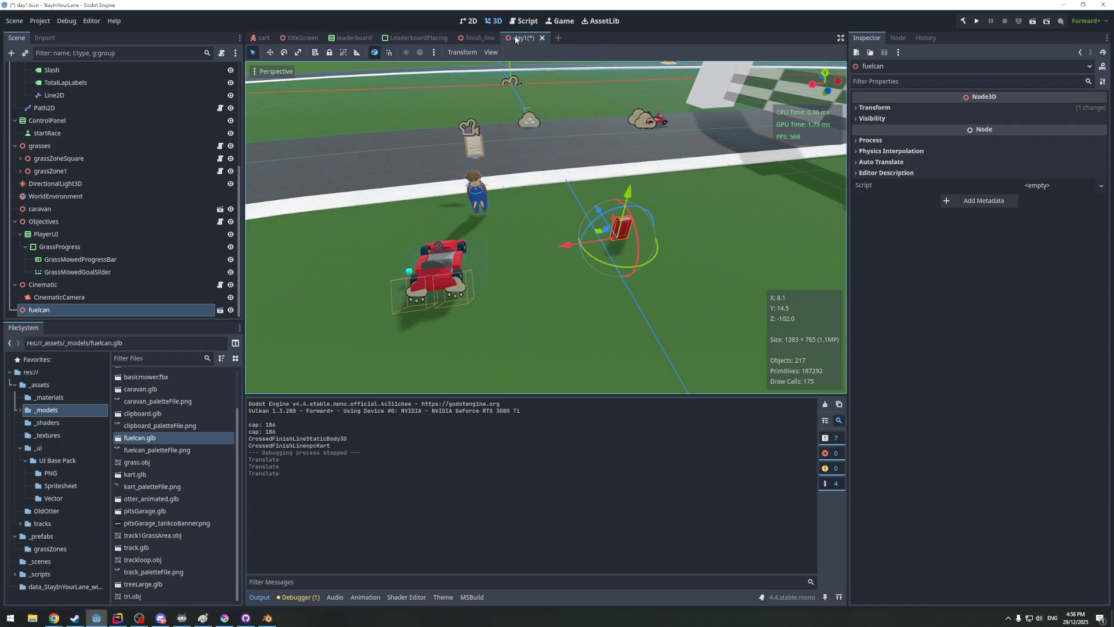
Glance at the Script workspace, return to 3D, and switch over to Rider
left_click(521, 22)
left_click(491, 21)
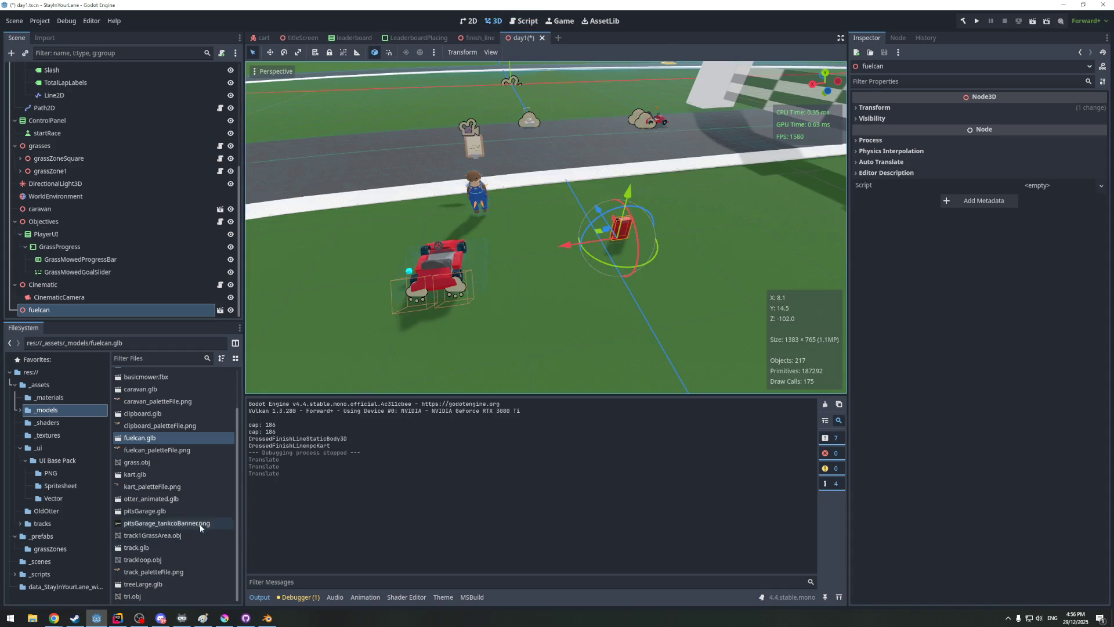
left_click(118, 618)
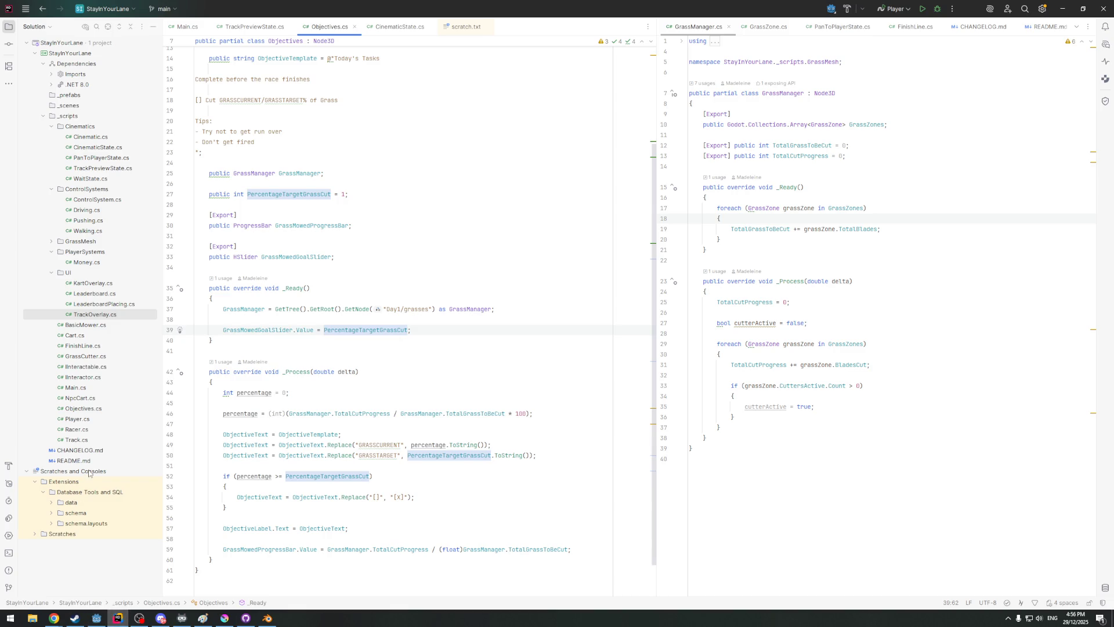
Bring up scratch.txt and clear out the old scratch notes
double_click(59, 534)
double_click(71, 543)
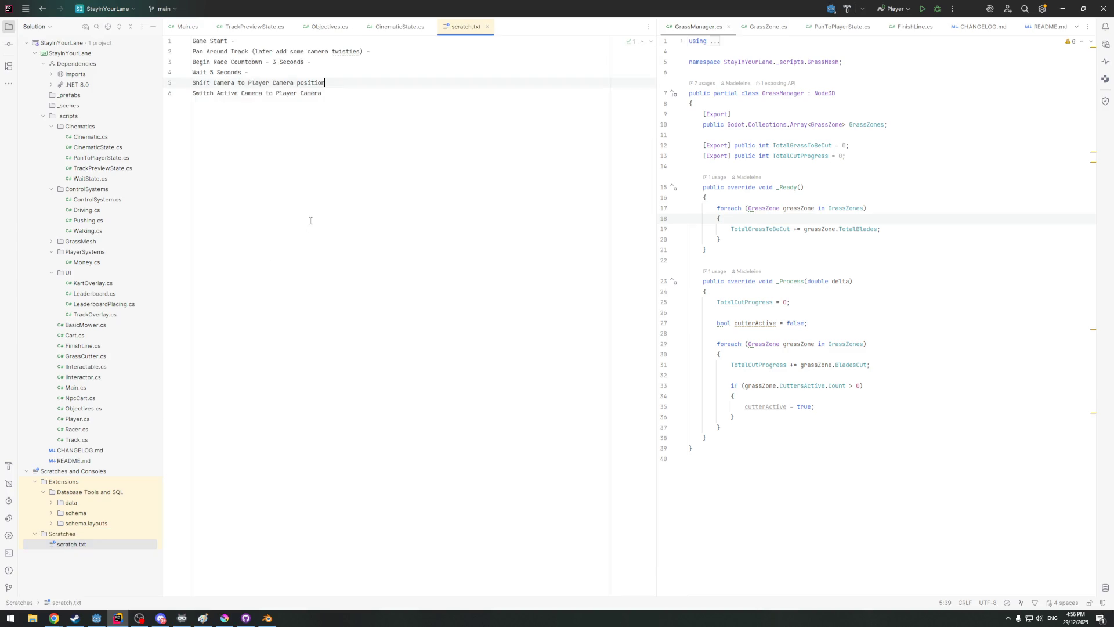
left_click_drag(373, 112, 106, 28)
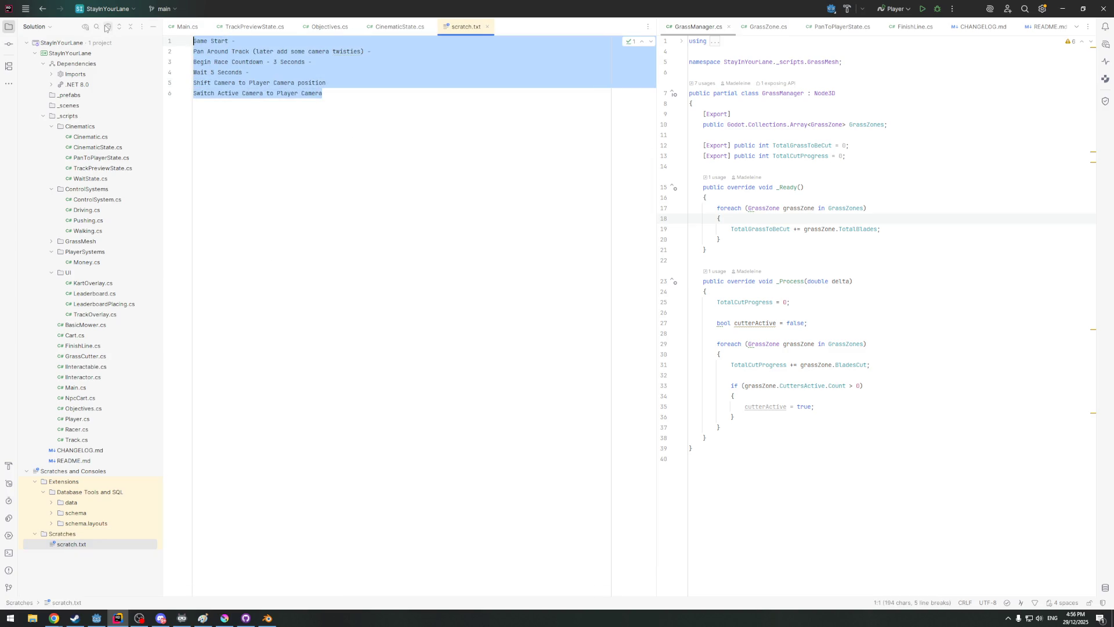
key("Delete")
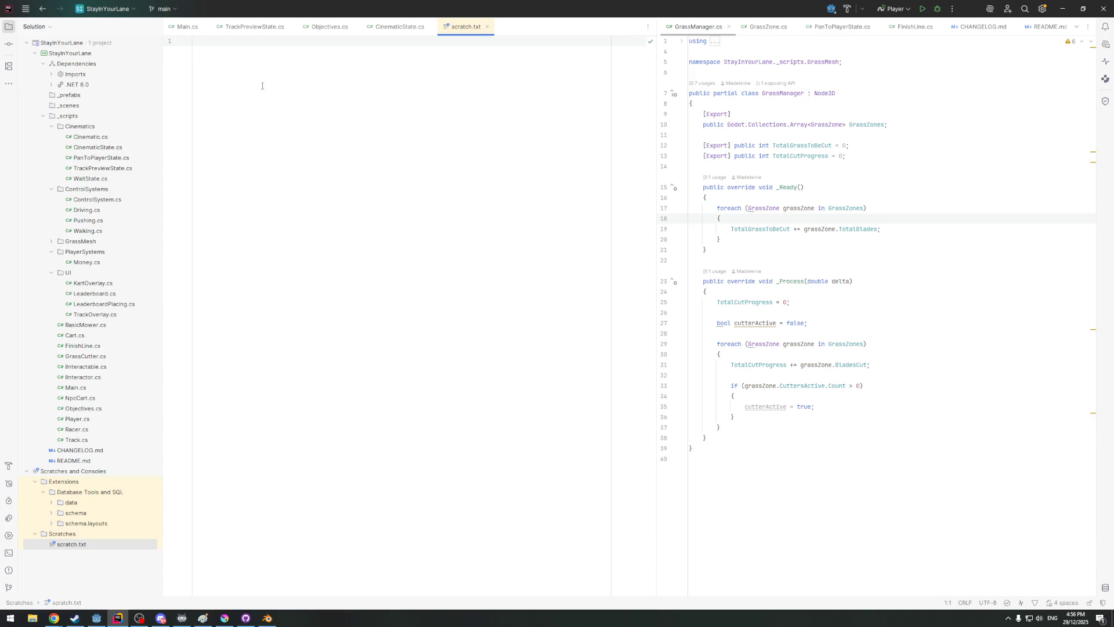
type("Track the fuel")
type(" In the mower")
Write notes to track fuel in the mower and use fuel while active, stopping when empty
key("Return")
key("Return")
key("BackSpace")
type("Fuel must be consumed while mower is activ")
key("BackSpace")
key("BackSpace")
type("ive")
key("Return")
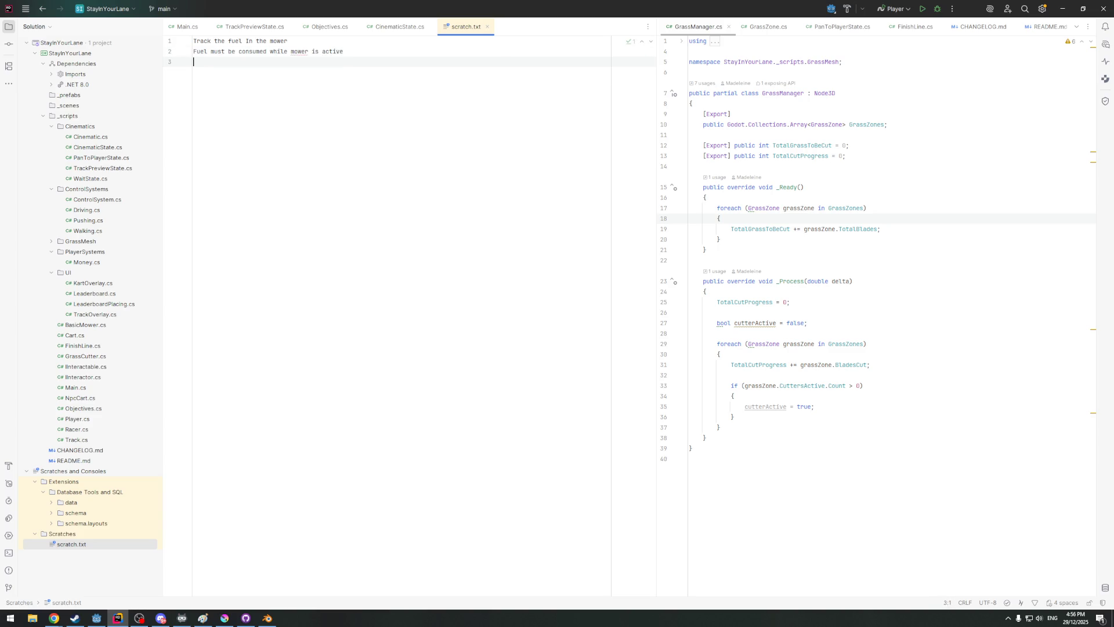
type("when m")
key("BackSpace")
type("mower ")
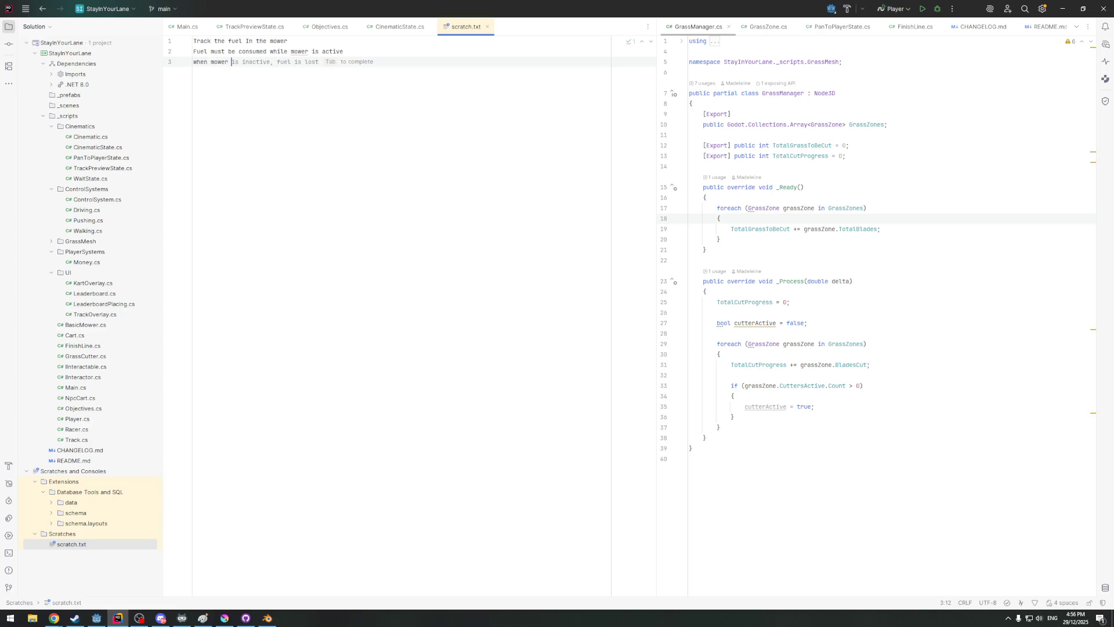
type("in out")
key("Tab")
key("BackSpace")
key("BackSpace")
key("BackSpace")
key("BackSpace")
type("no longer cut grass")
key("Return")
key("Return")
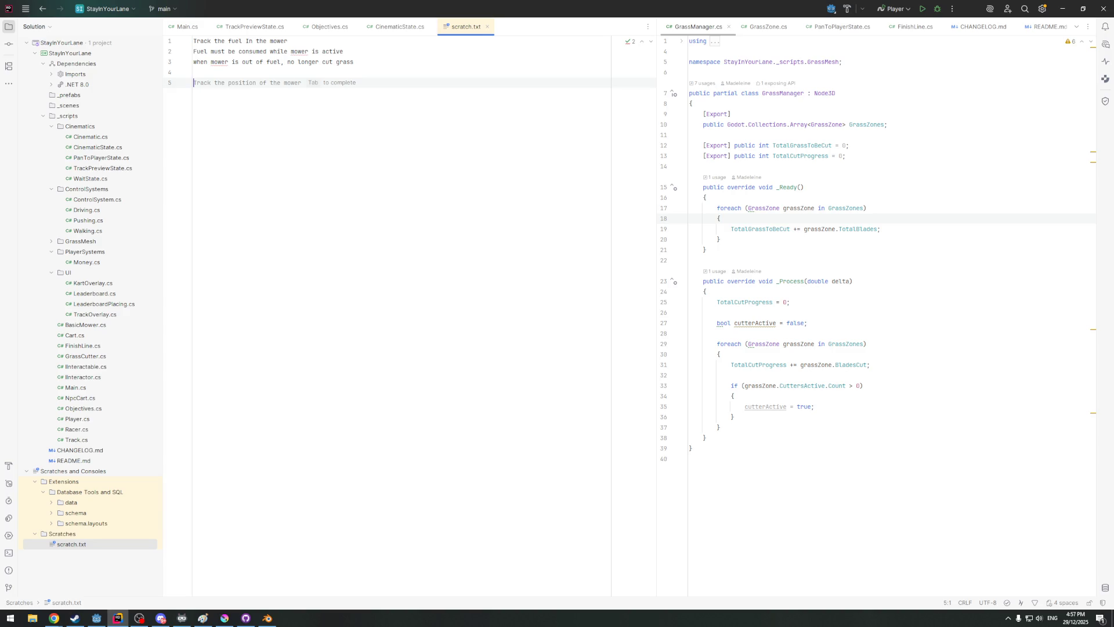
type("Have")
type(" fuel can")
Add the 'Have fuel can' and pick-up-with-animations notes with spacing between them
key("Return")
type("be able to pick up ")
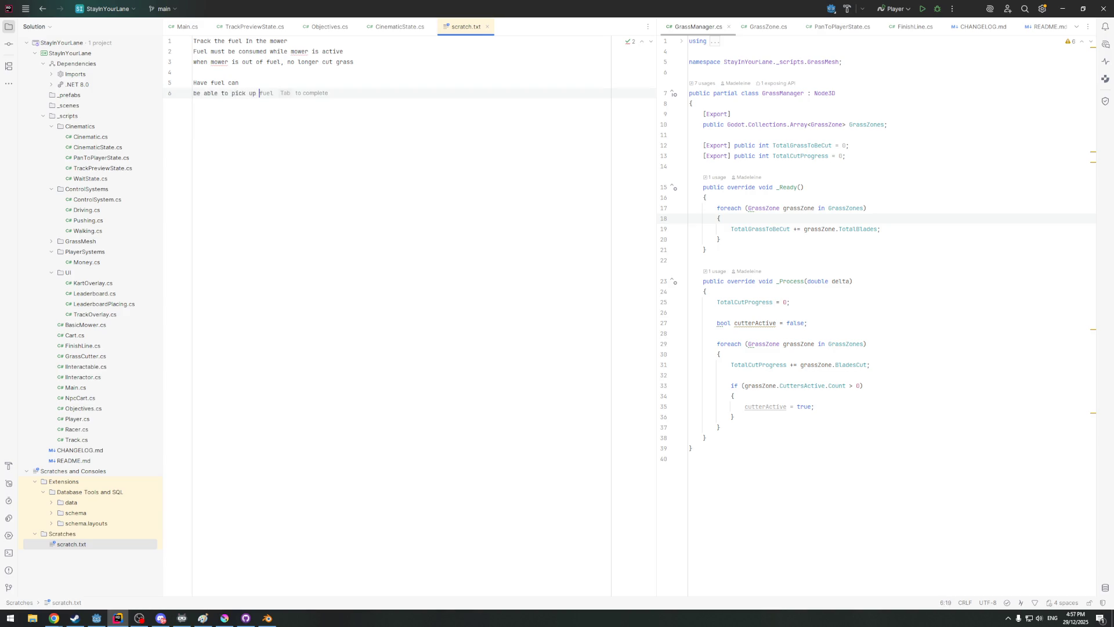
type("fuel can")
key("Return")
key("Up")
key("Up")
key("End")
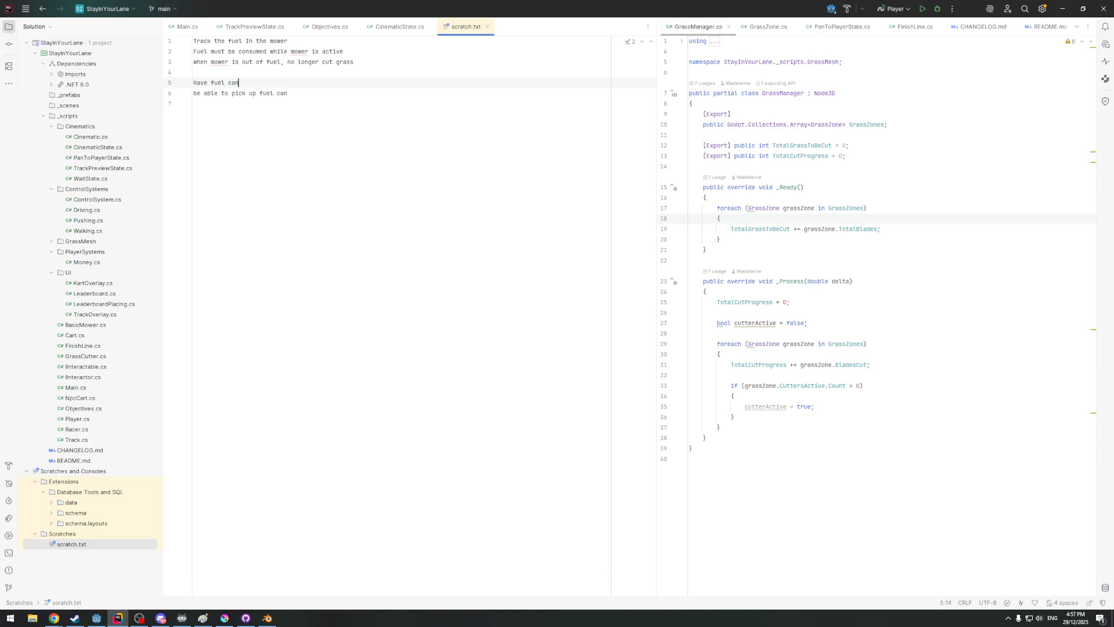
type(" -")
key("Down")
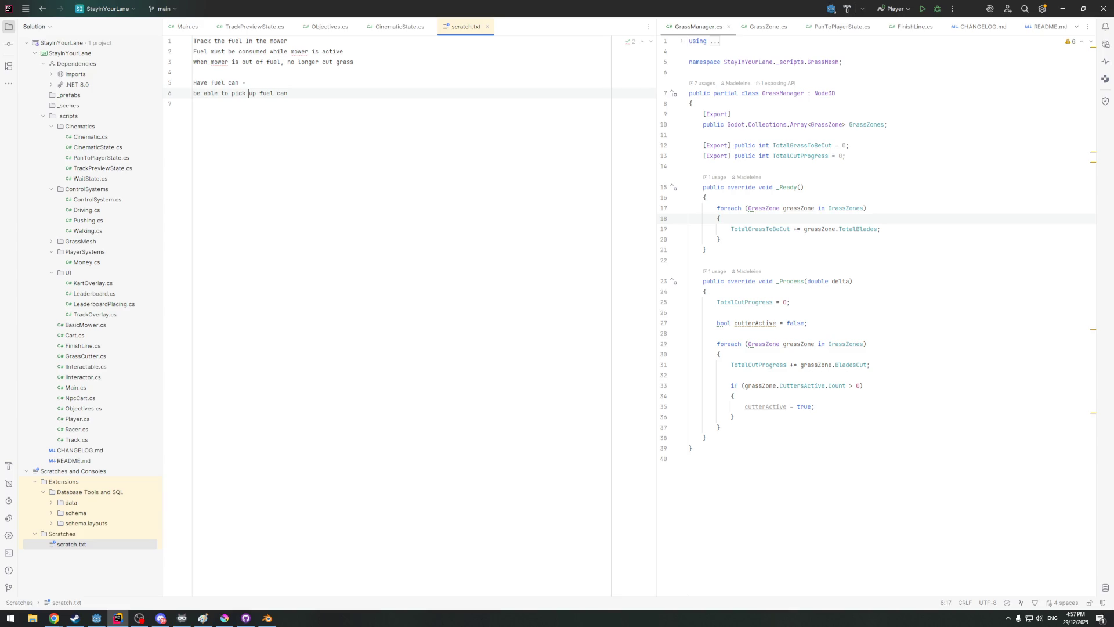
key("Return")
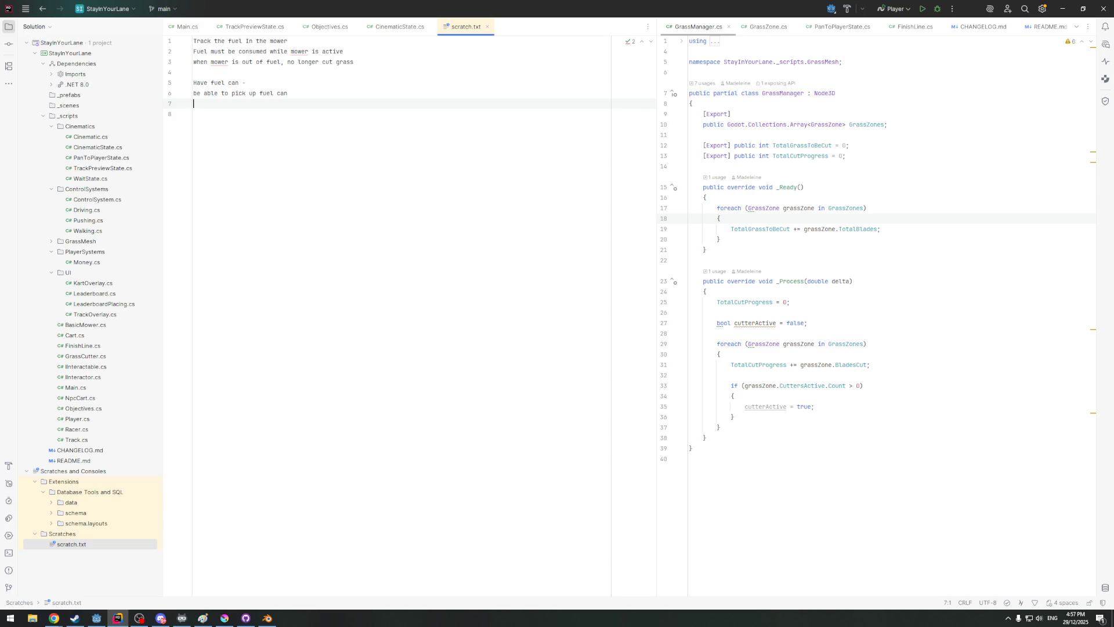
key("Up")
key("End")
type("(require animation")
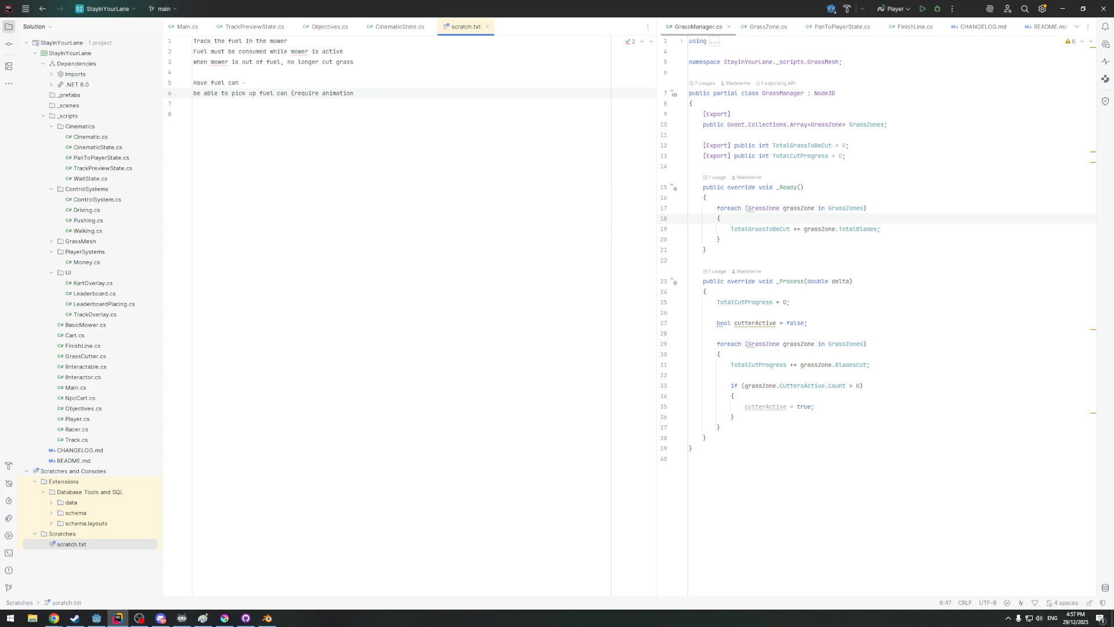
type("s)")
key("Return")
key("Return")
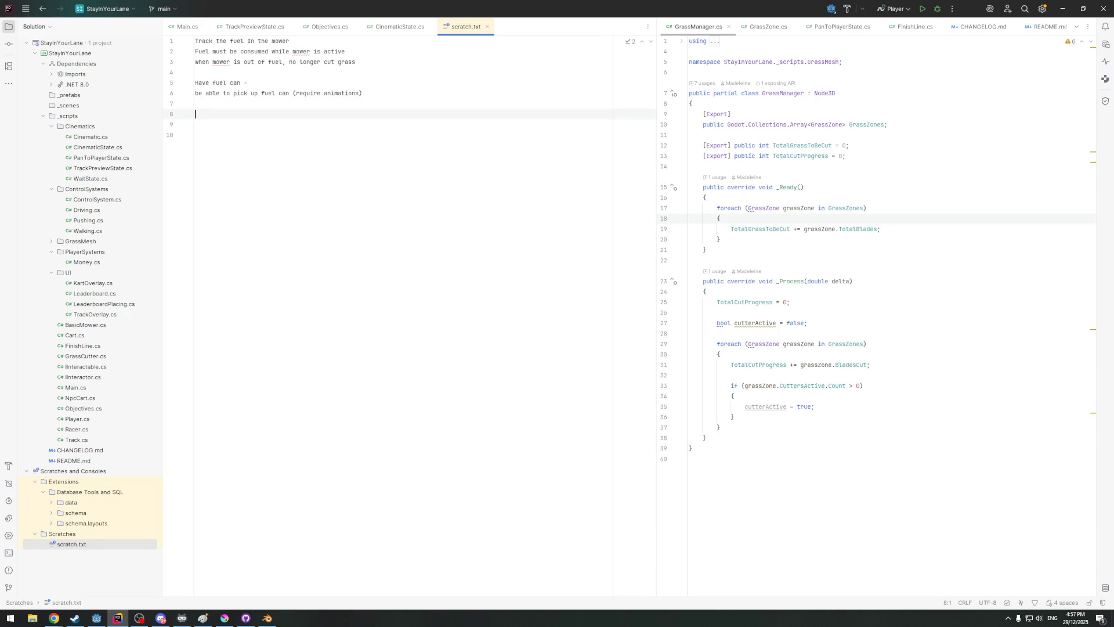
Add notes about refuelling to 100% and the mower working again afterwards
left_click(301, 92)
left_click(248, 114)
left_click(240, 115)
type("ref")
type("uel ")
type("mower witrh")
key("BackSpace")
key("BackSpace")
type("fuel can")
type(", up 100%")
key("Return")
key("Return")
type("mower works agau")
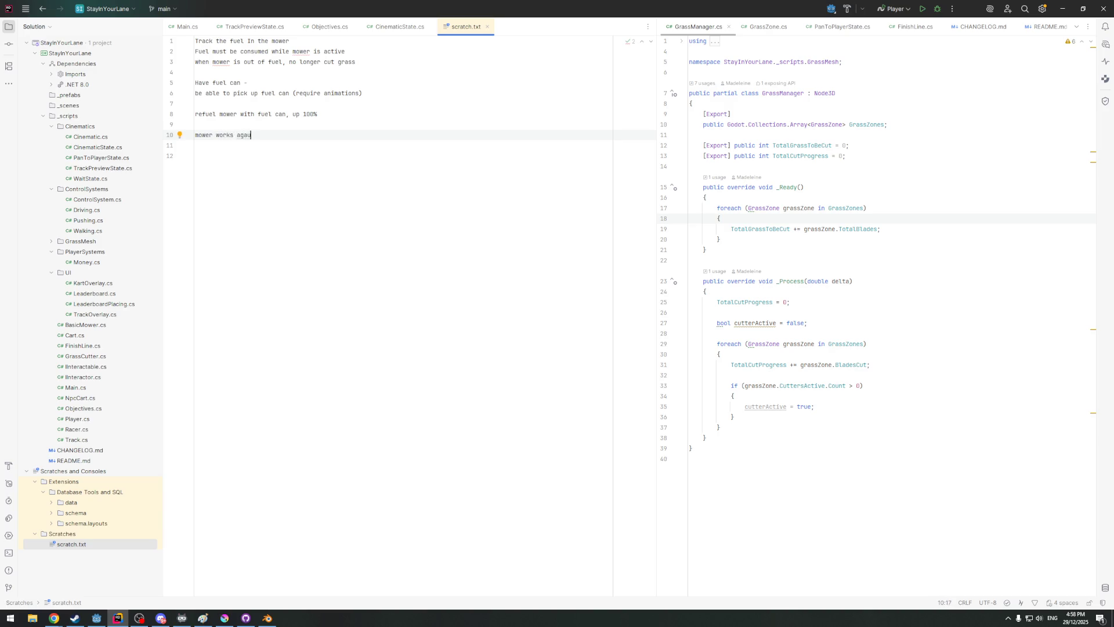
key("BackSpace")
type("in")
key("Return")
key("Return")
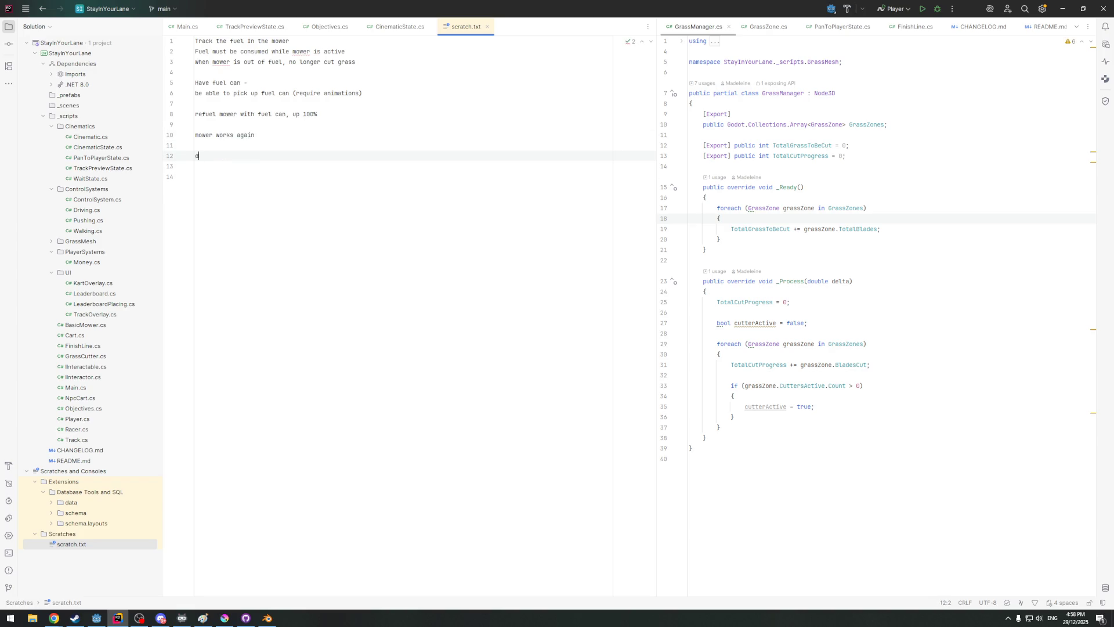
key("BackSpace")
key("BackSpace")
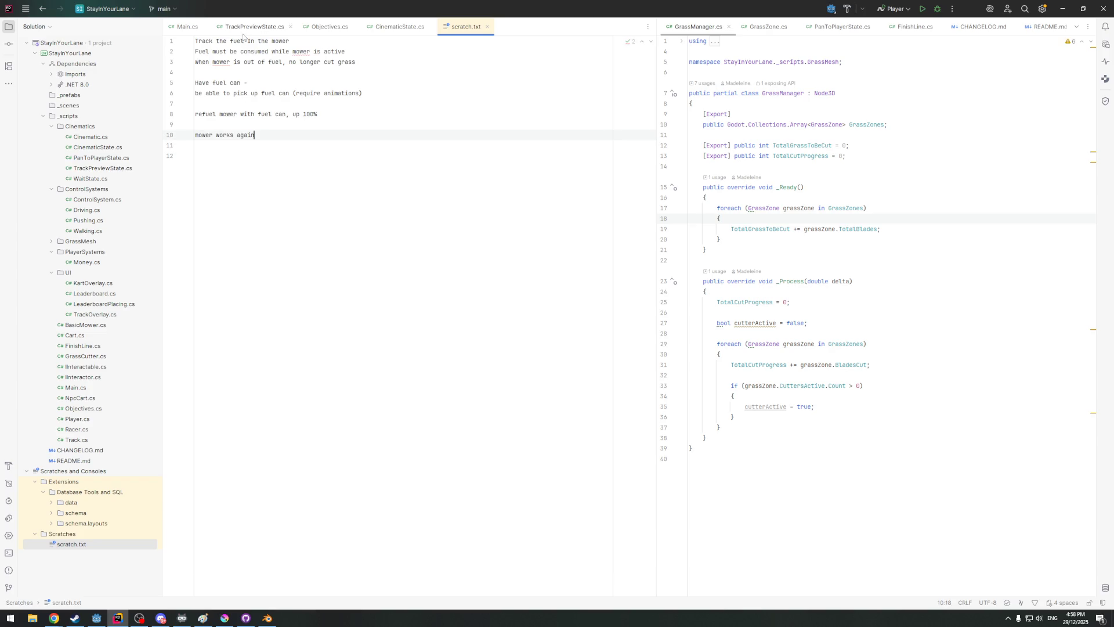
Insert 'Display fuel level to the user' as the second note, then bring up BasicMower.cs
key("ctrl+Home")
key("End")
key("Return")
type("Display fuel level to the user")
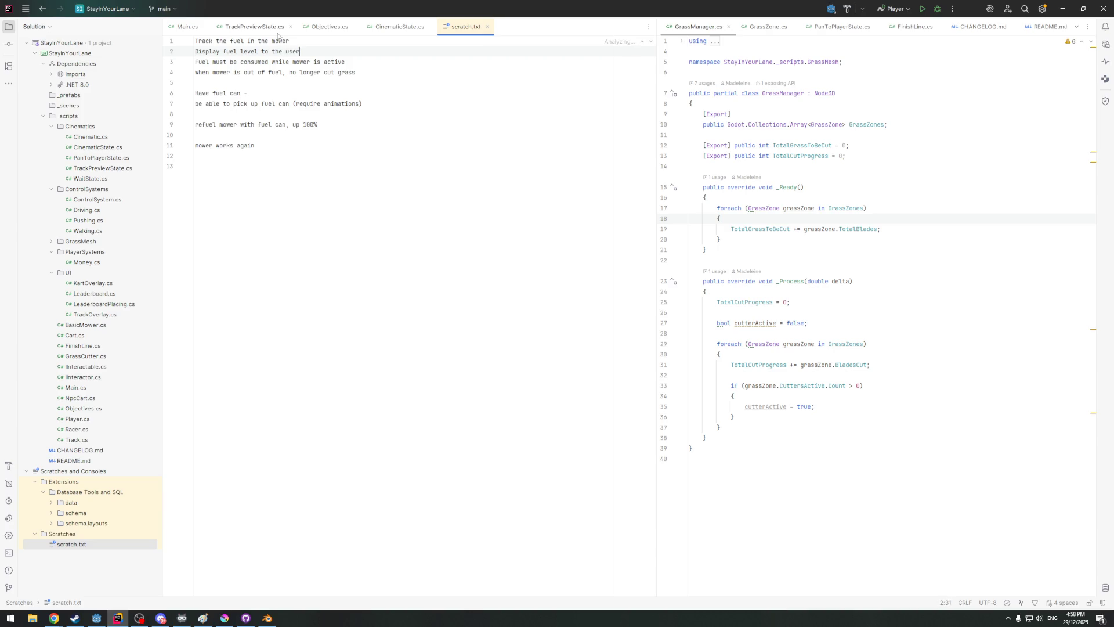
left_click(260, 93)
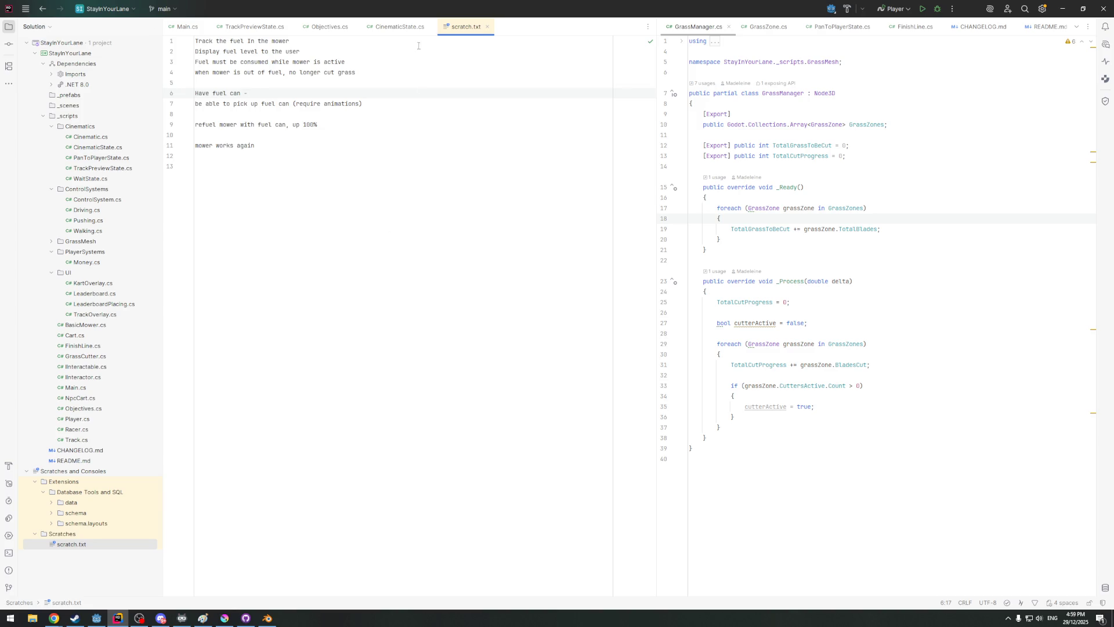
mouse_move(94, 349)
double_click(85, 325)
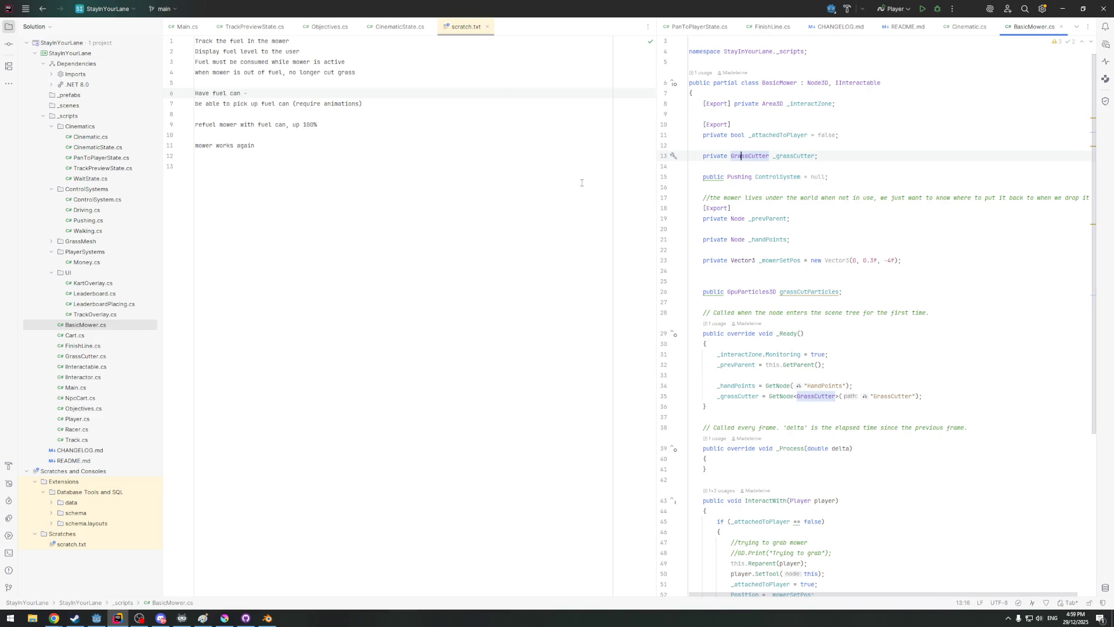
scroll(816, 104, "up", 1)
Read through BasicMower.cs, landing on the ControlSystem field line
left_click(855, 186)
scroll(780, 233, "down", 1)
scroll(772, 224, "down", 3)
scroll(773, 225, "down", 2)
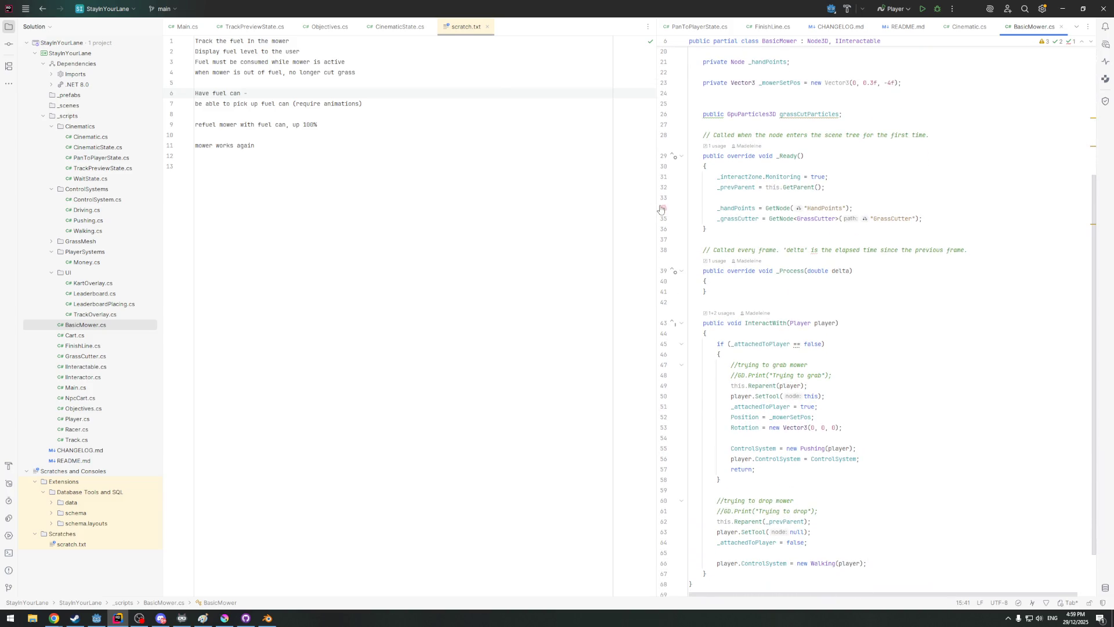
scroll(661, 210, "up", 3)
left_click_drag(662, 210, 609, 210)
scroll(743, 239, "up", 2)
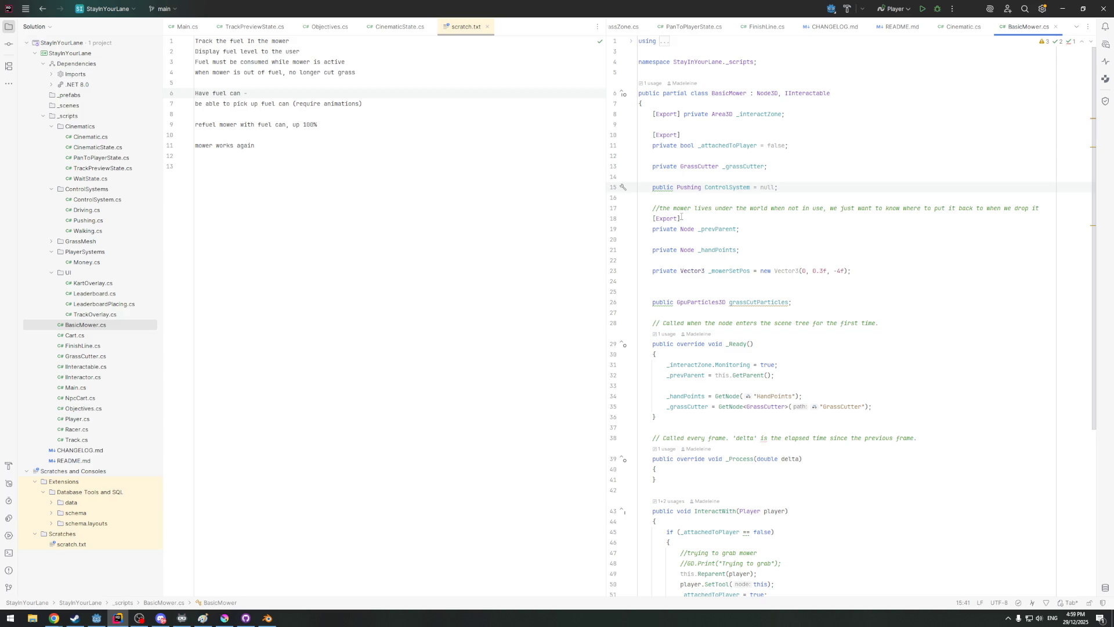
scroll(768, 309, "down", 5)
scroll(801, 366, "down", 1)
scroll(831, 416, "down", 2)
scroll(831, 416, "up", 8)
left_click(96, 618)
middle_click_drag(424, 263, 498, 206)
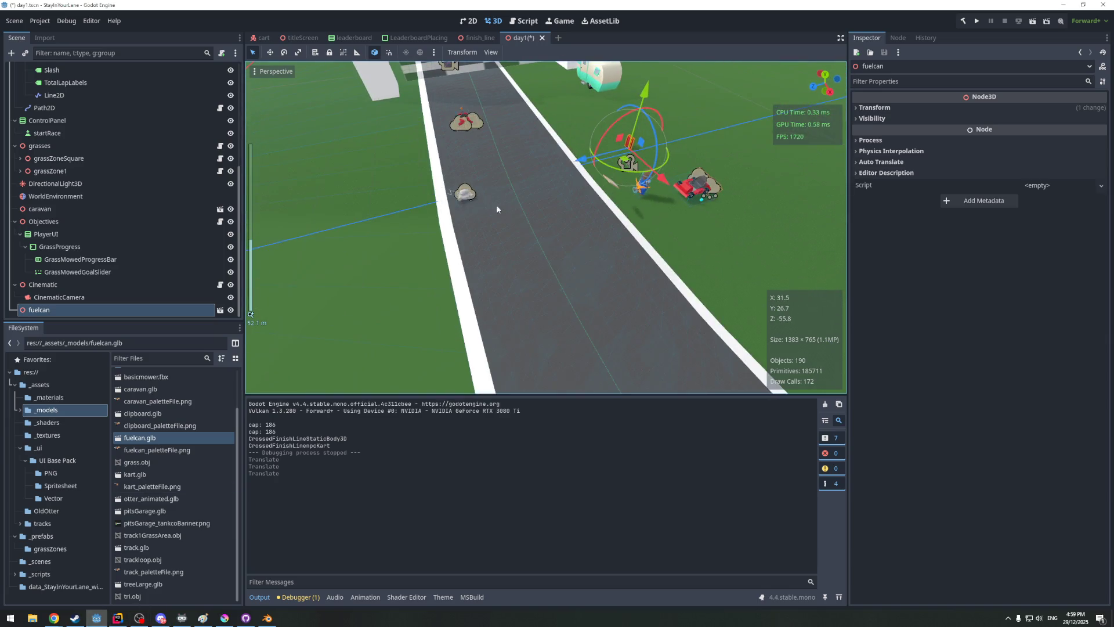
left_click(461, 192)
scroll(14, 151, "up", 3)
left_click(26, 120)
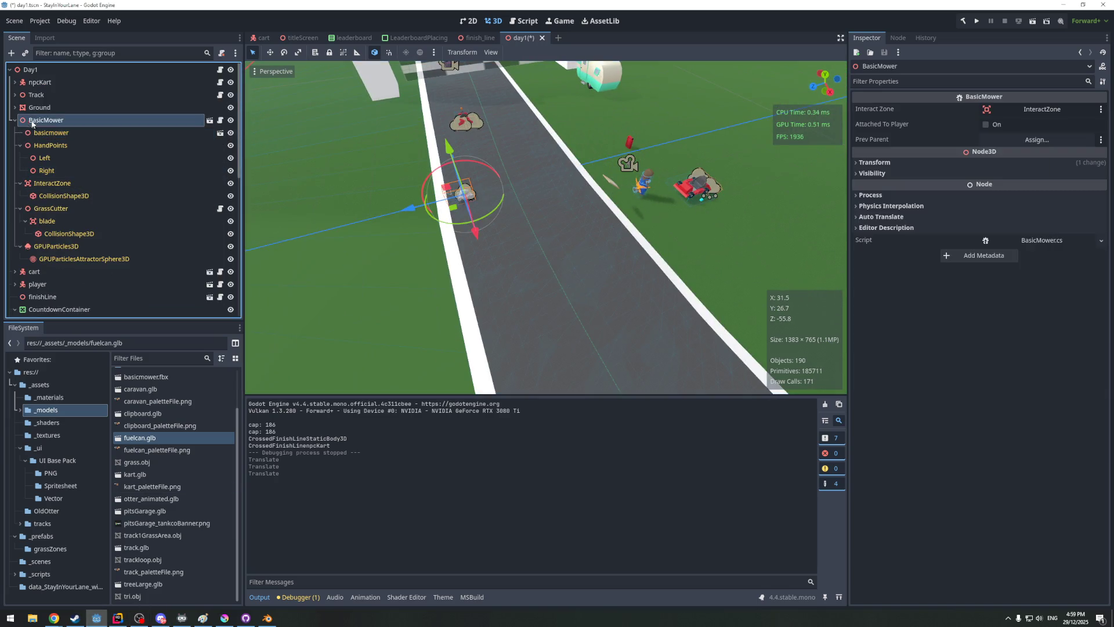
left_click(1033, 241)
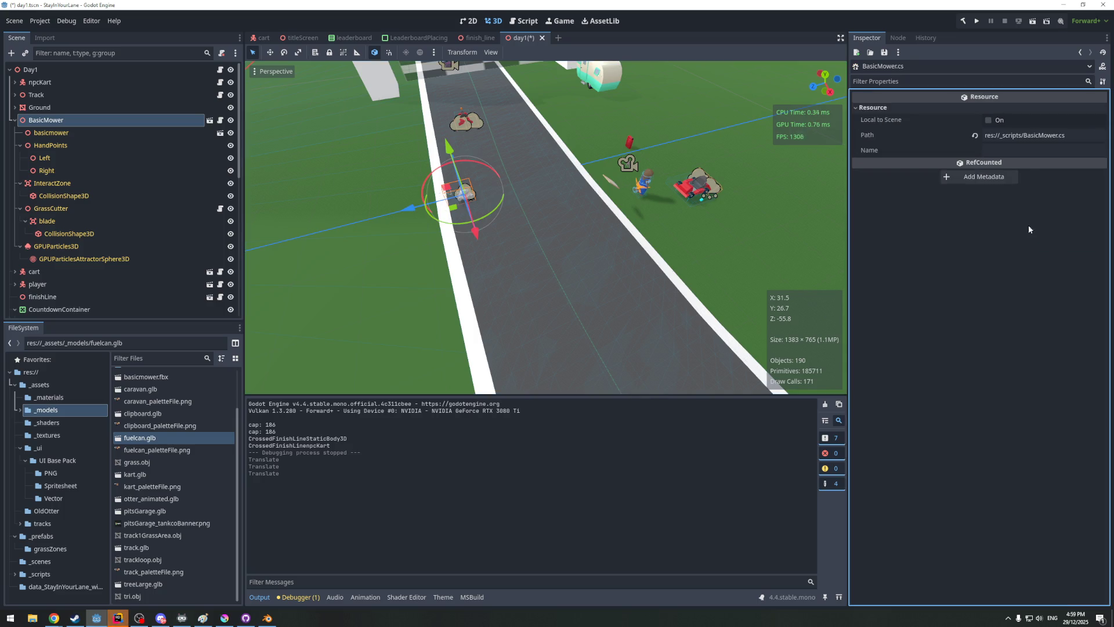
left_click(138, 618)
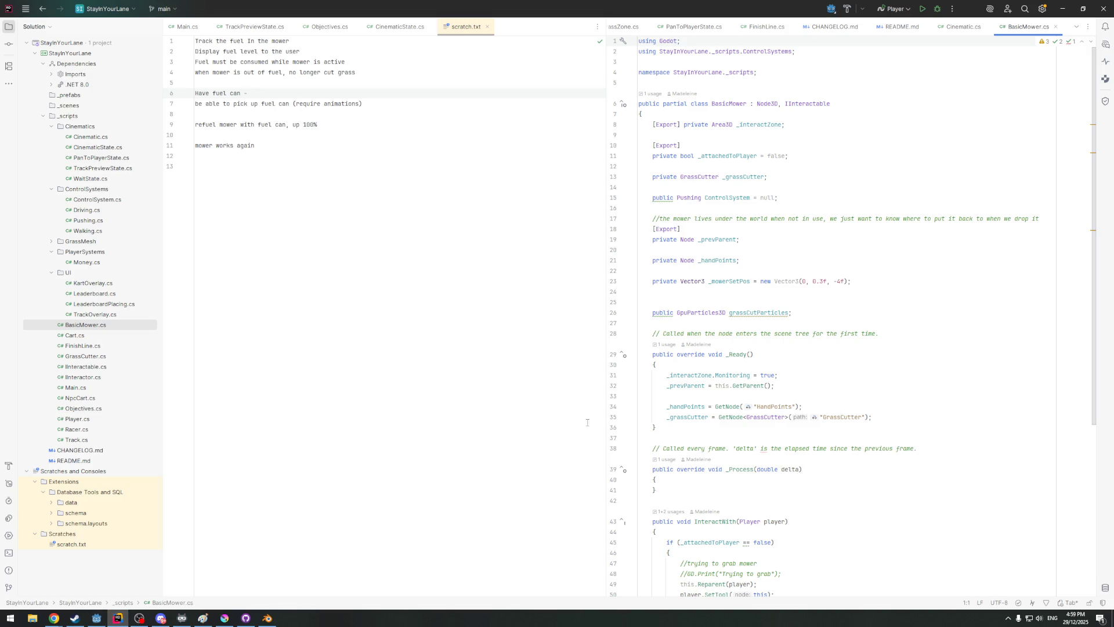
scroll(781, 252, "down", 2)
scroll(774, 226, "down", 2)
scroll(770, 206, "down", 1)
scroll(770, 206, "down", 1)
scroll(783, 261, "down", 1)
scroll(803, 343, "down", 1)
scroll(735, 271, "up", 4)
scroll(722, 277, "up", 3)
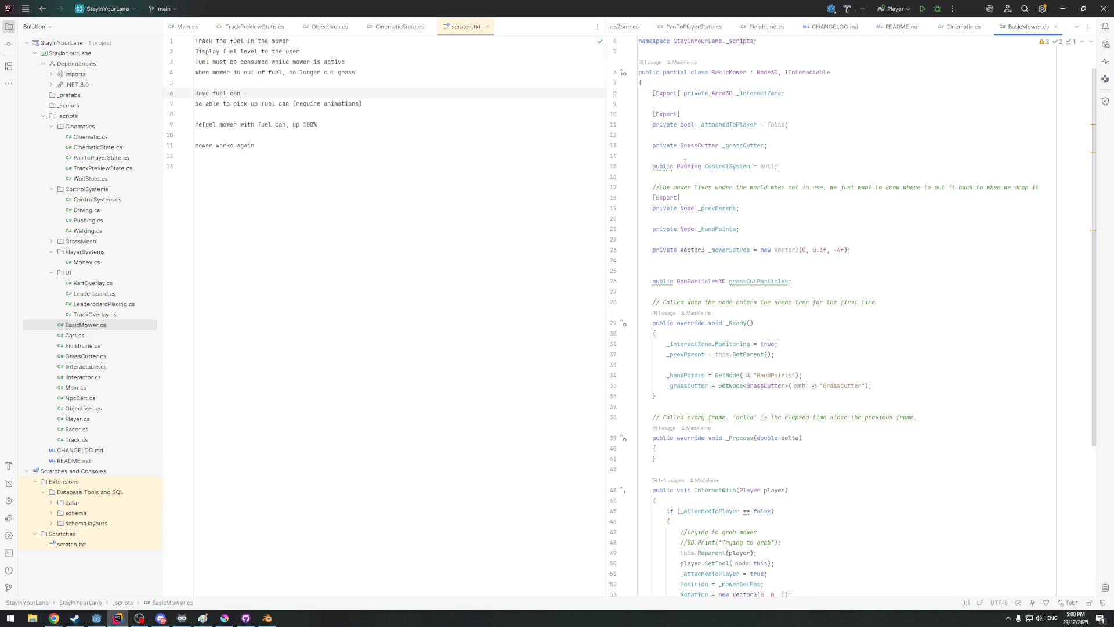
scroll(766, 227, "down", 1)
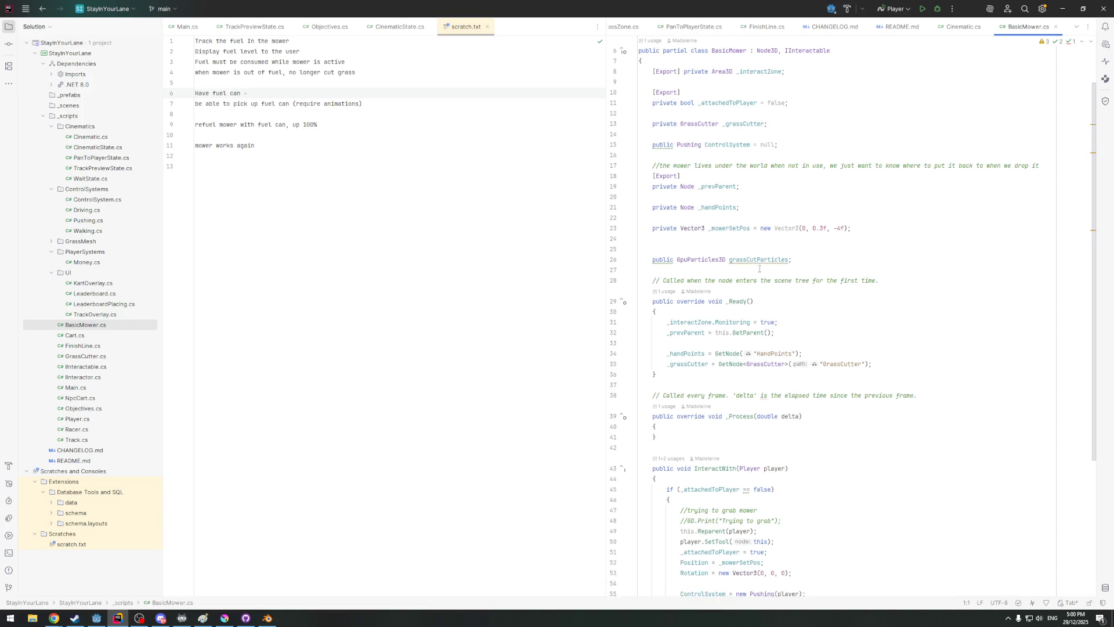
scroll(815, 207, "down", 2)
scroll(870, 366, "down", 1)
scroll(919, 425, "down", 1)
scroll(919, 425, "down", 1)
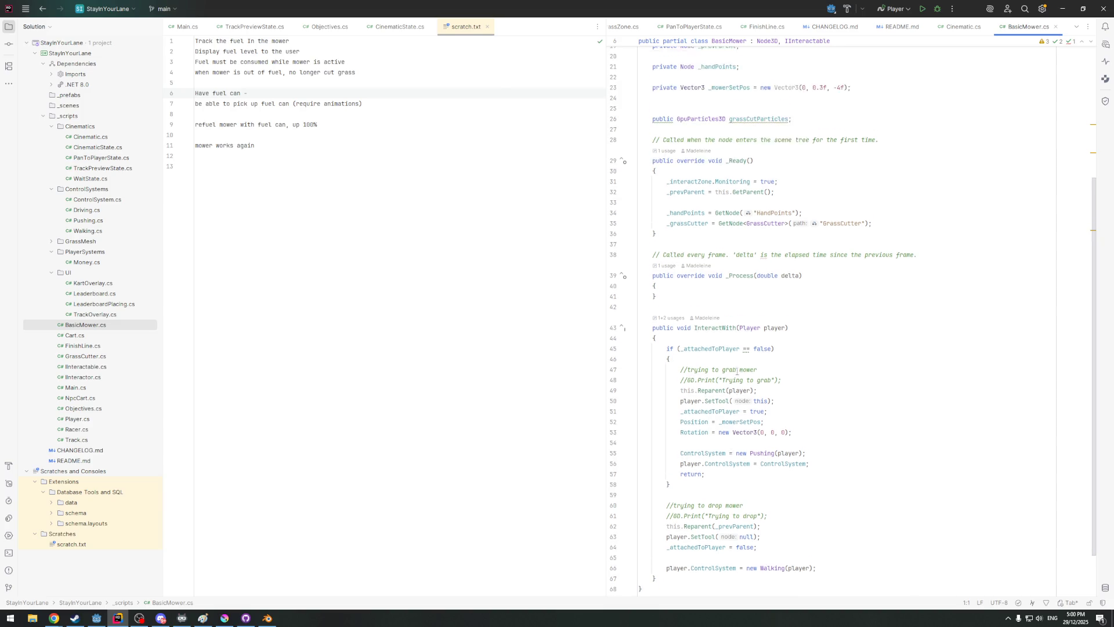
Review BasicMower's InteractWith and _Ready, ending at the grassCutParticles field
left_click_drag(746, 543, 822, 540)
left_click(823, 539)
scroll(744, 296, "up", 4)
left_click(876, 316)
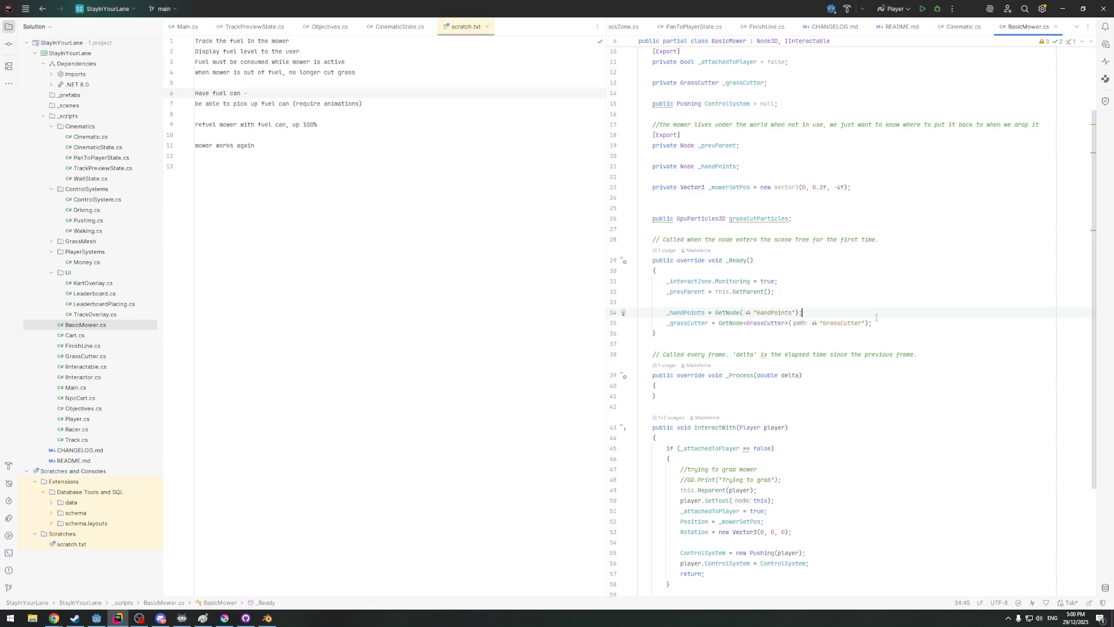
scroll(871, 320, "down", 1)
scroll(844, 289, "up", 4)
left_click(820, 308)
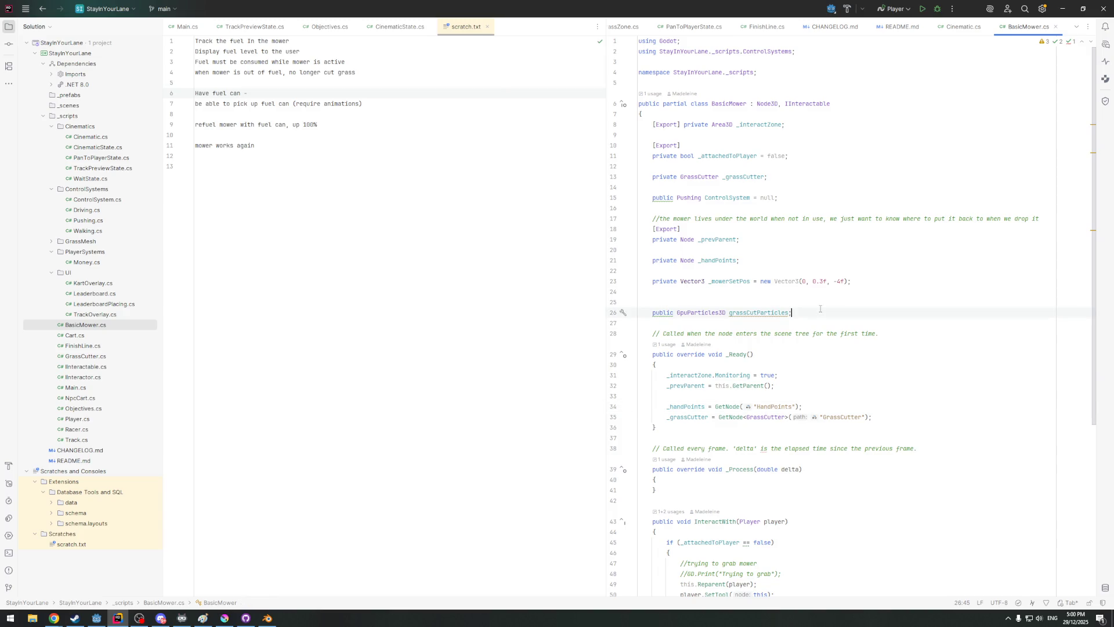
Declare a public int fuelRemaining field and start the FUEL_TANK_SIZE constant line
key("Return")
key("Return")
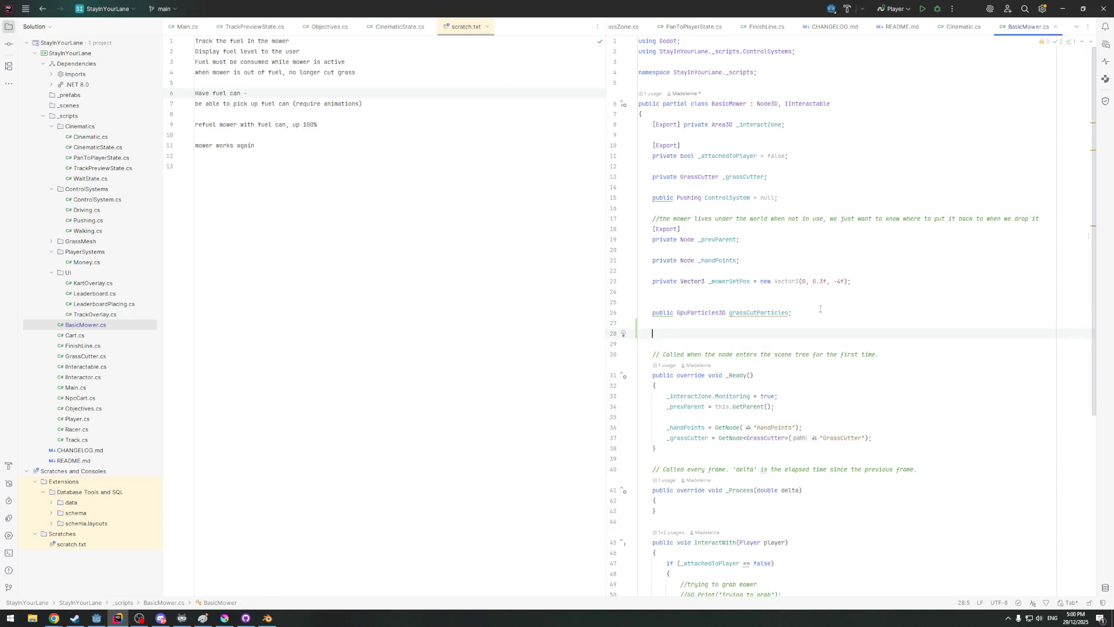
type("p")
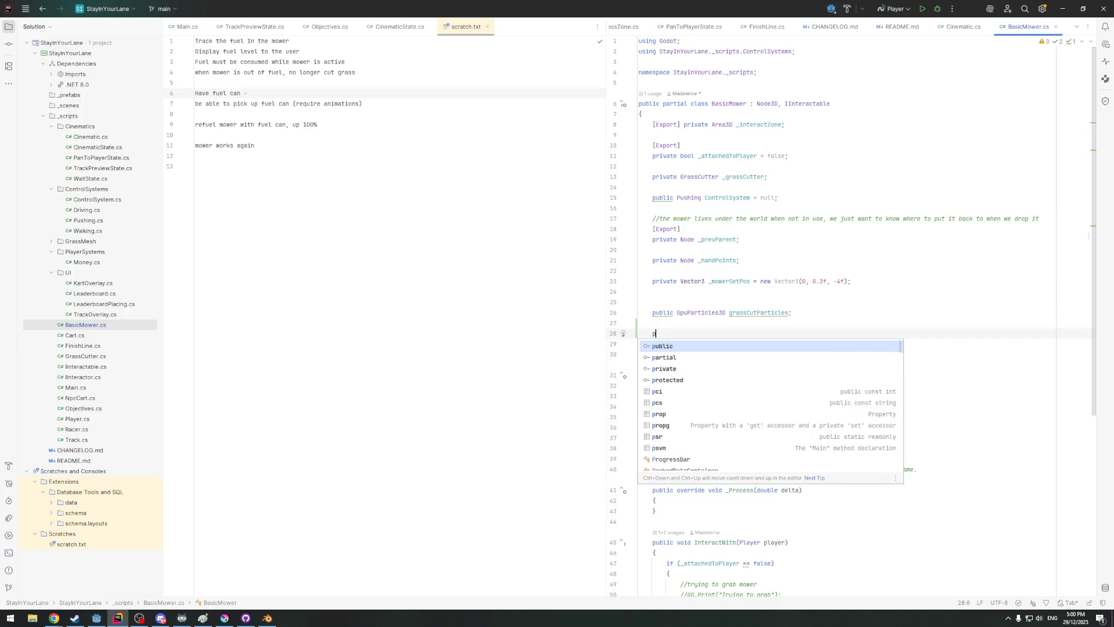
type("ublic int")
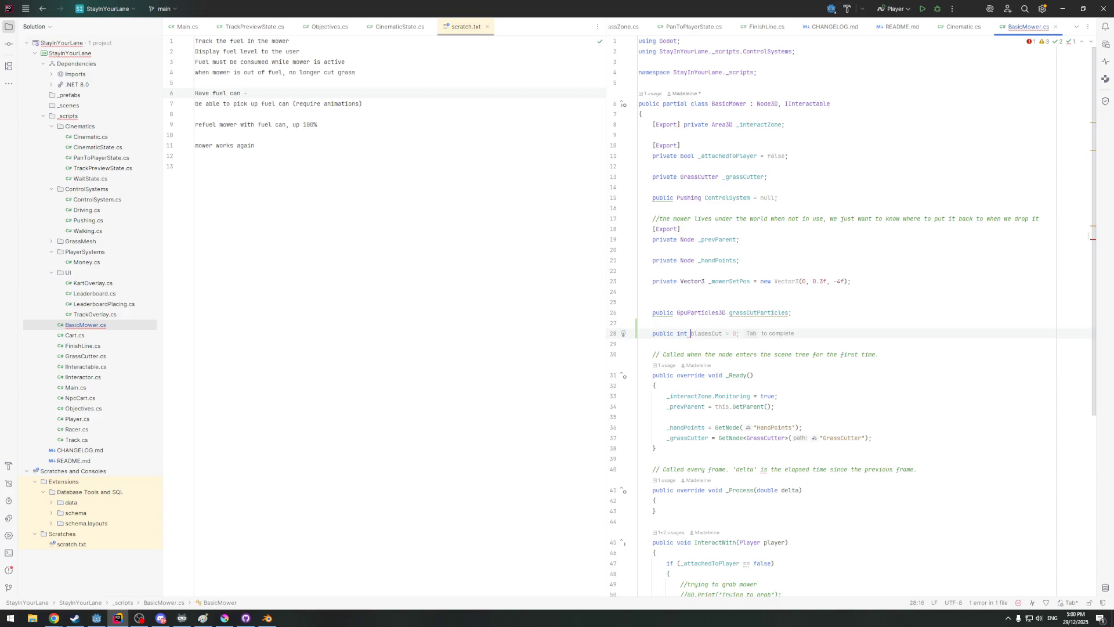
type("fuelRe")
key("Tab")
key("Return")
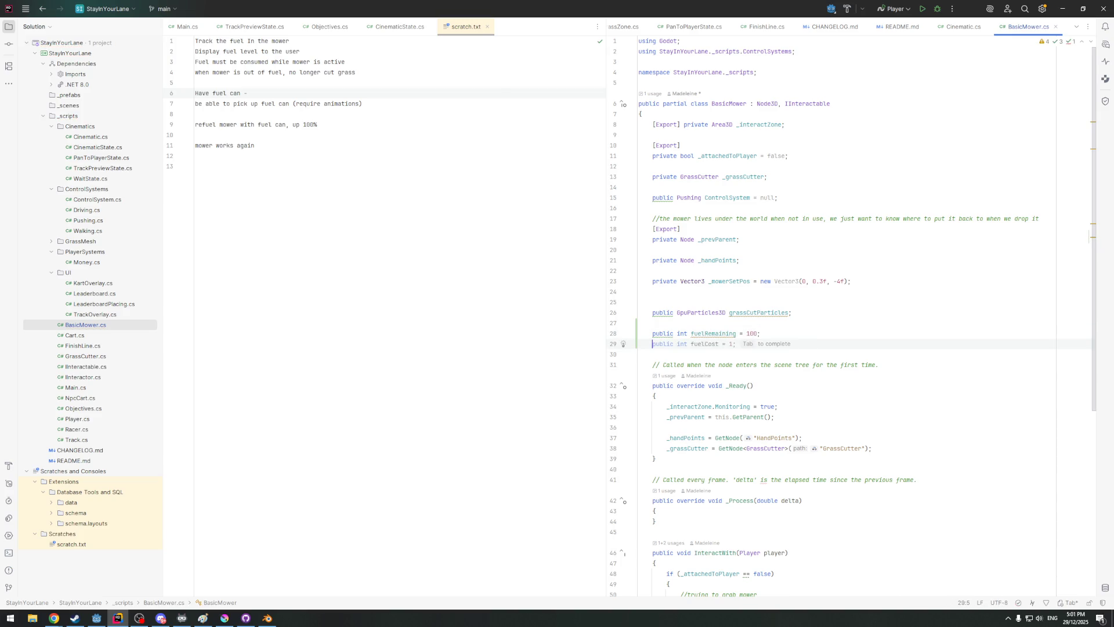
type("publi")
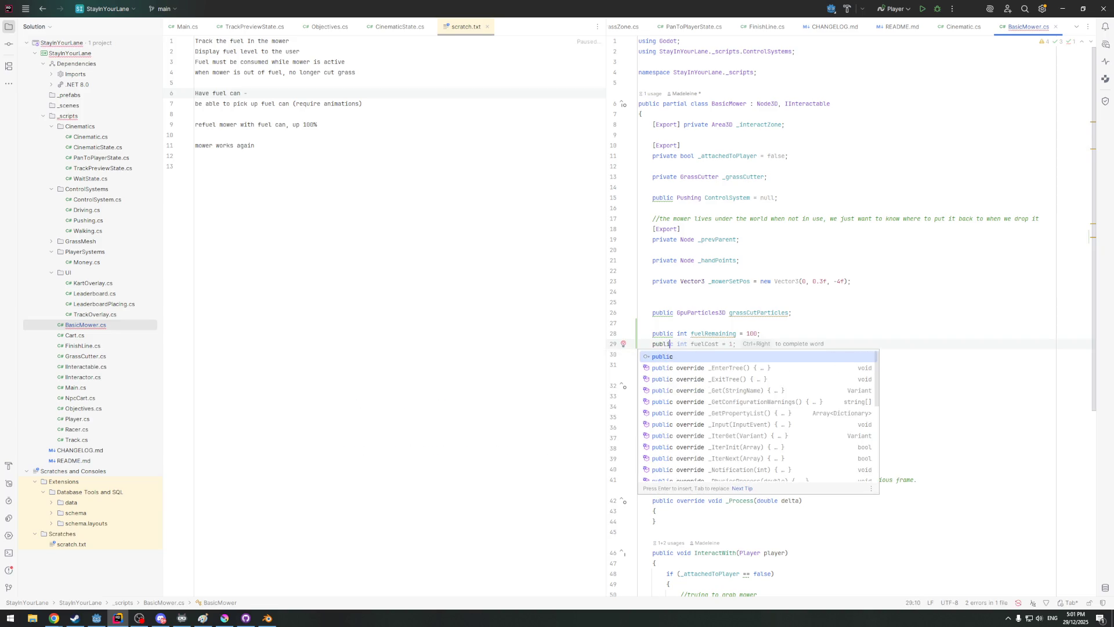
type("c cont")
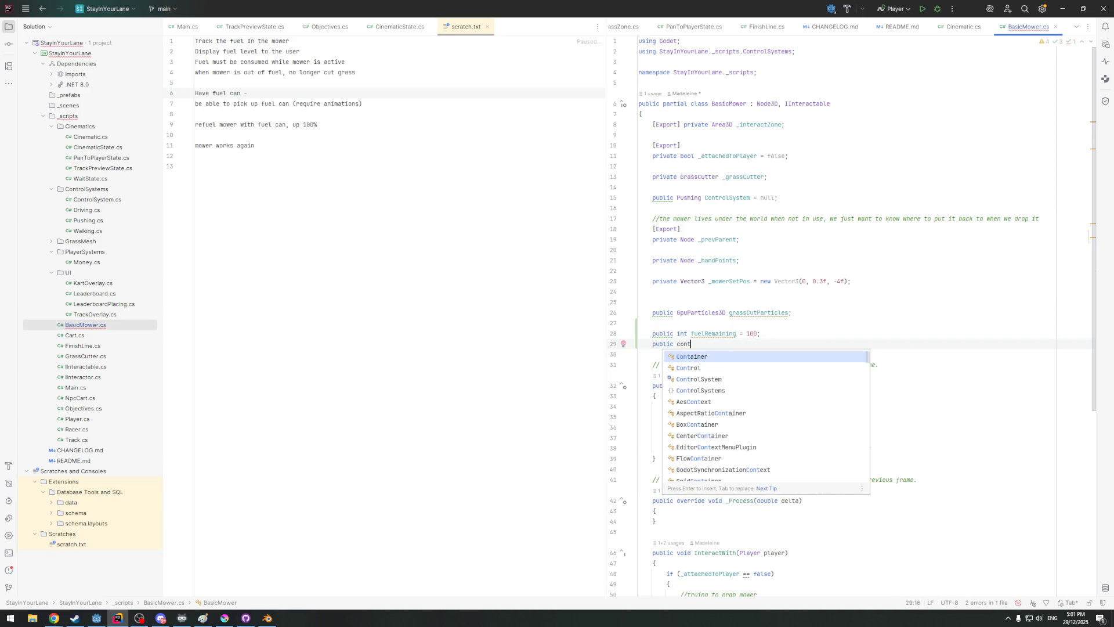
key("BackSpace")
type("st ")
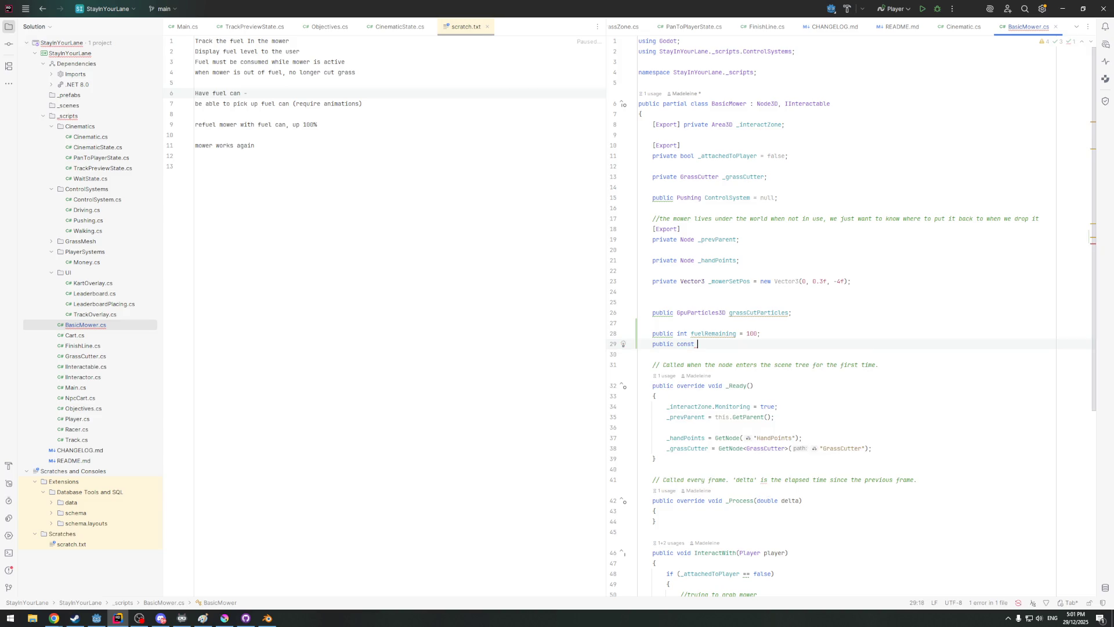
type("MAX")
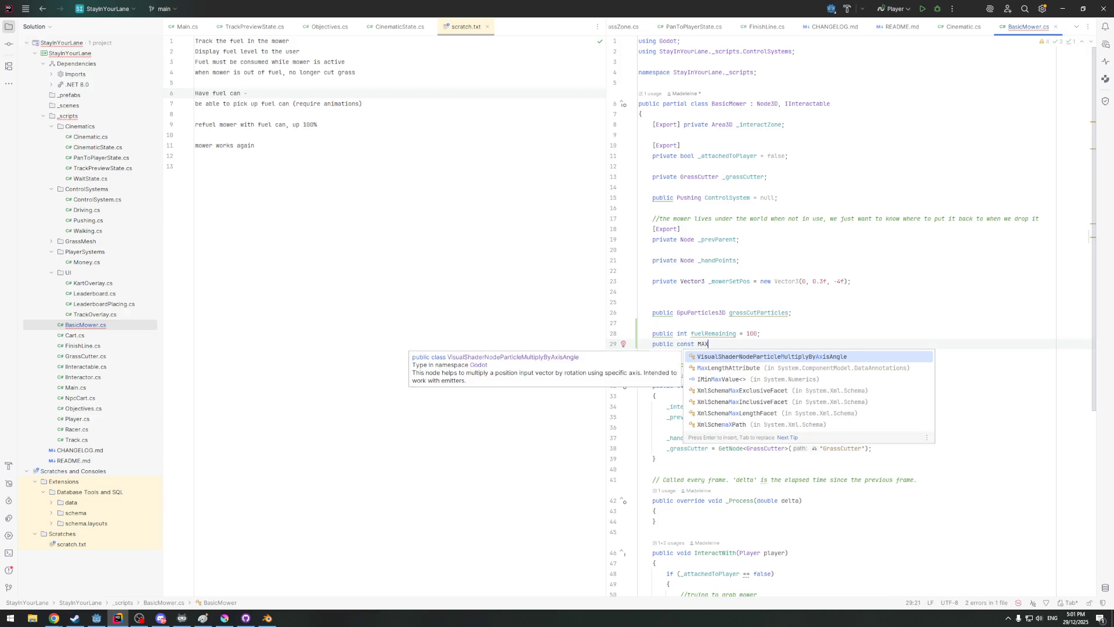
type("_FUE")
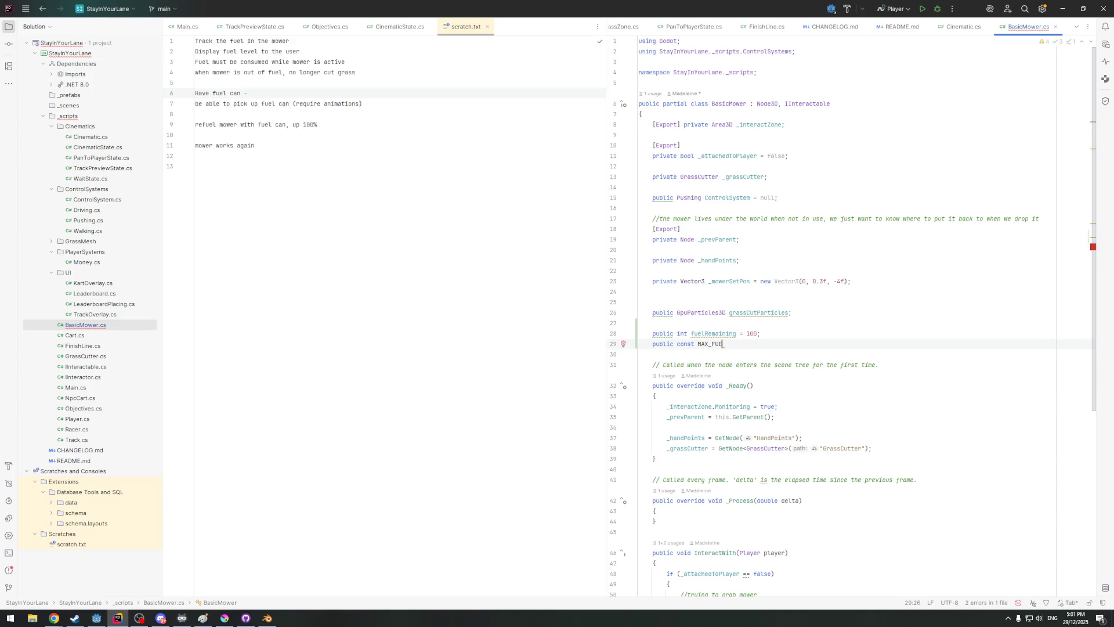
key("BackSpace")
key("BackSpace")
key("BackSpace")
key("BackSpace")
key("BackSpace")
key("BackSpace")
type("TA")
key("BackSpace")
key("BackSpace")
type("FUEL_TANK_SIZE")
Make FUEL_TANK_SIZE a const int of 100 and drop fuelRemaining's initial value
left_click(623, 345)
left_click(694, 344)
type("int")
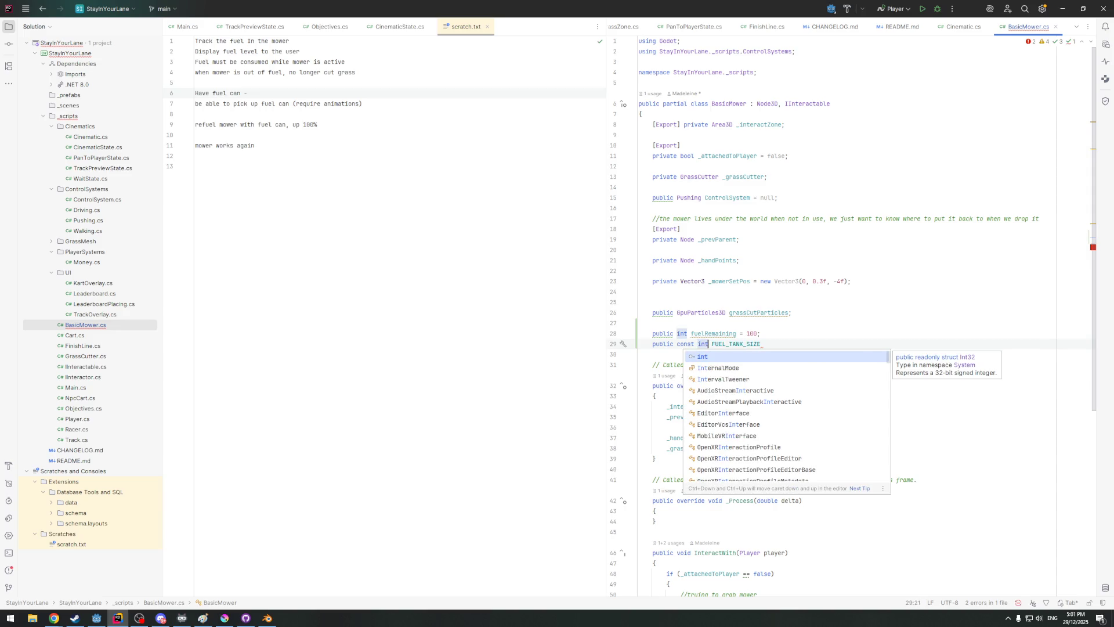
left_click(794, 341)
type("= 100;")
left_click_drag(746, 334, 758, 333)
key("BackSpace")
key("BackSpace")
key("BackSpace")
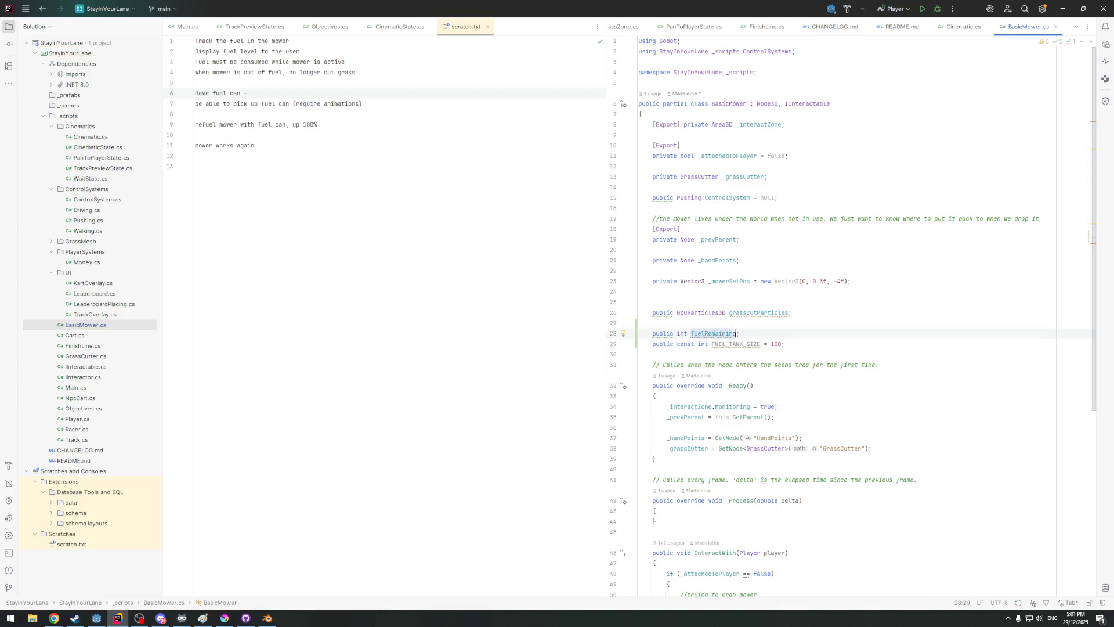
left_click(873, 448)
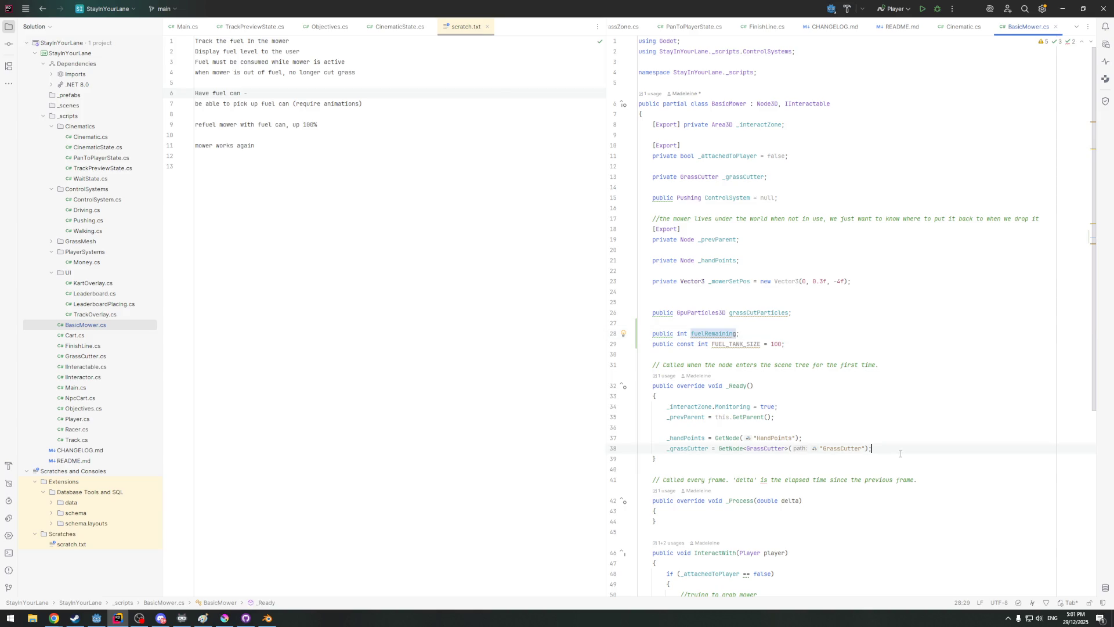
Set fuelRemaining = FUEL_TANK_SIZE at the end of _Ready
key("Return")
key("Return")
type("fuelRemaining = FUEL_TANK_SIZE;")
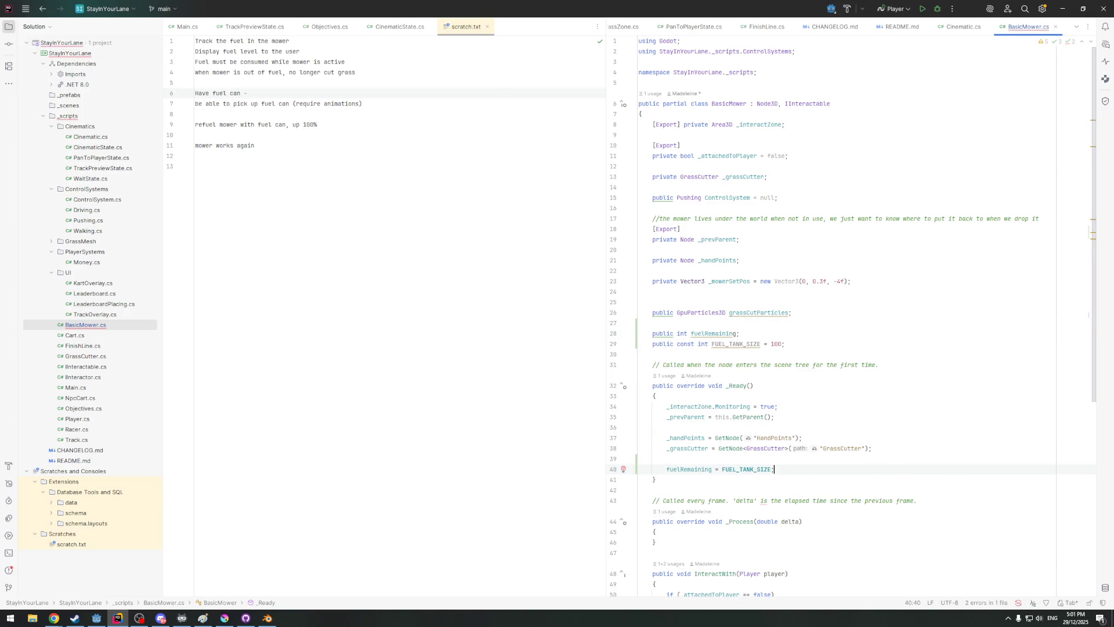
key("Tab")
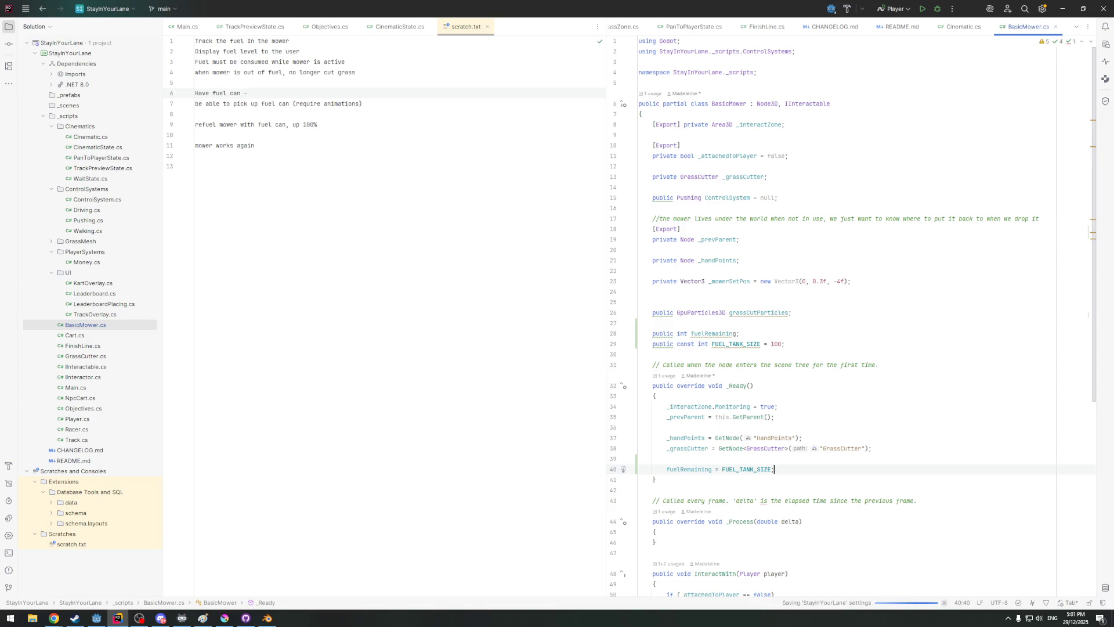
scroll(807, 370, "down", 3)
scroll(783, 392, "down", 2)
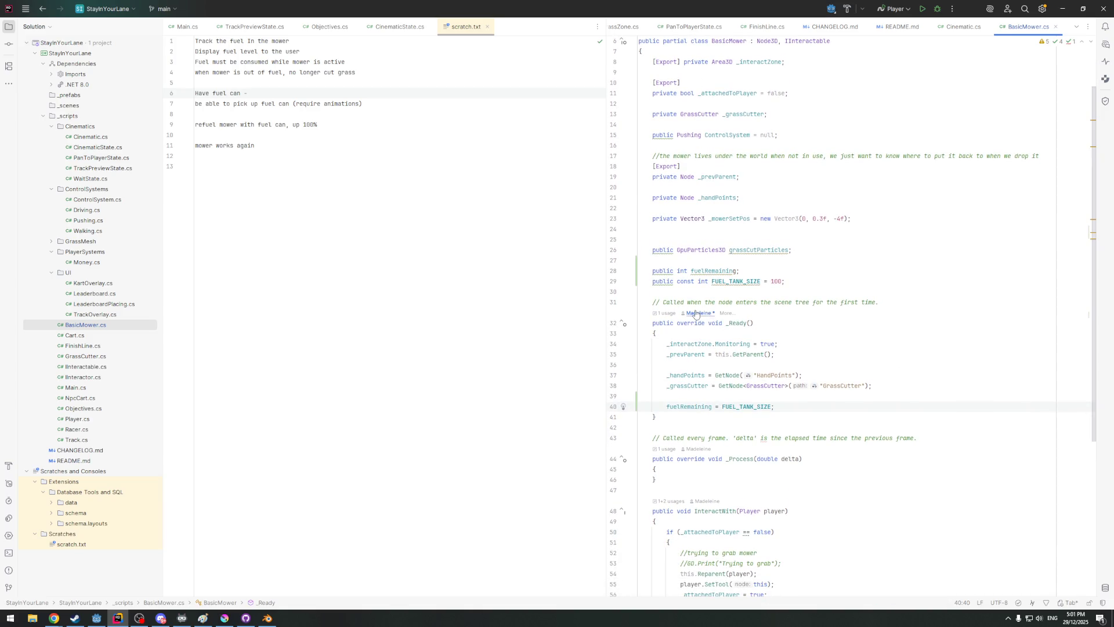
scroll(763, 414, "down", 3)
left_click(724, 344)
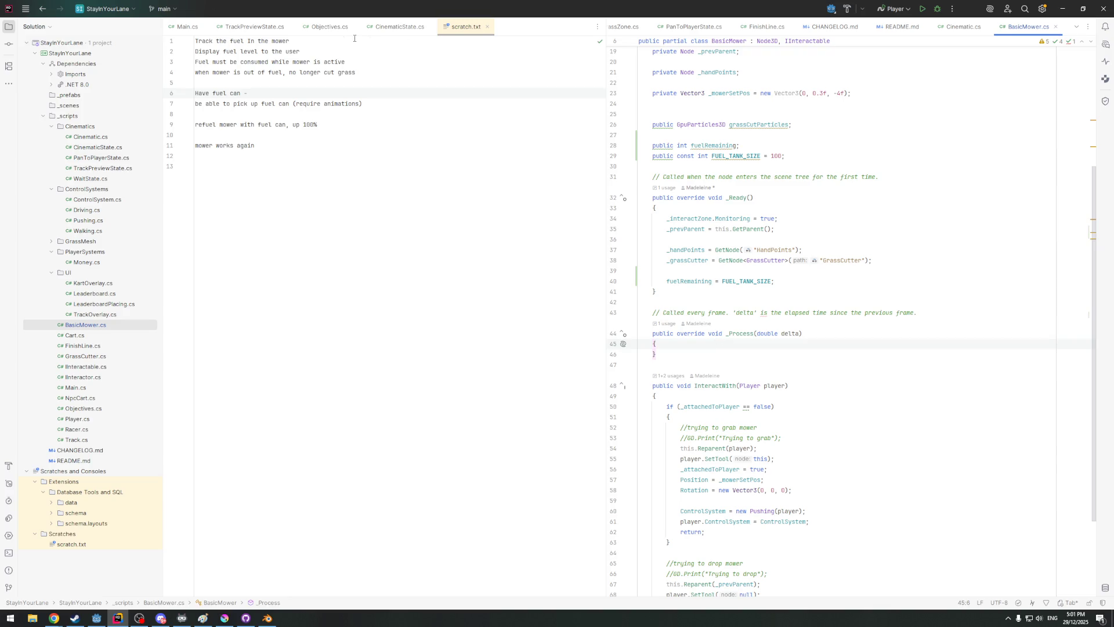
Check the 'use fuel while active' note in scratch.txt and return to _Process
left_click(325, 28)
left_click(450, 27)
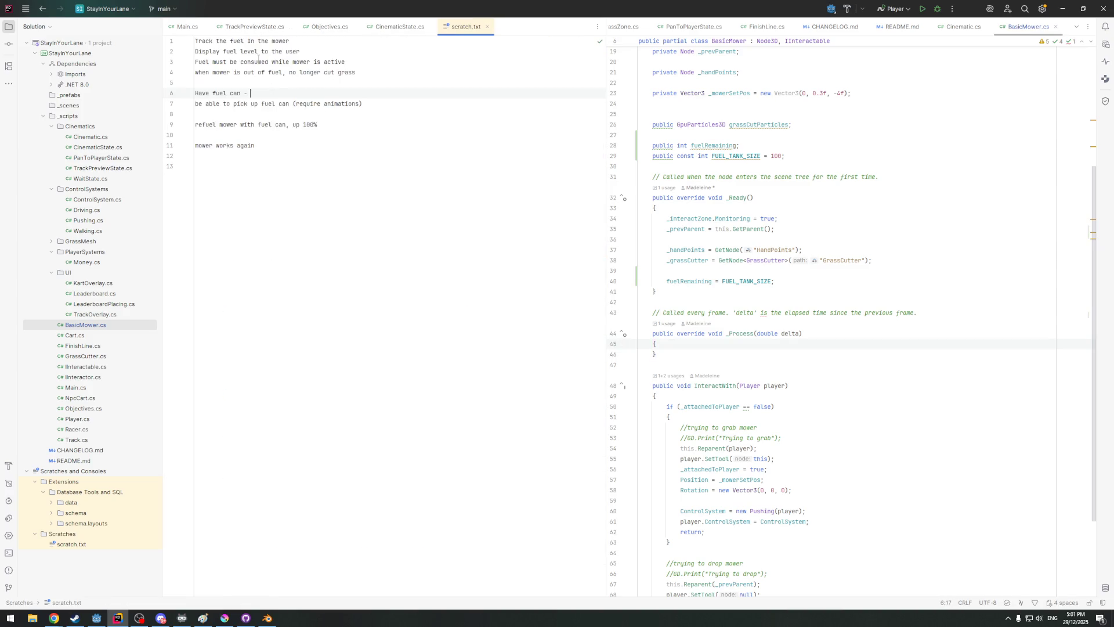
left_click_drag(302, 37, 221, 41)
left_click(345, 62)
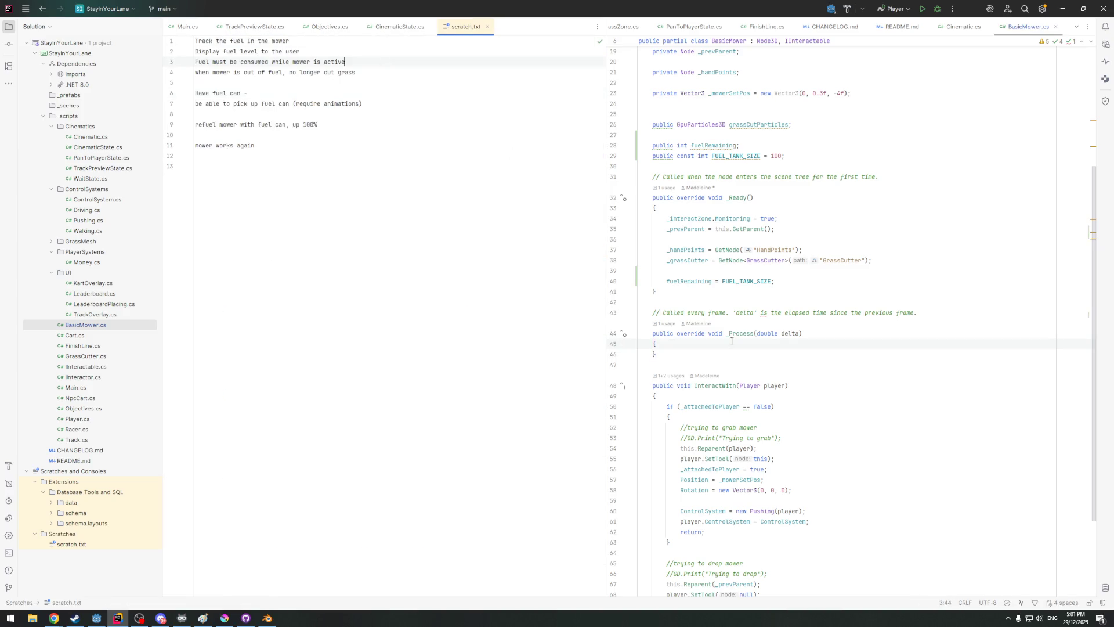
left_click(709, 347)
scroll(732, 344, "down", 1)
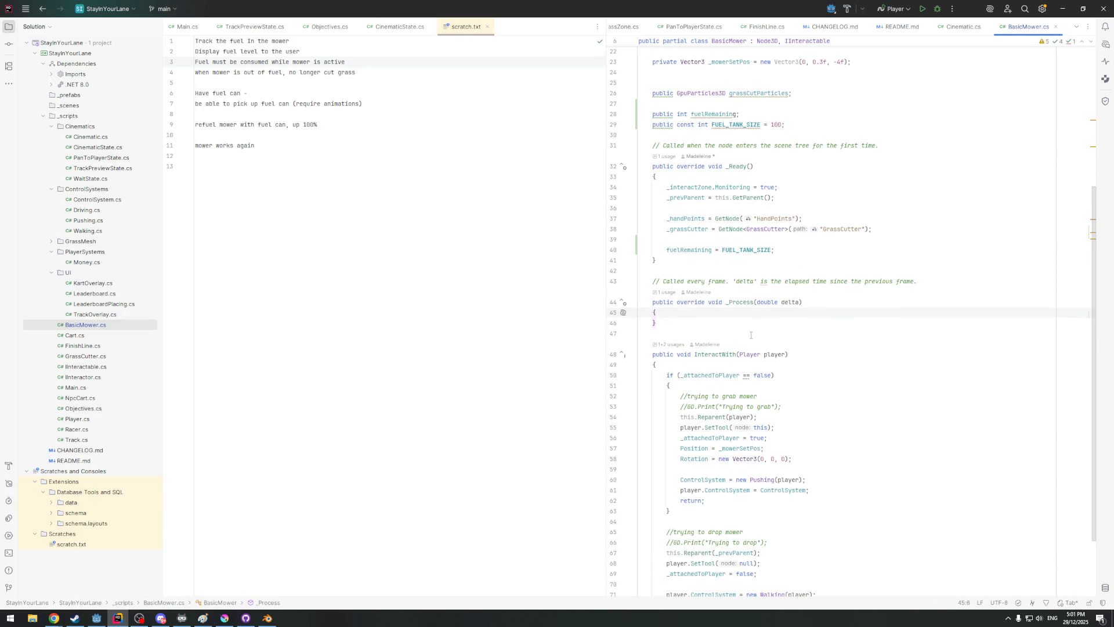
Add an empty if (_attachedToPlayer) block in _Process, dropping the redundant '== true'
key("Return")
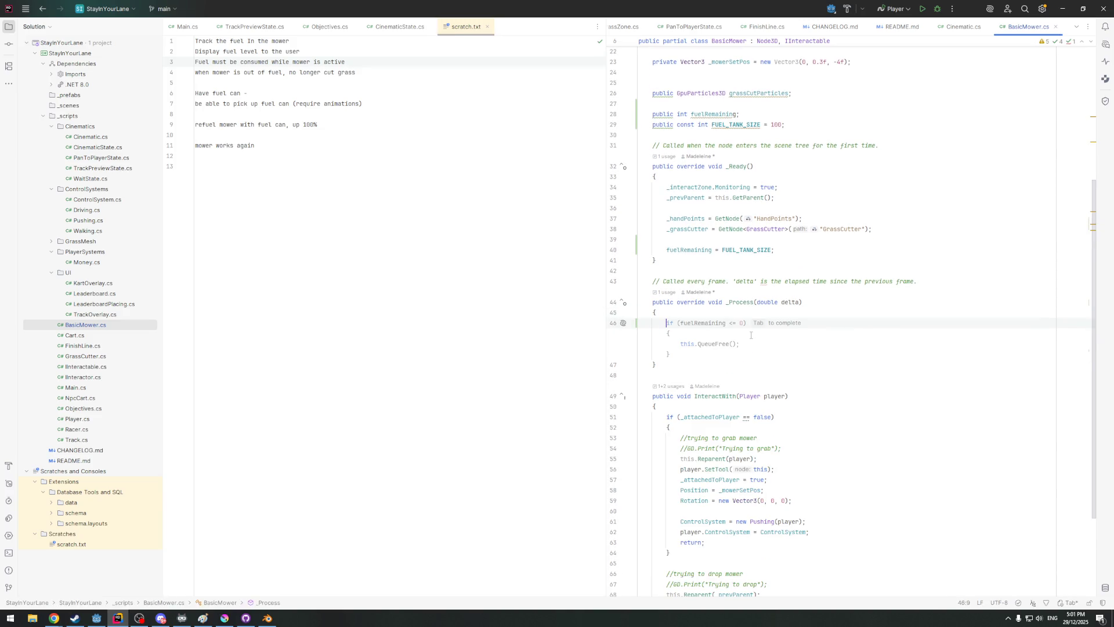
type("if (")
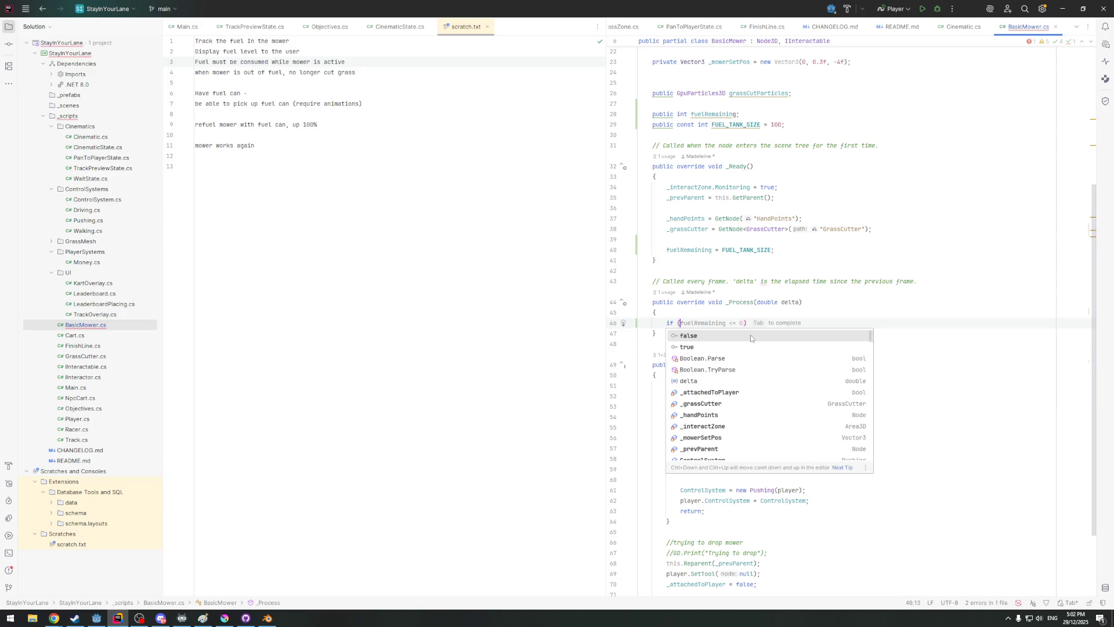
key("Escape")
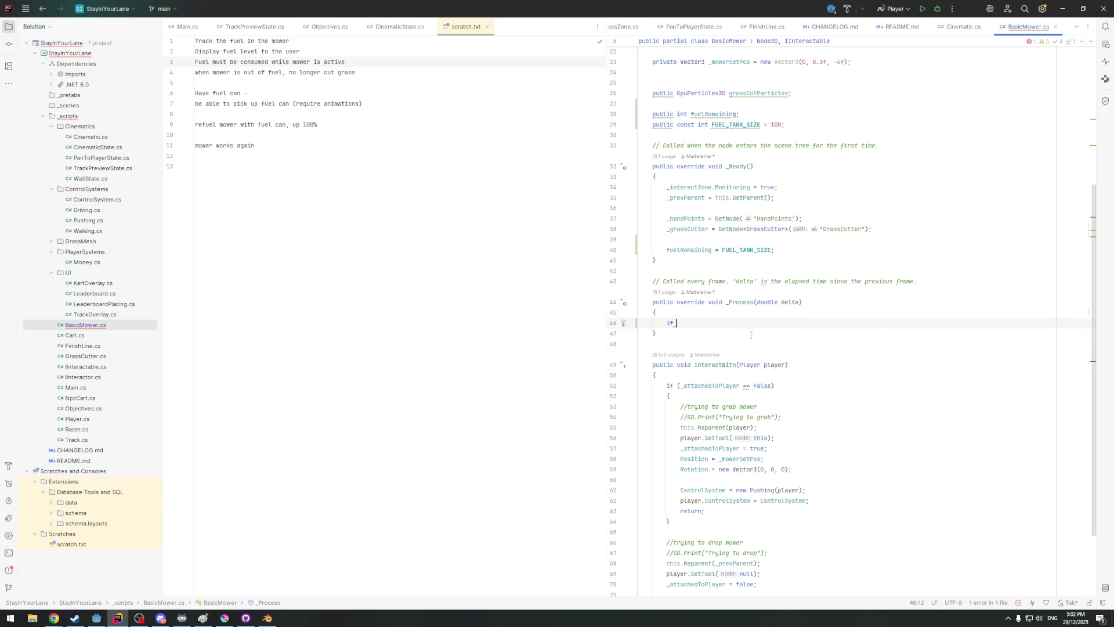
type("(_a")
key("Return")
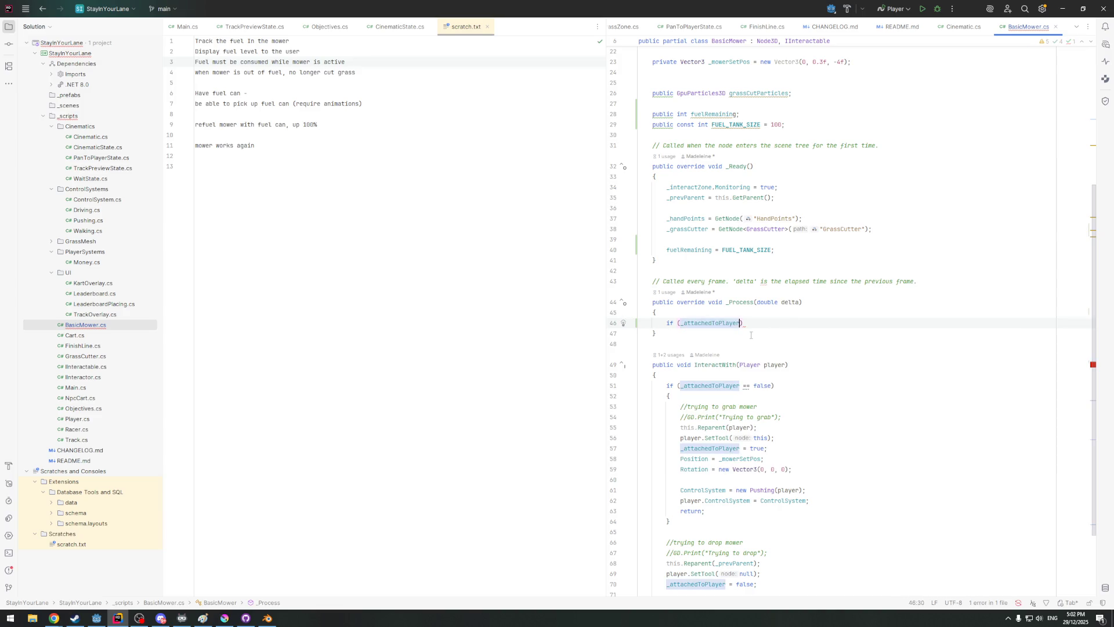
type("==")
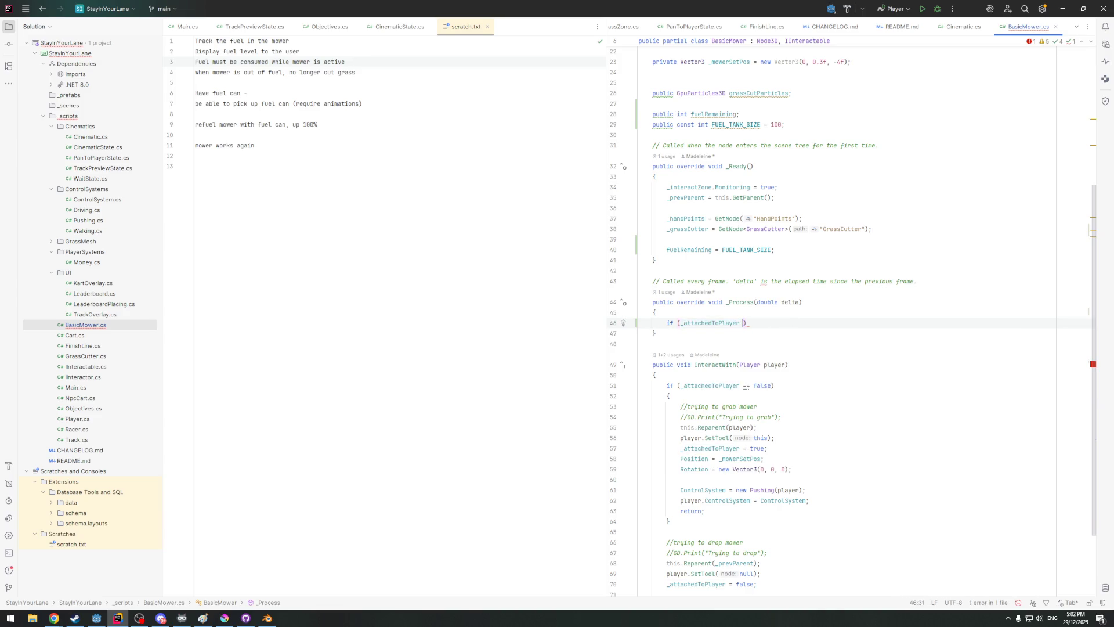
key("Down")
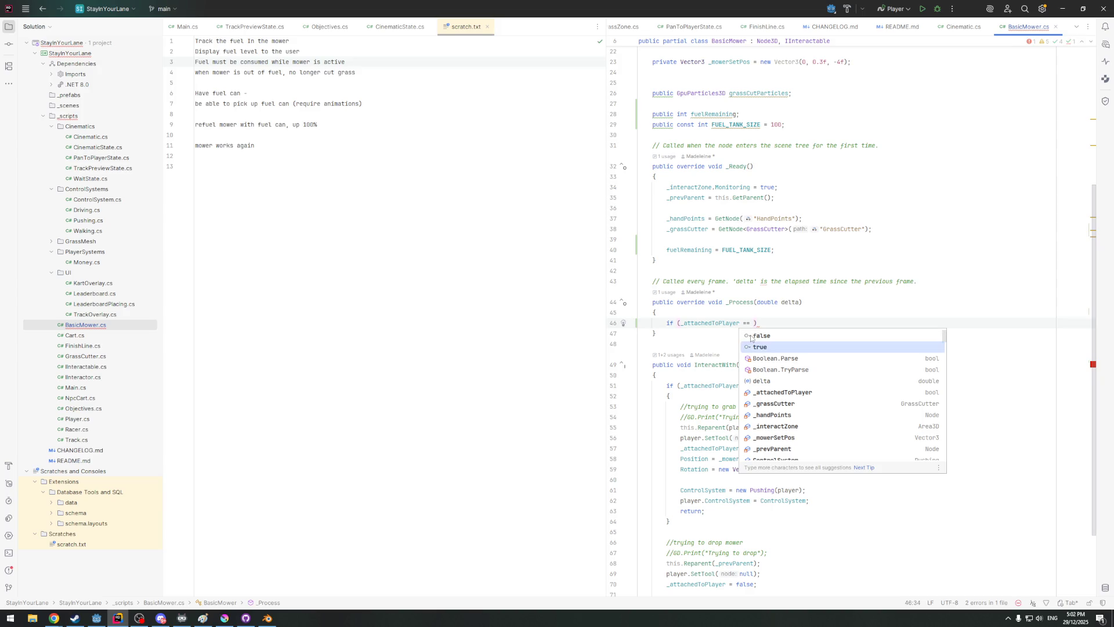
key("Return")
key("End")
key("Return")
type("{")
key("Return")
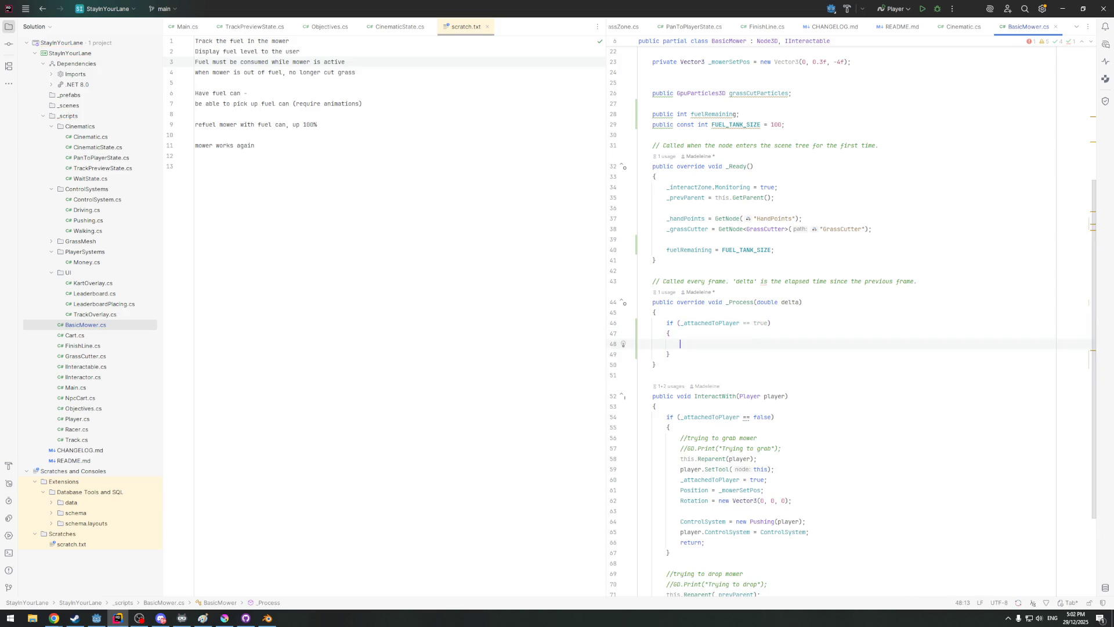
double_click(762, 323)
key("BackSpace")
key("BackSpace")
key("BackSpace")
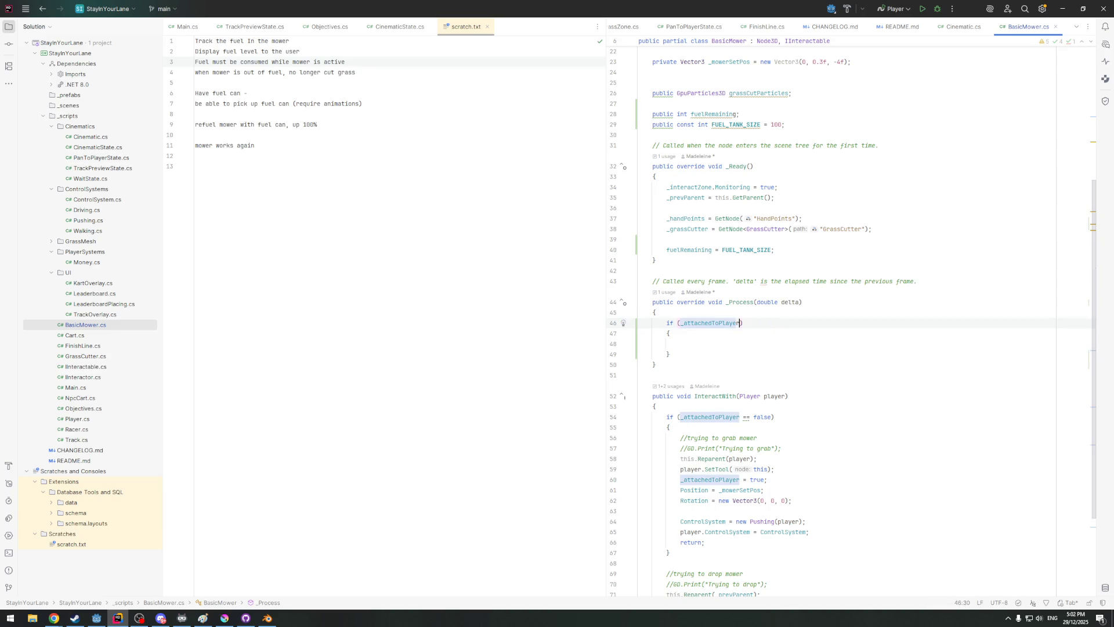
left_click(716, 343)
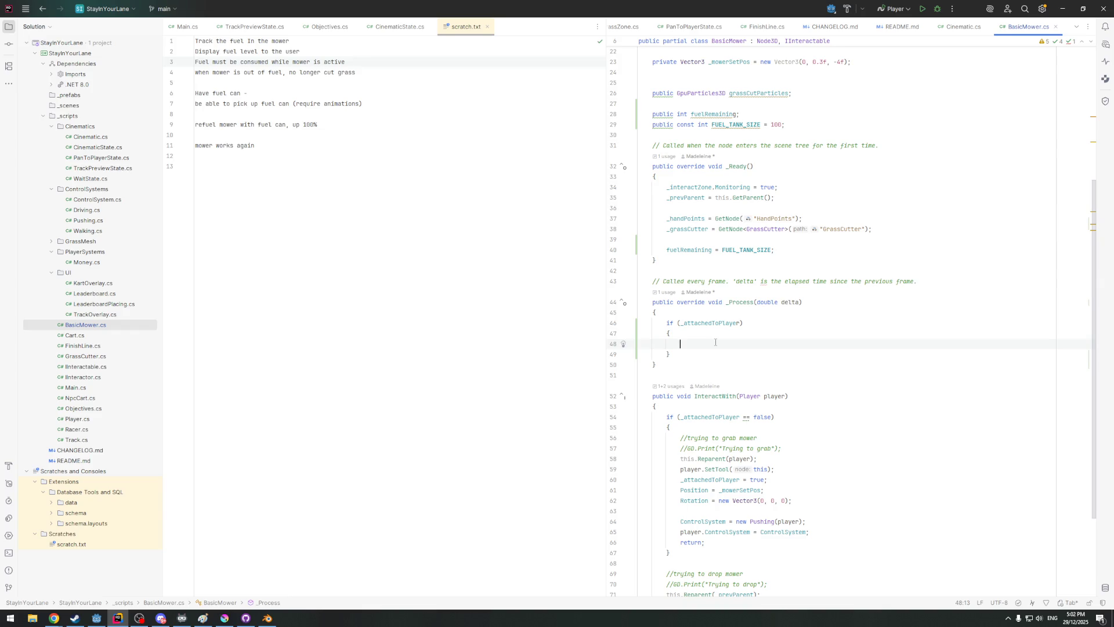
left_click(787, 125)
Declare public double fuelConsumptionRate = 0.01f below the other fuel fields
key("Return")
key("Return")
type("public ")
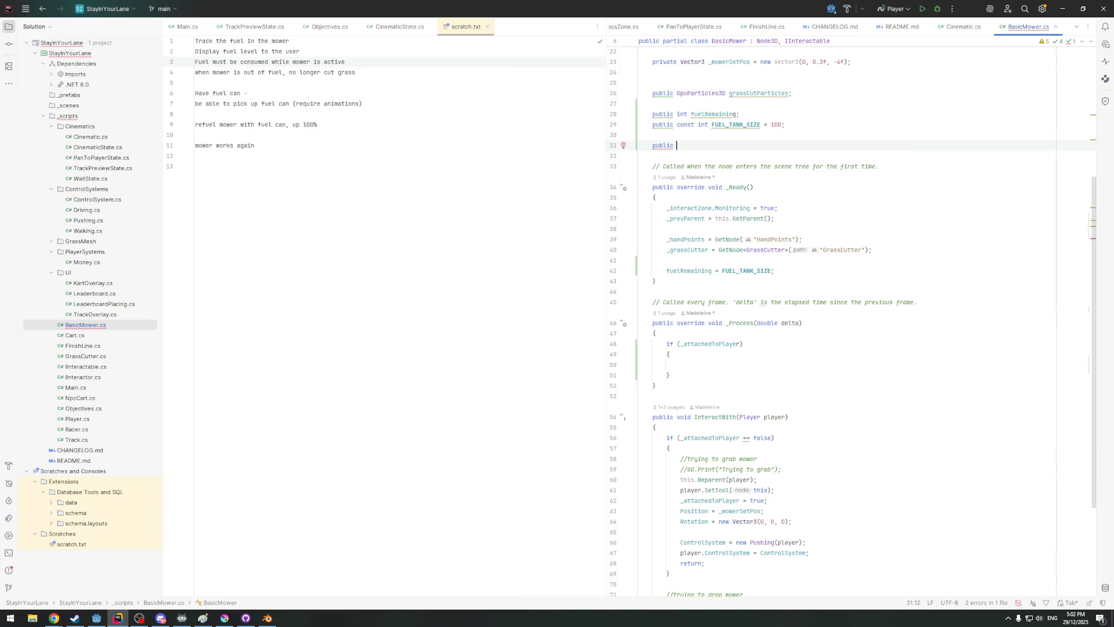
type("fu")
key("BackSpace")
key("BackSpace")
type("in")
key("BackSpace")
key("BackSpace")
type("f")
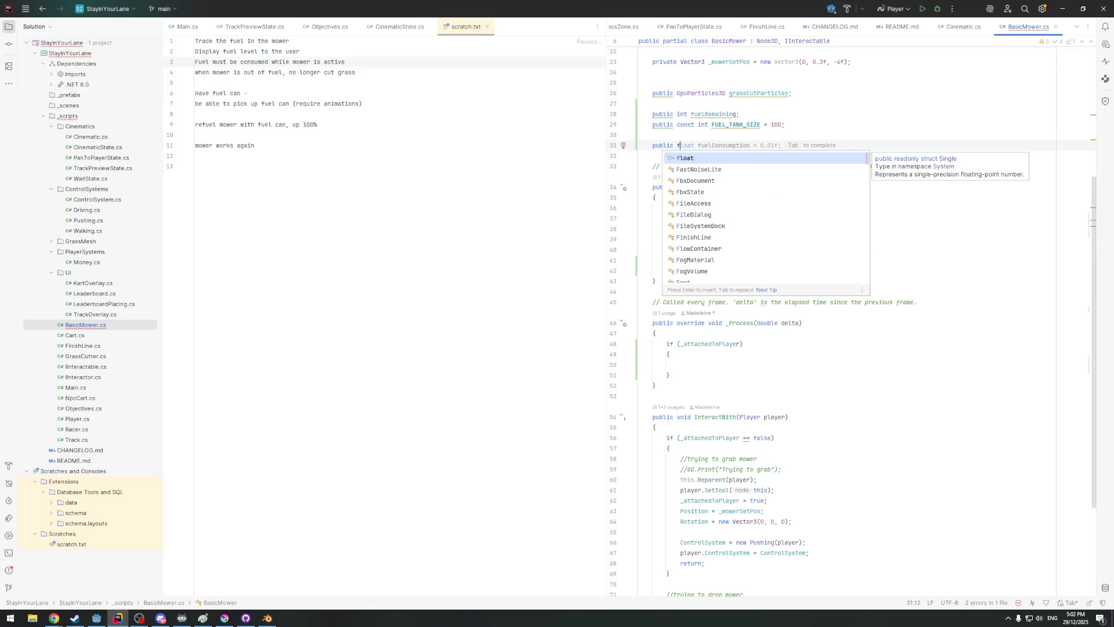
key("BackSpace")
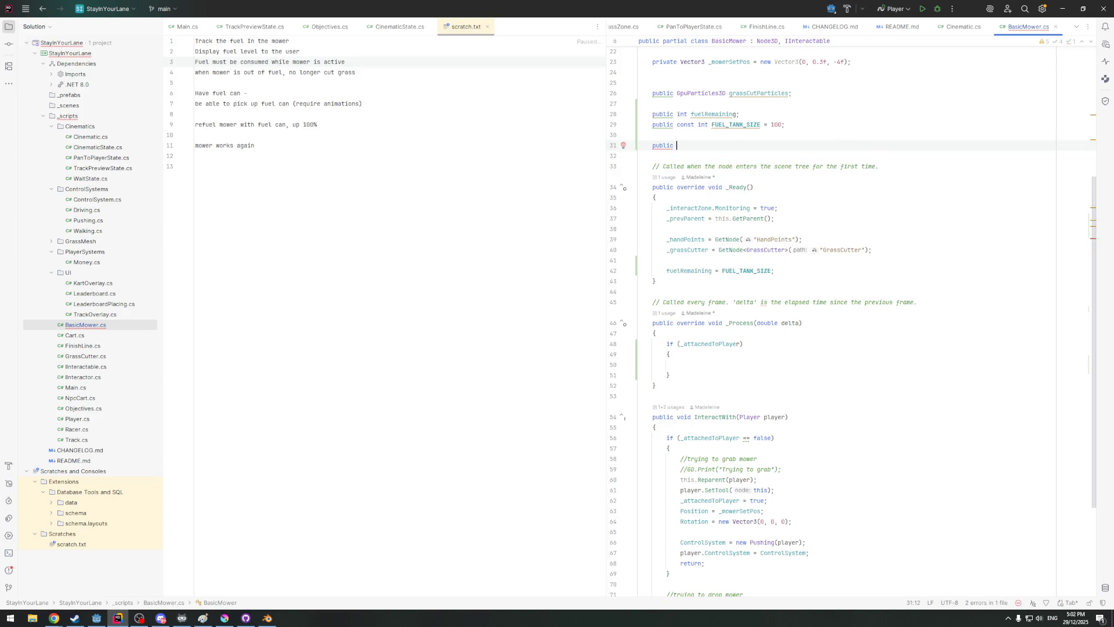
type("doubl")
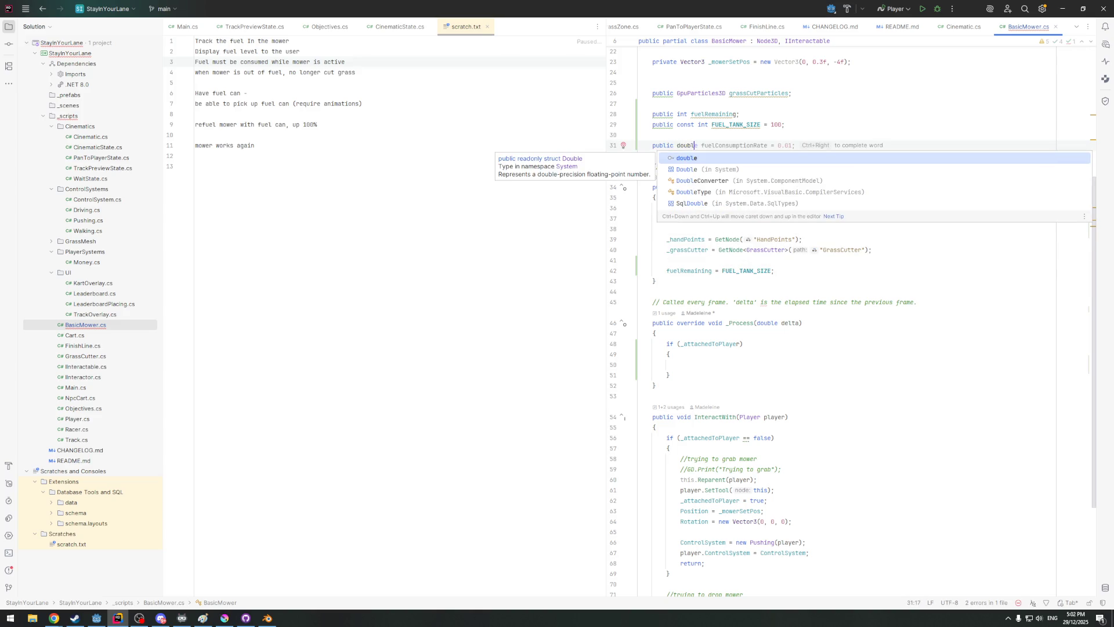
type("e")
key("Tab")
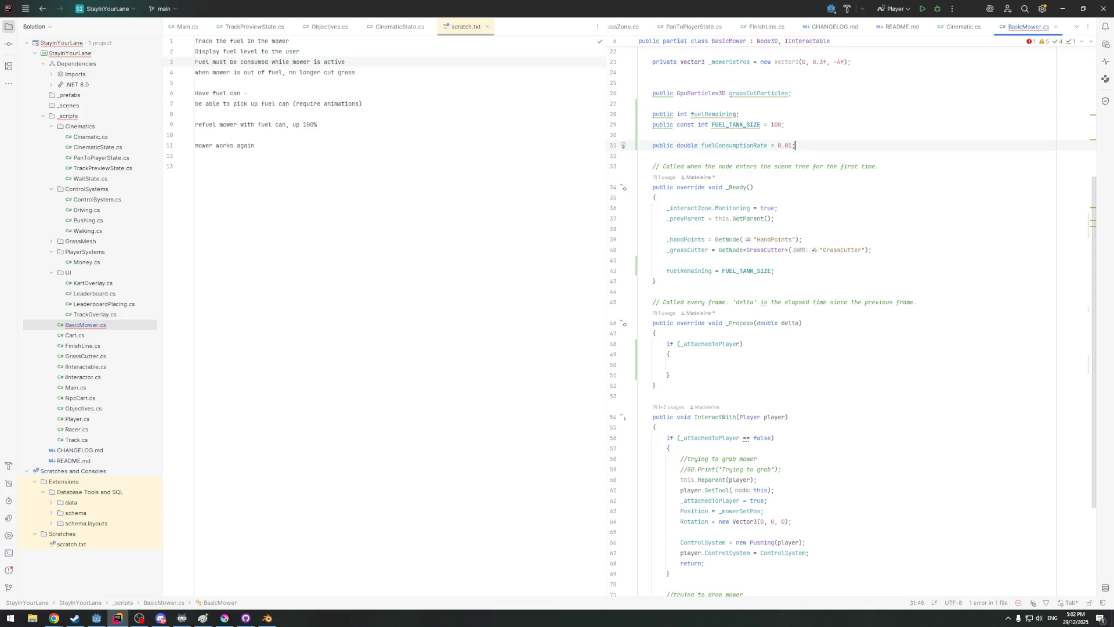
type("f")
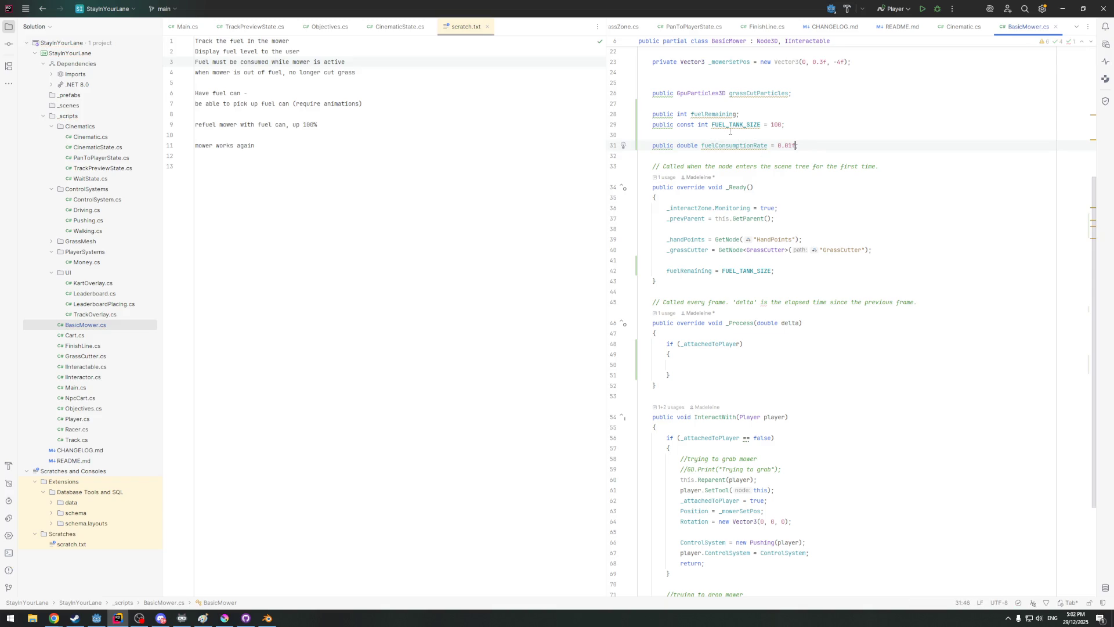
double_click(726, 146)
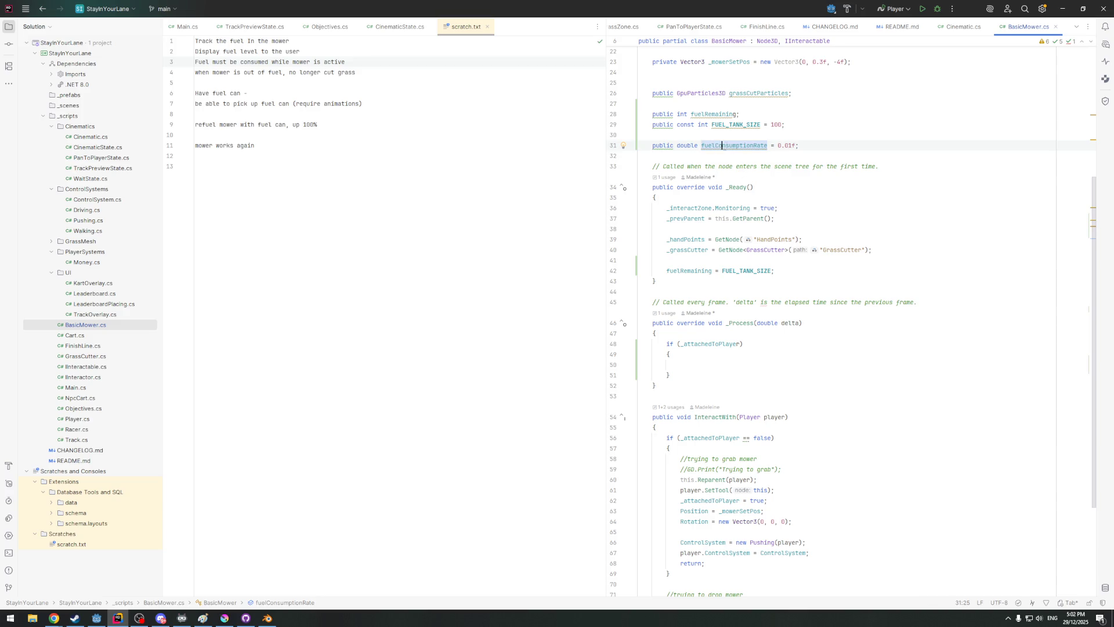
left_click(713, 365)
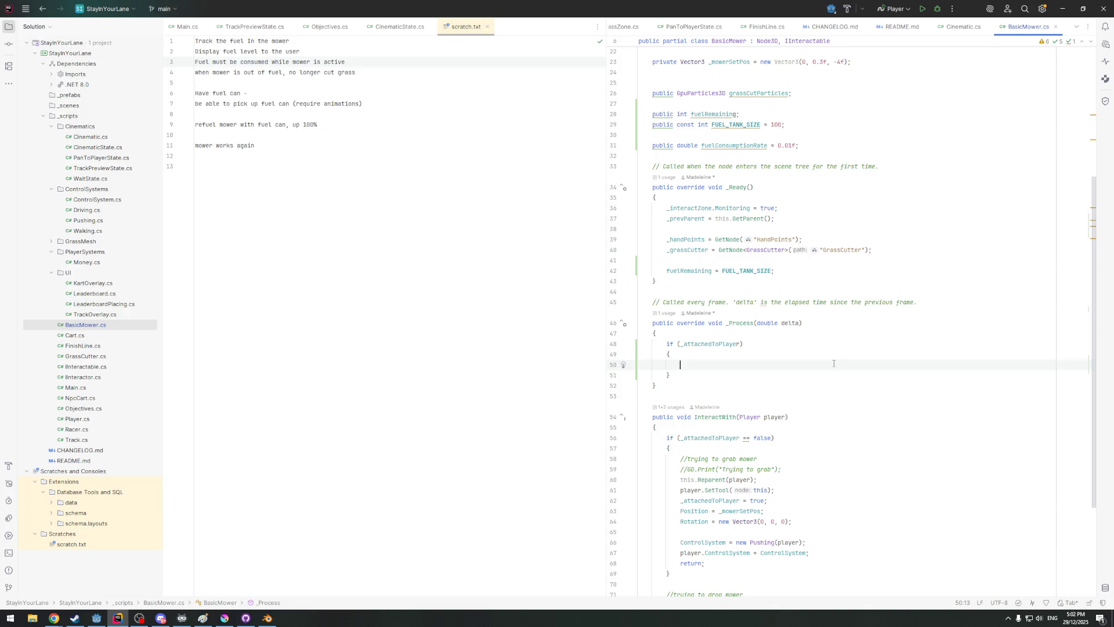
scroll(724, 134, "up", 1)
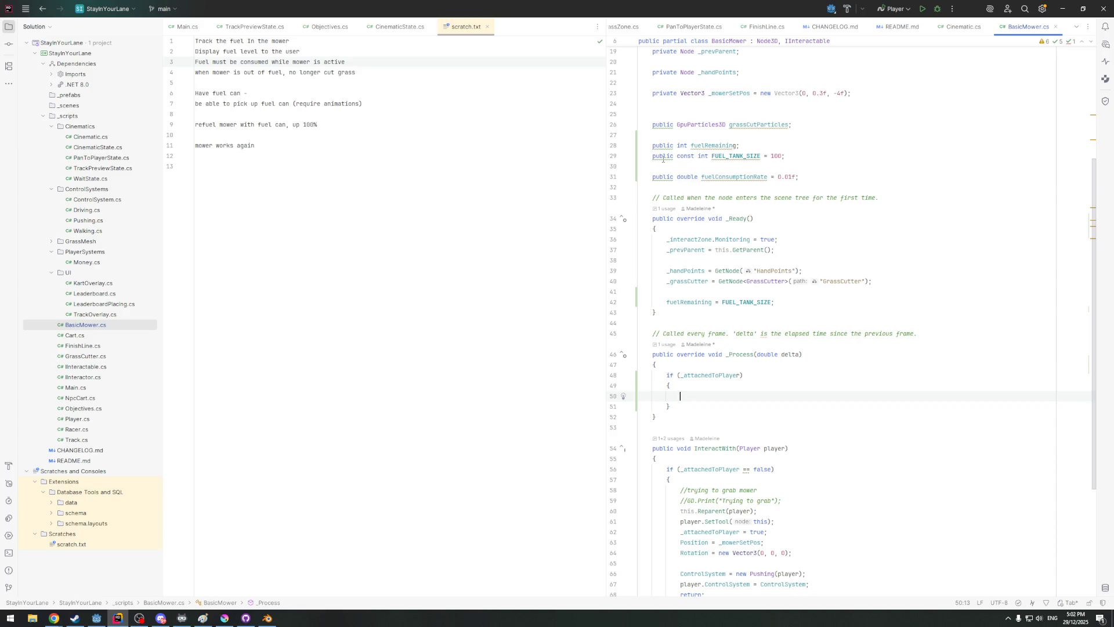
mouse_move(670, 114)
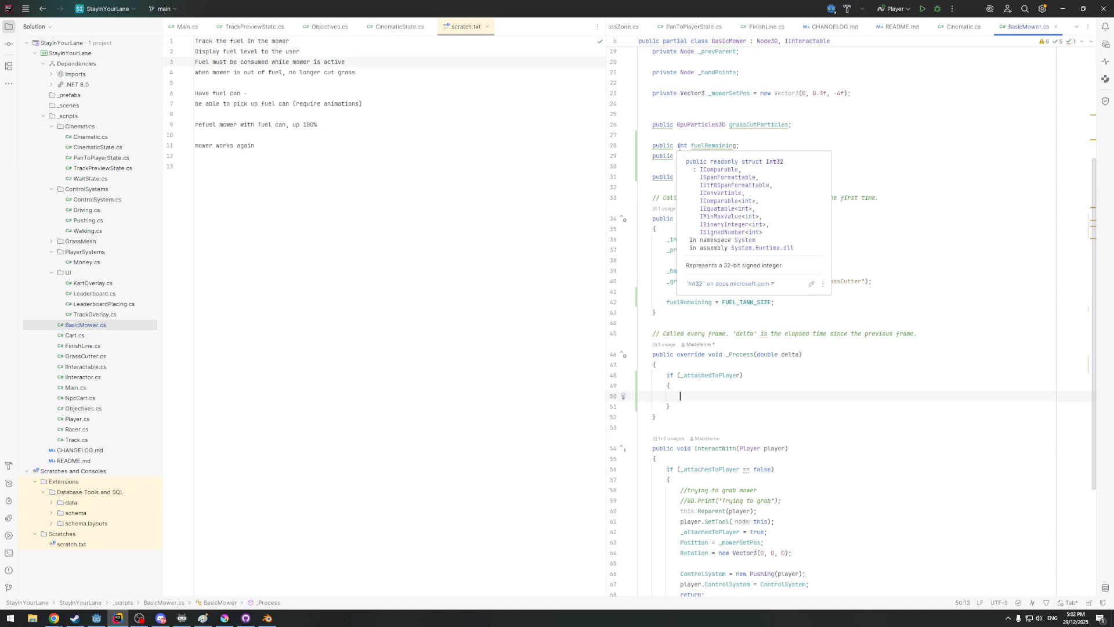
Change fuelRemaining and FUEL_TANK_SIZE from int to double, returning to _Process
double_click(681, 146)
type("dp")
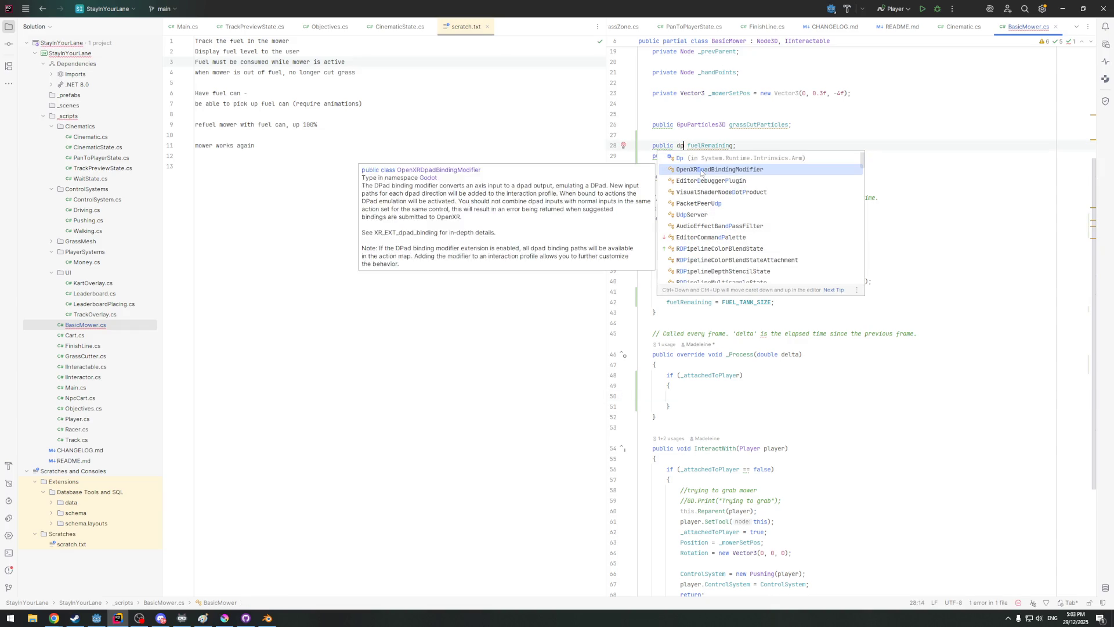
type("oub")
key("Return")
double_click(687, 146)
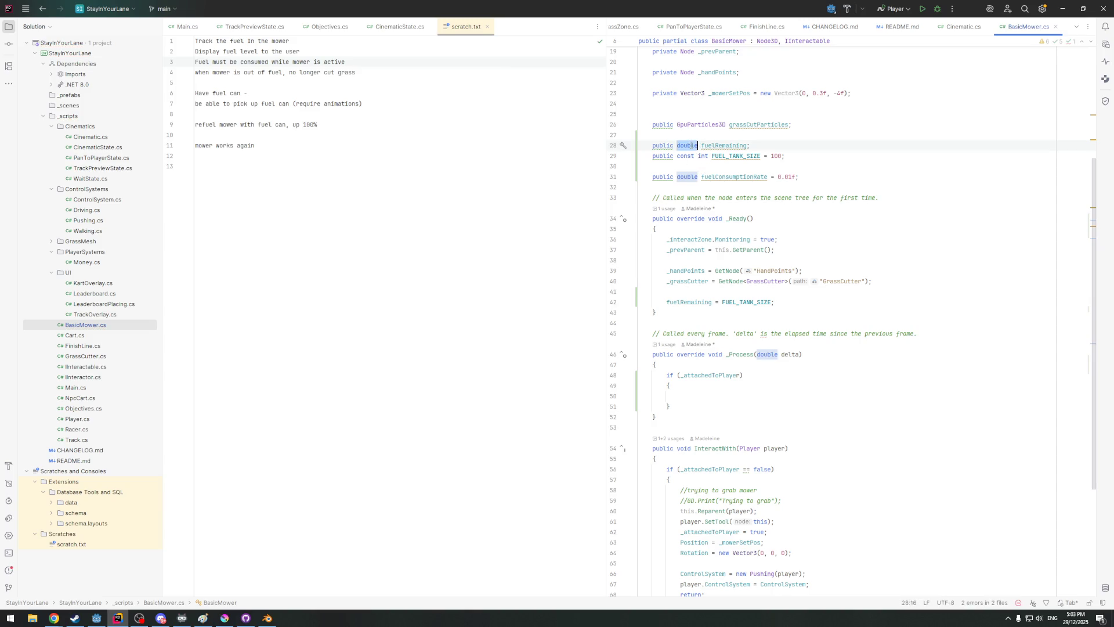
key("ctrl+c")
double_click(704, 156)
key("ctrl+v")
left_click(711, 313)
left_click(715, 397)
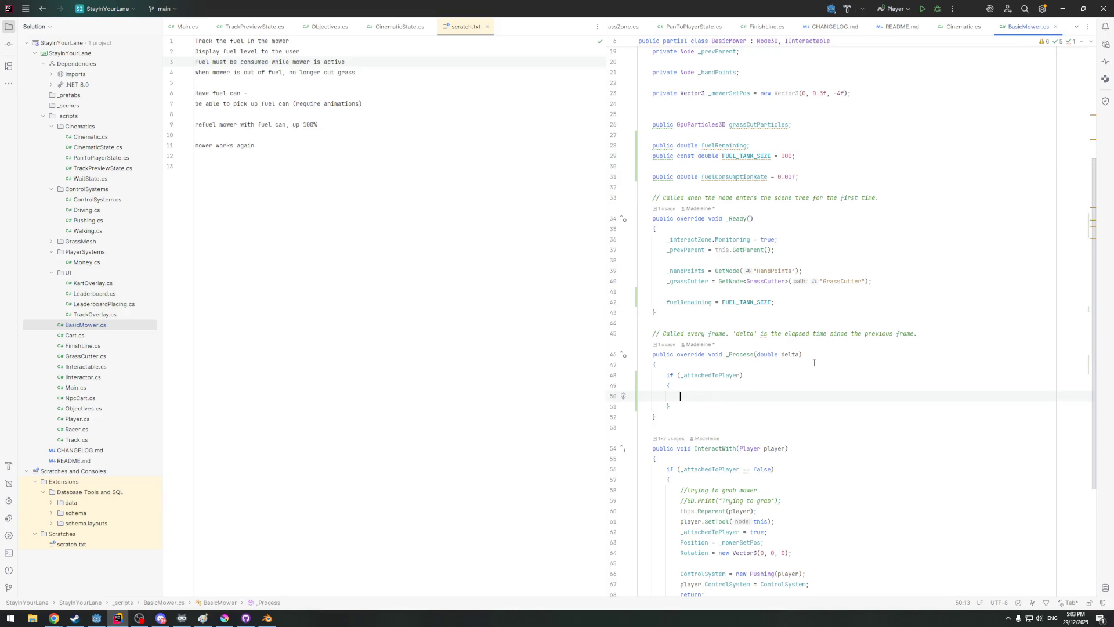
type("fuel")
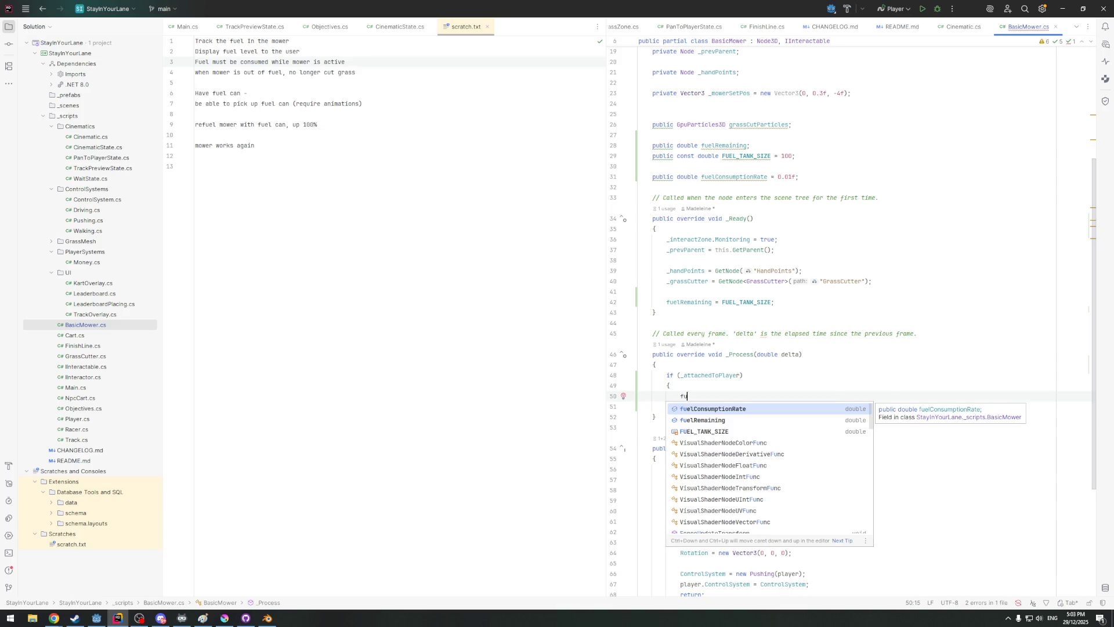
Write 'fuelRemaining -= fuelConsumptionRate * delta;' inside the attached-to-player block via completion
key("Return")
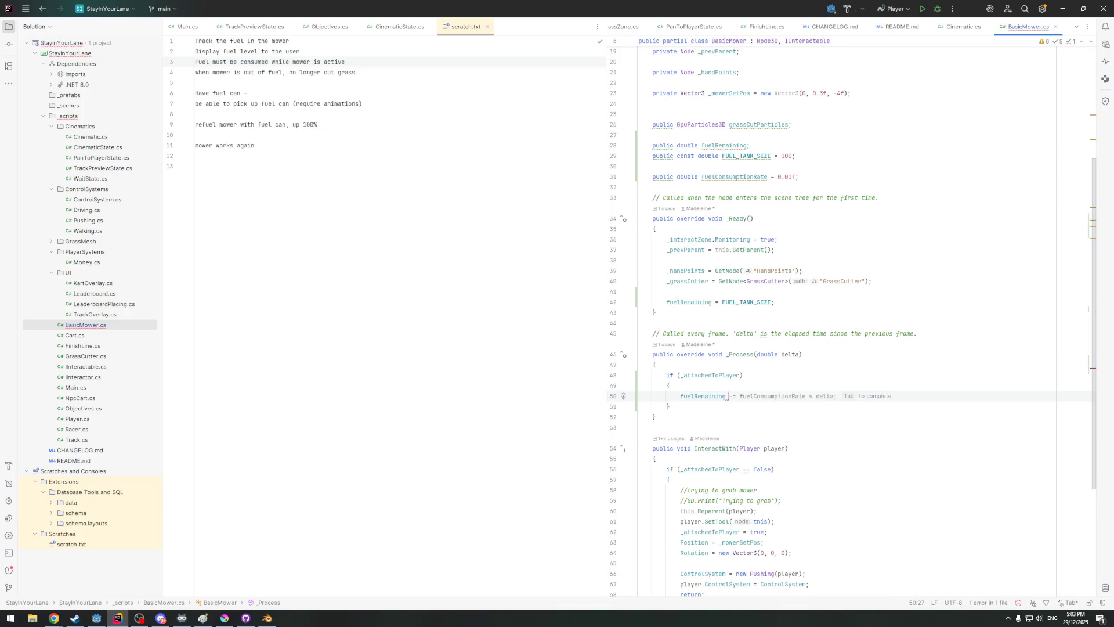
key("Tab")
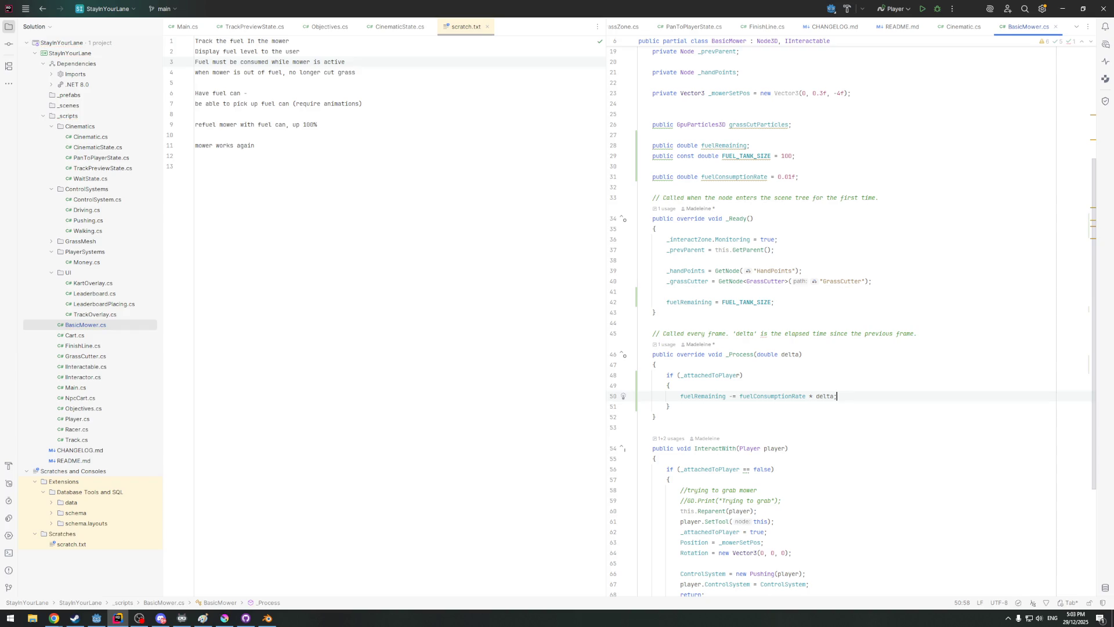
scroll(757, 390, "down", 1)
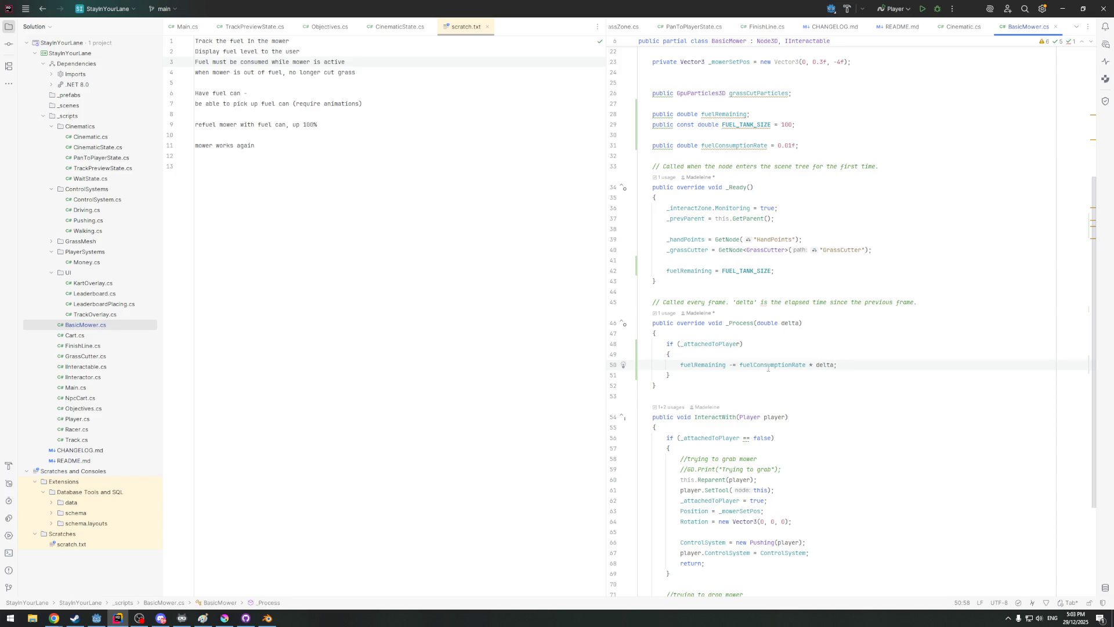
left_click(684, 375)
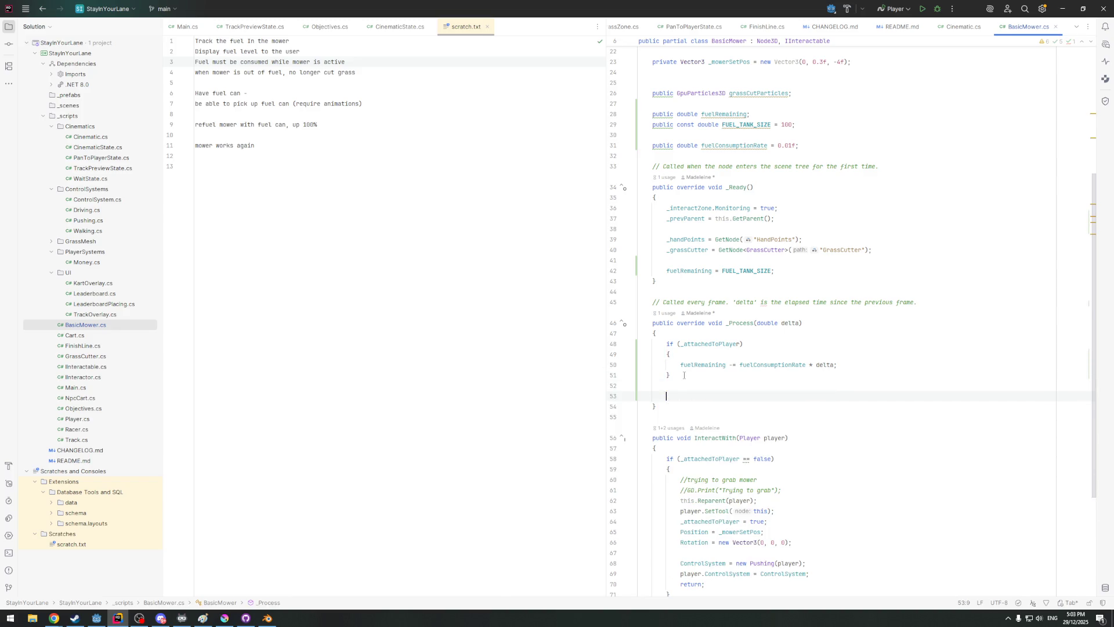
scroll(680, 326, "down", 1)
scroll(682, 326, "down", 3)
scroll(696, 325, "up", 1)
scroll(732, 324, "up", 6)
scroll(761, 324, "up", 1)
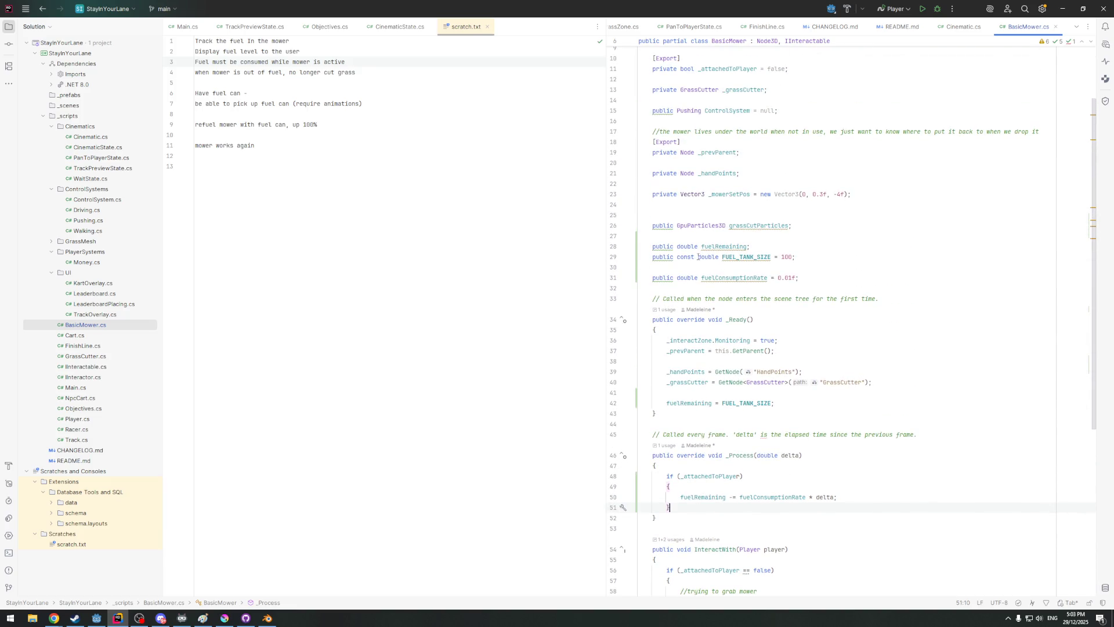
scroll(703, 227, "up", 3)
Jump from the _grassCutter field to the GrassCutter class, then return to BasicMower
left_click(713, 177)
scroll(693, 421, "down", 2)
left_click(735, 115)
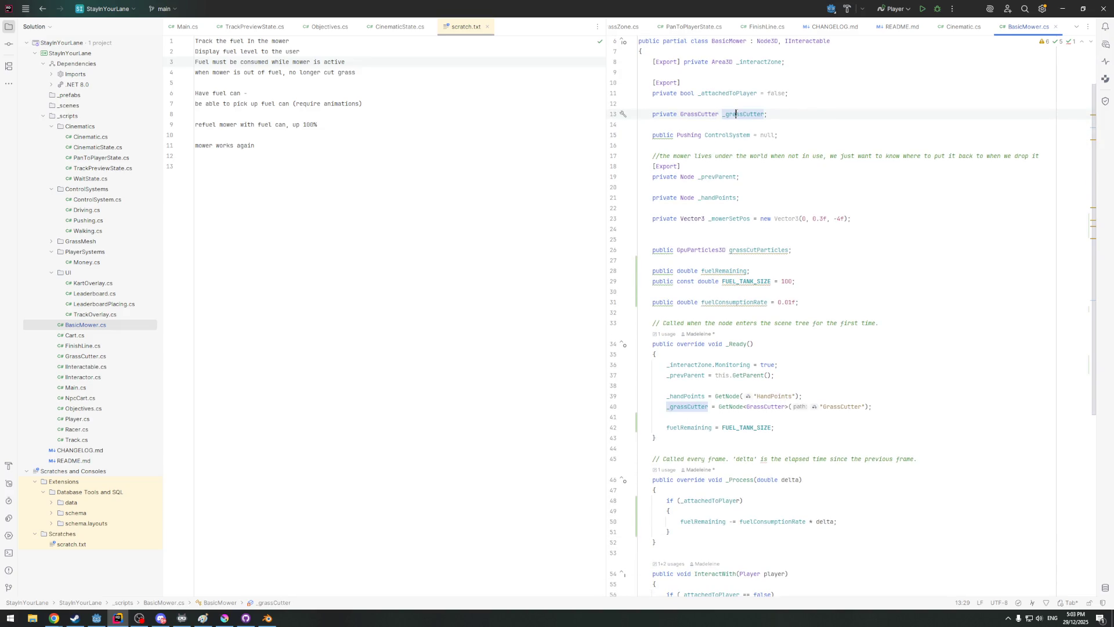
left_click(736, 114, "ctrl")
left_click(699, 114, "ctrl")
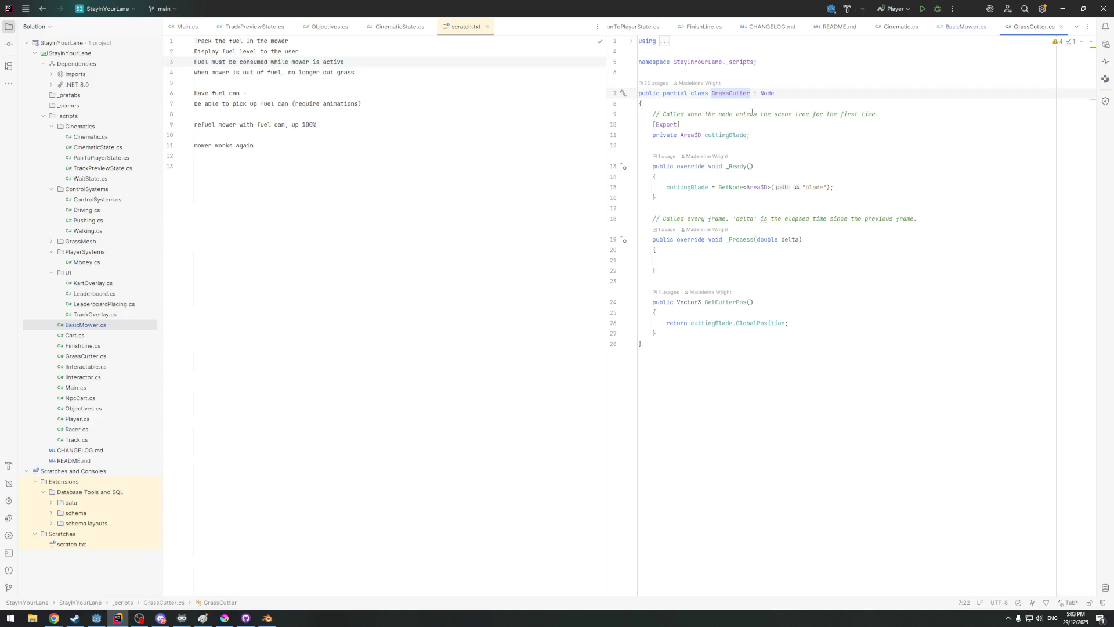
key("ctrl+alt+Left")
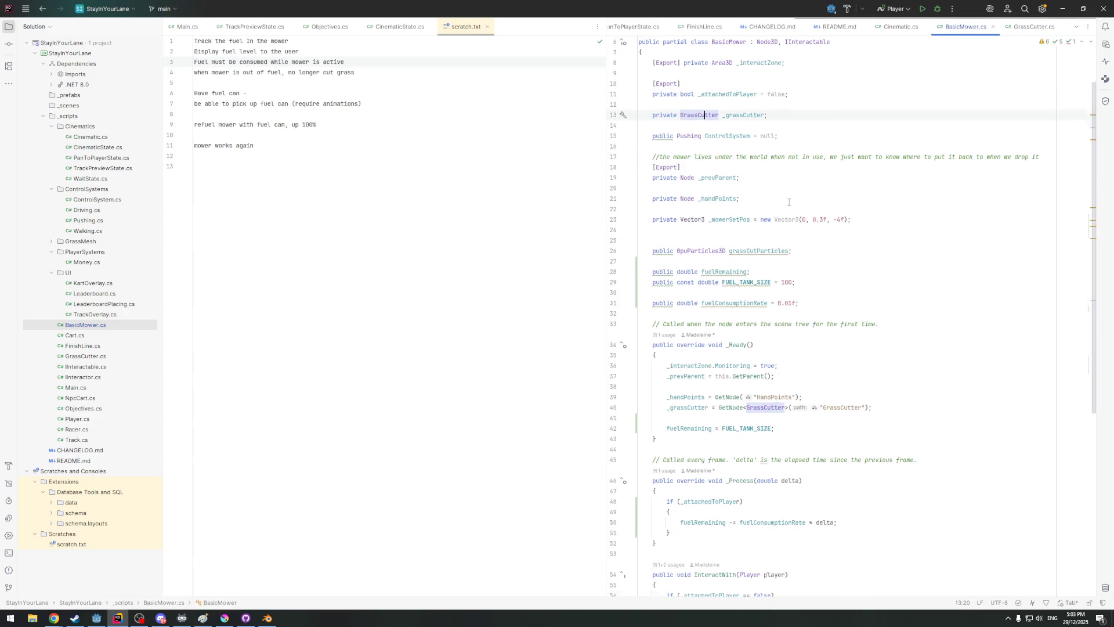
scroll(783, 196, "up", 2)
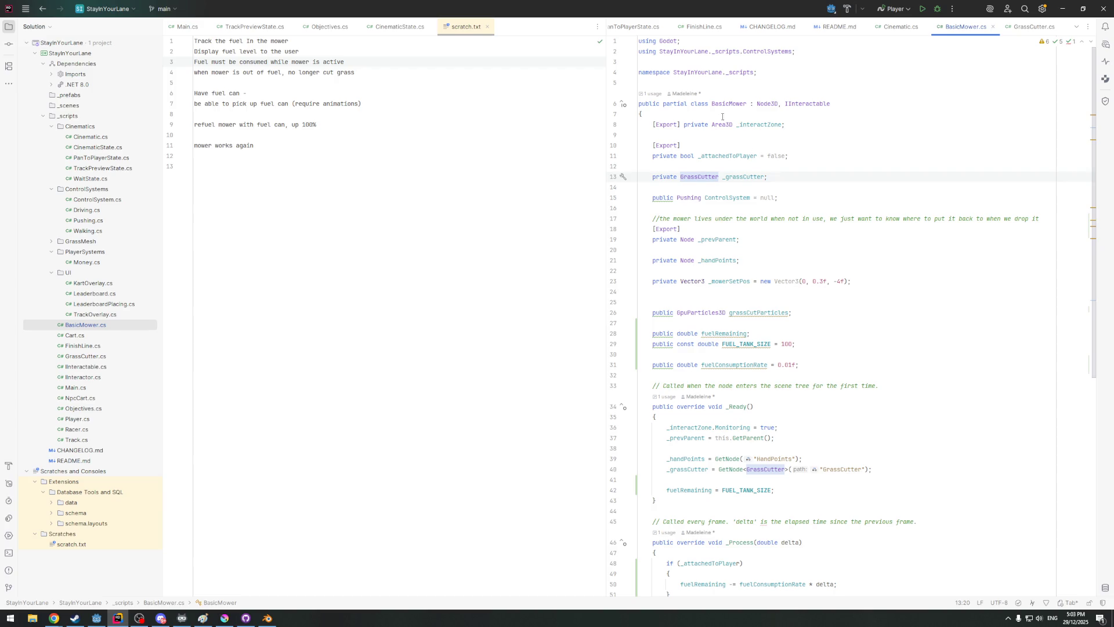
scroll(720, 116, "down", 3)
scroll(739, 174, "down", 2)
scroll(766, 252, "down", 2)
scroll(788, 324, "down", 3)
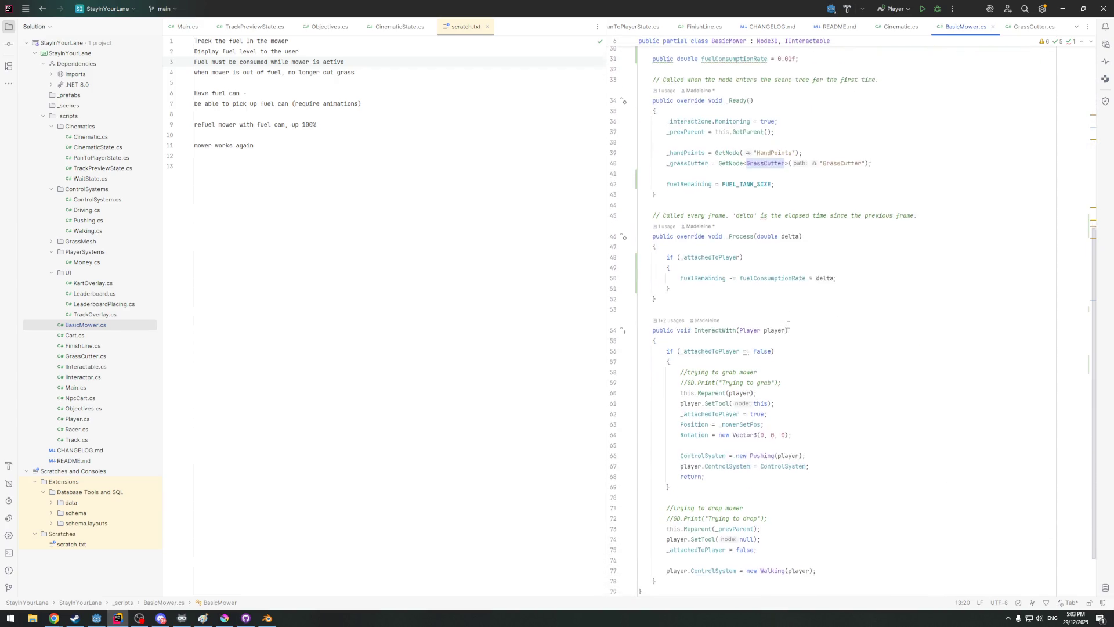
scroll(789, 326, "down", 2)
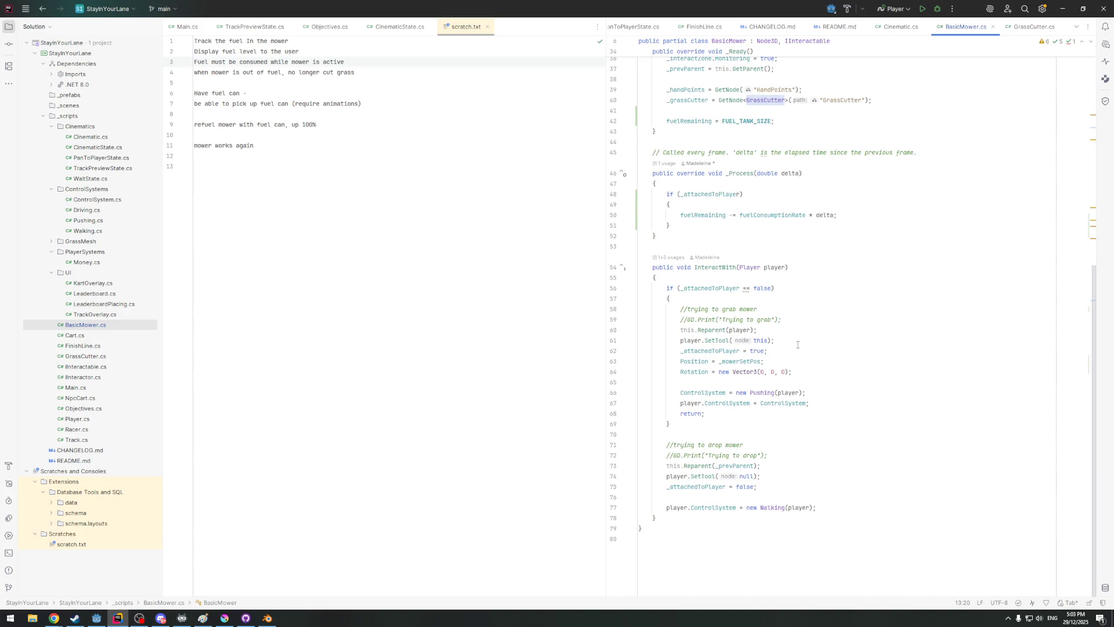
scroll(783, 297, "up", 2)
scroll(750, 210, "up", 1)
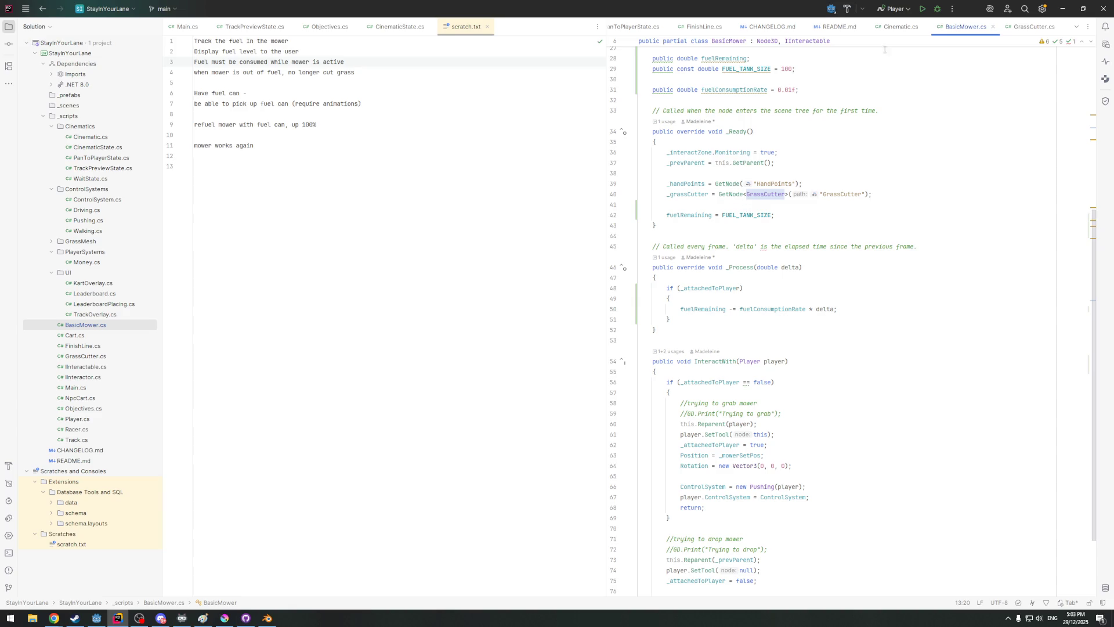
Switch to GrassCutter.cs and highlight the cuttingBlade field's usages
left_click(1031, 26)
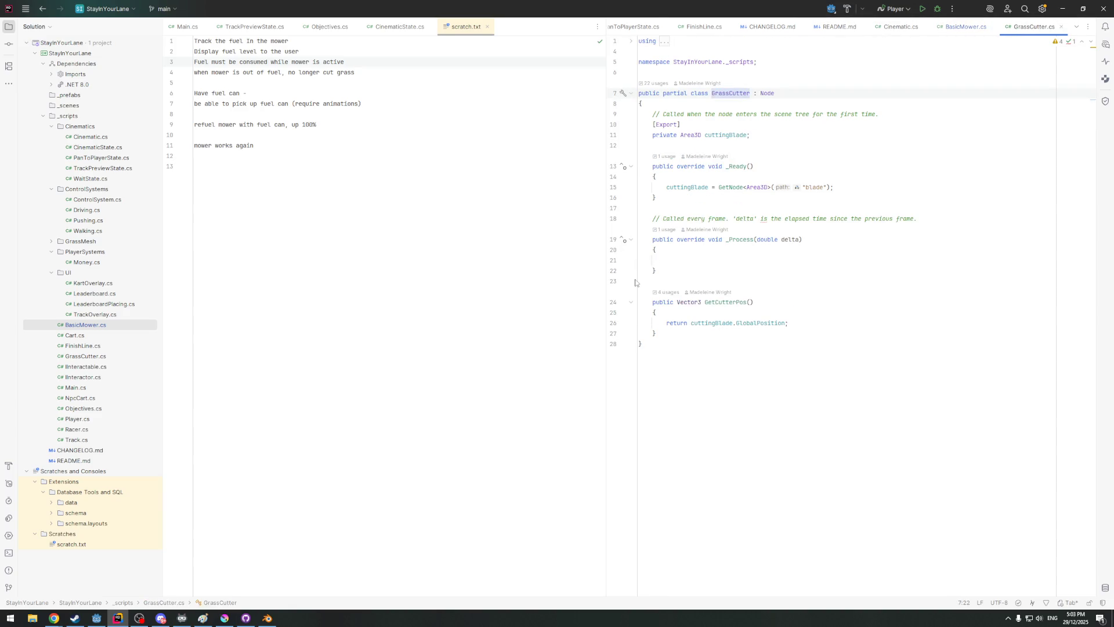
left_click(725, 136)
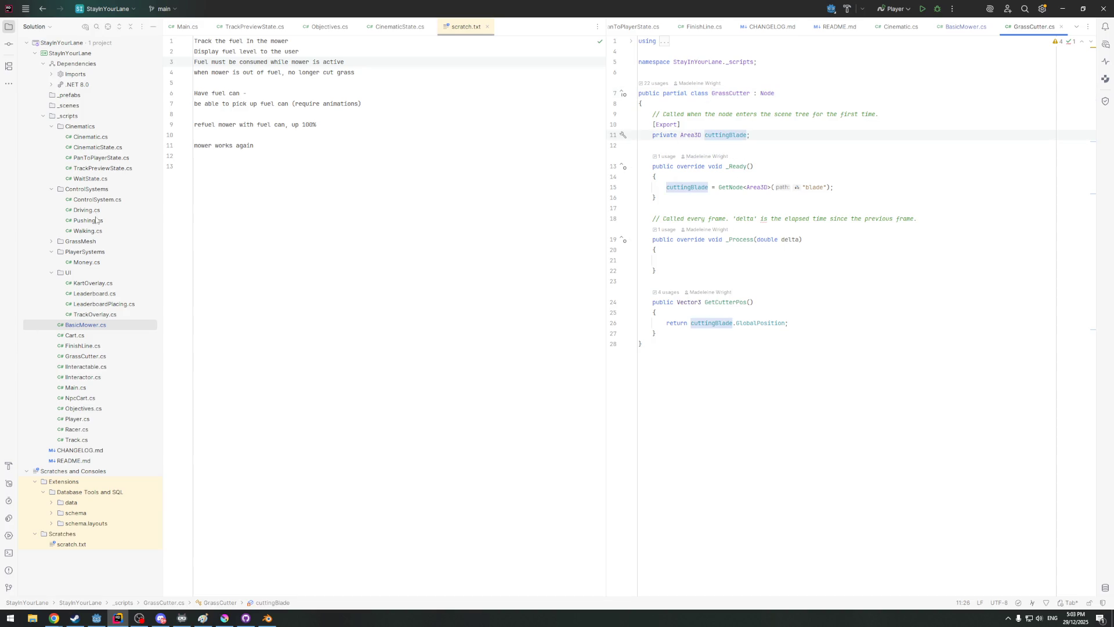
Open GrassManager.cs from the GrassMesh folder in the project panel
mouse_move(87, 242)
left_click(51, 241)
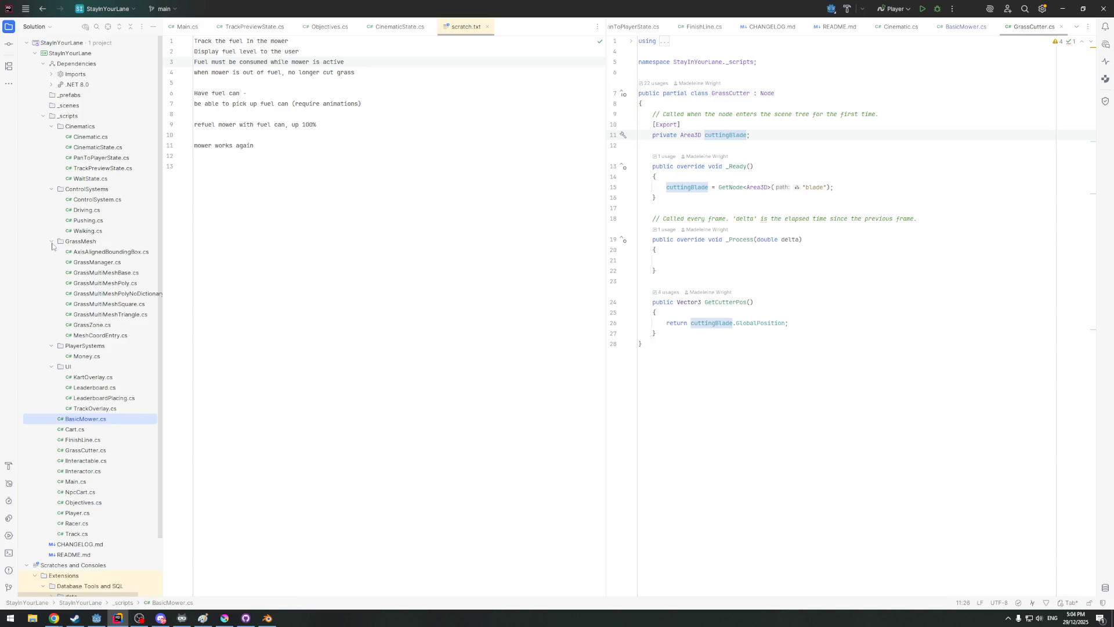
left_click(77, 266)
double_click(77, 267)
left_click_drag(162, 268, 213, 270)
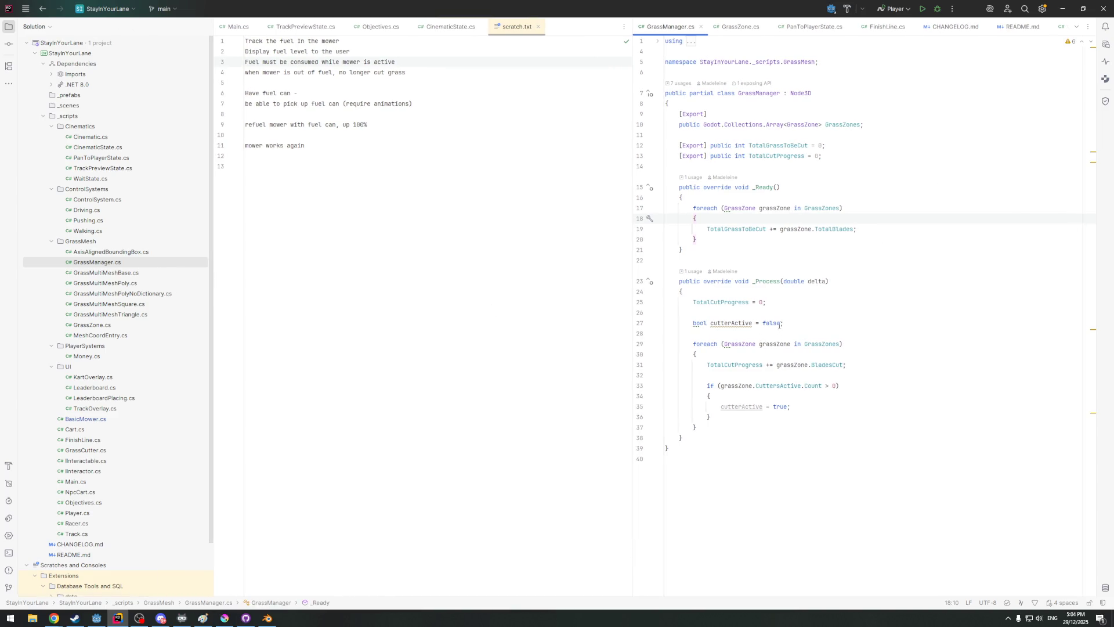
Navigate from GrassManager's GrassZones to the GrassZone class and review its OnAreaEnter block
left_click_drag(707, 344, 842, 344)
left_click(825, 344)
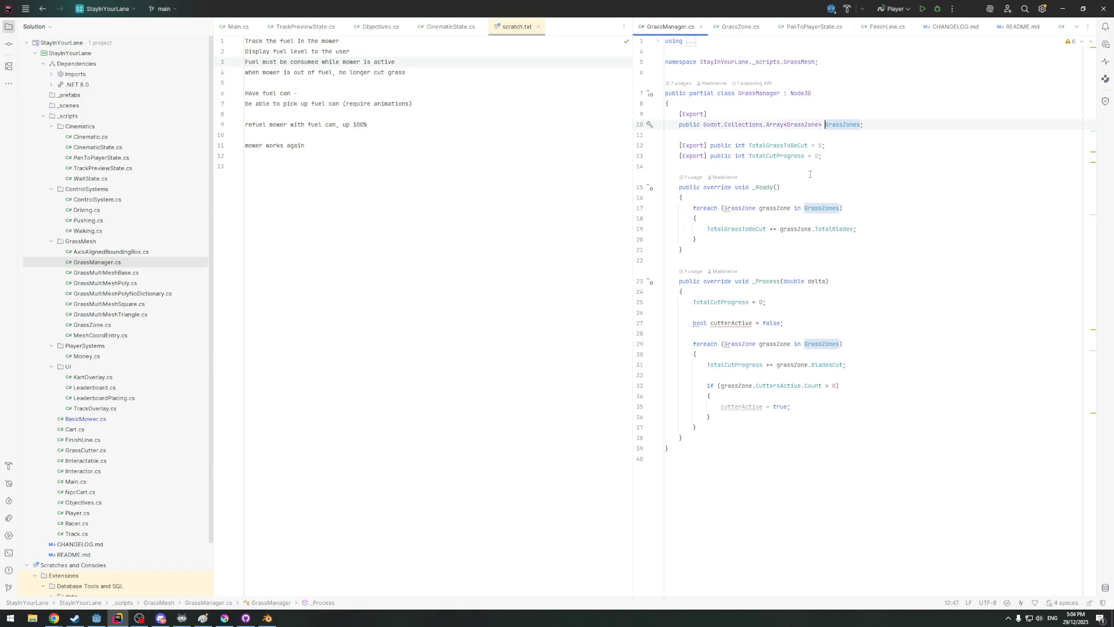
left_click(802, 124, "ctrl")
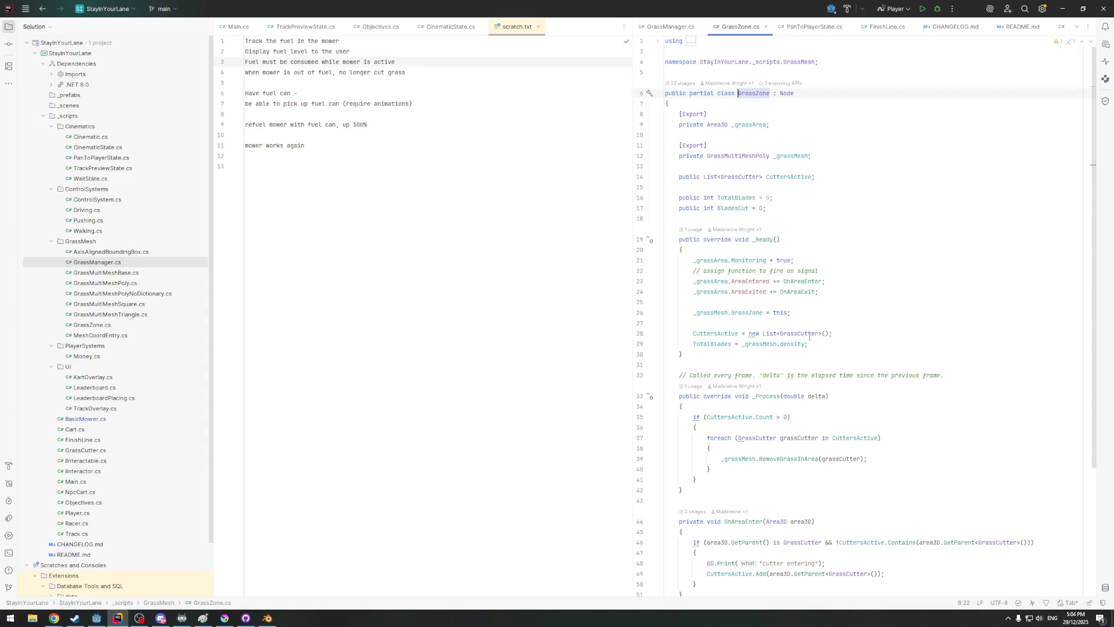
scroll(746, 193, "down", 3)
scroll(736, 174, "down", 1)
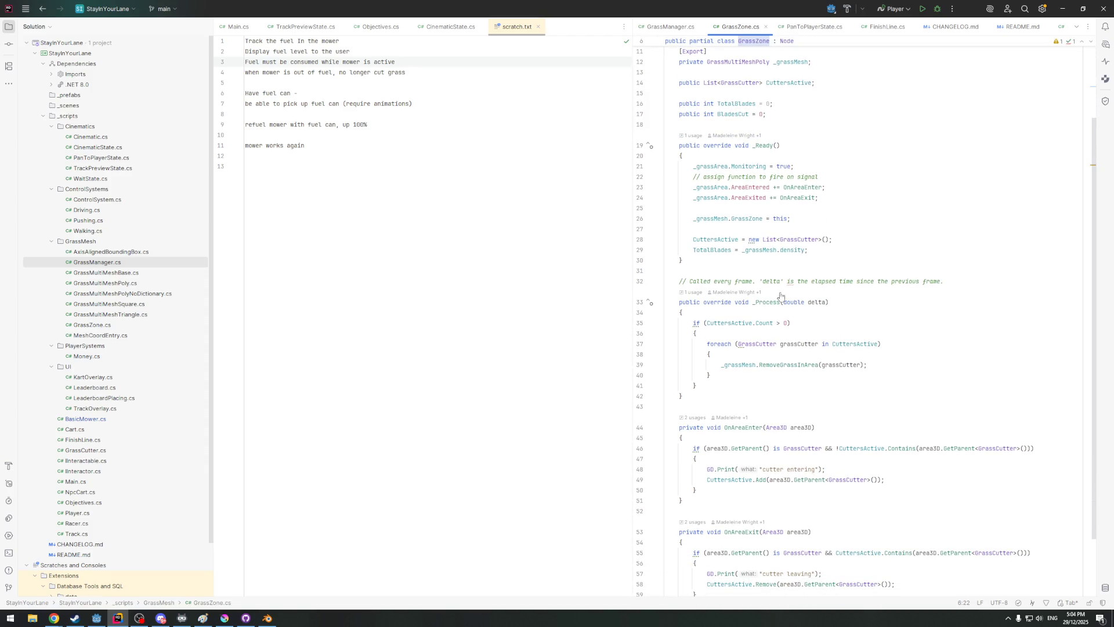
scroll(731, 225, "down", 2)
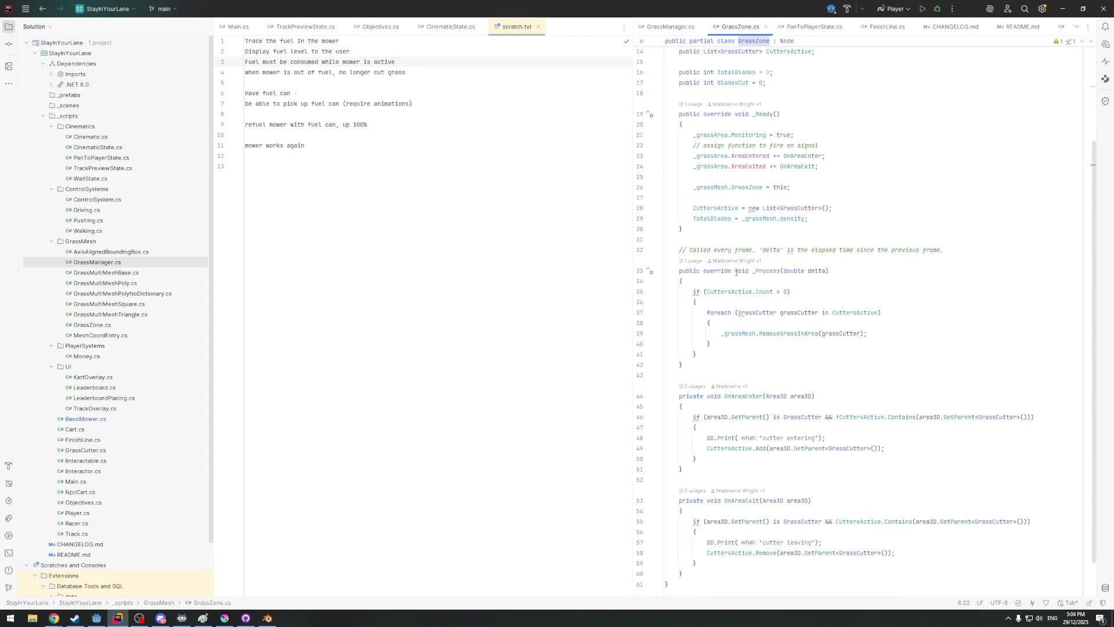
scroll(727, 261, "down", 2)
left_click_drag(704, 372, 900, 410)
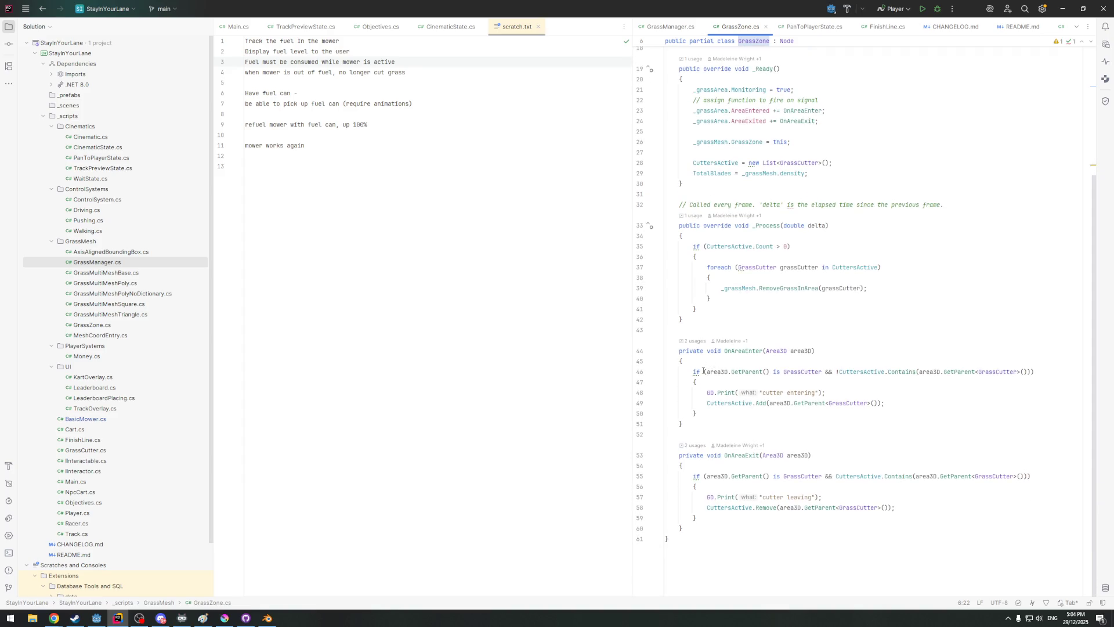
left_click(898, 404)
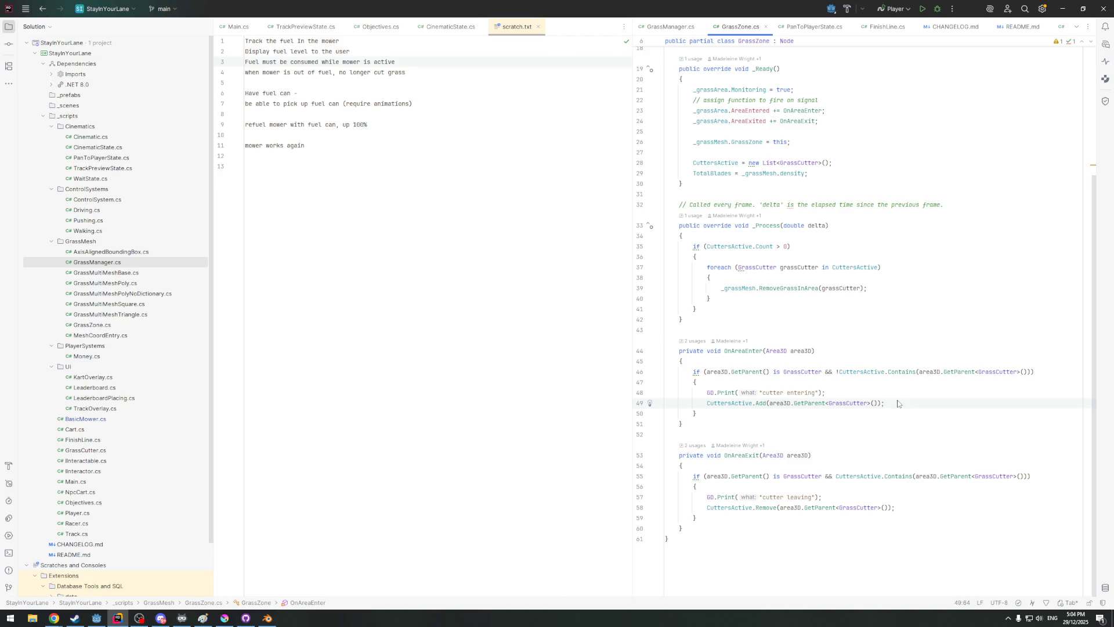
Follow CuttersActive in GrassZone's loop to the RemoveGrassInArea definition and select its cutter parameter
left_click(730, 246)
scroll(778, 247, "up", 2)
left_click(848, 330)
left_click(798, 351)
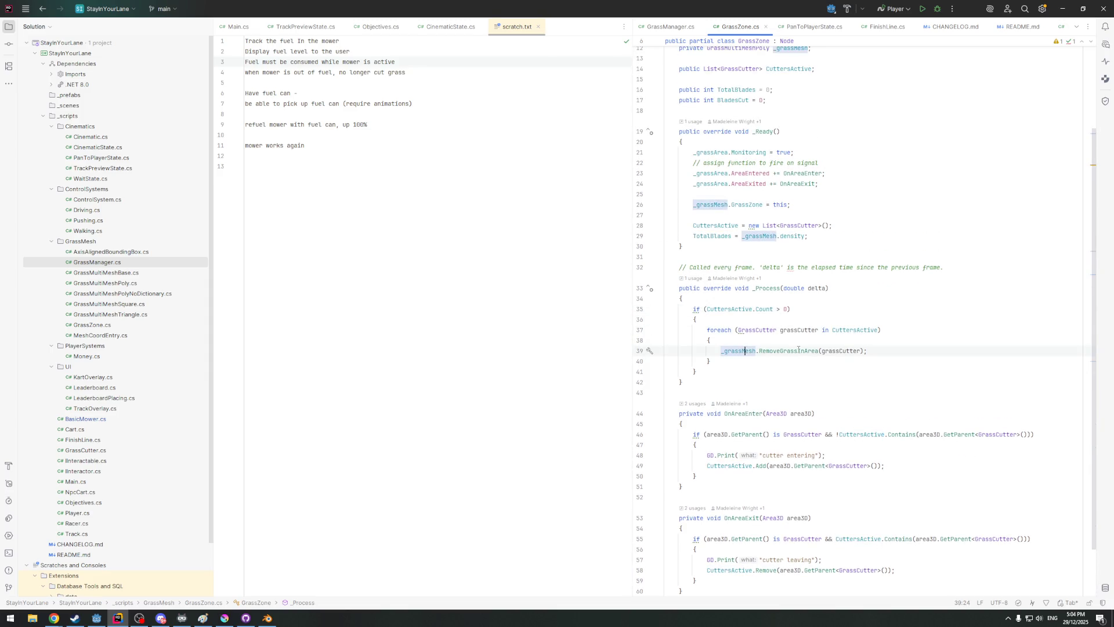
left_click(826, 351)
left_click(788, 351, "ctrl")
left_click(829, 248)
scroll(831, 279, "down", 1)
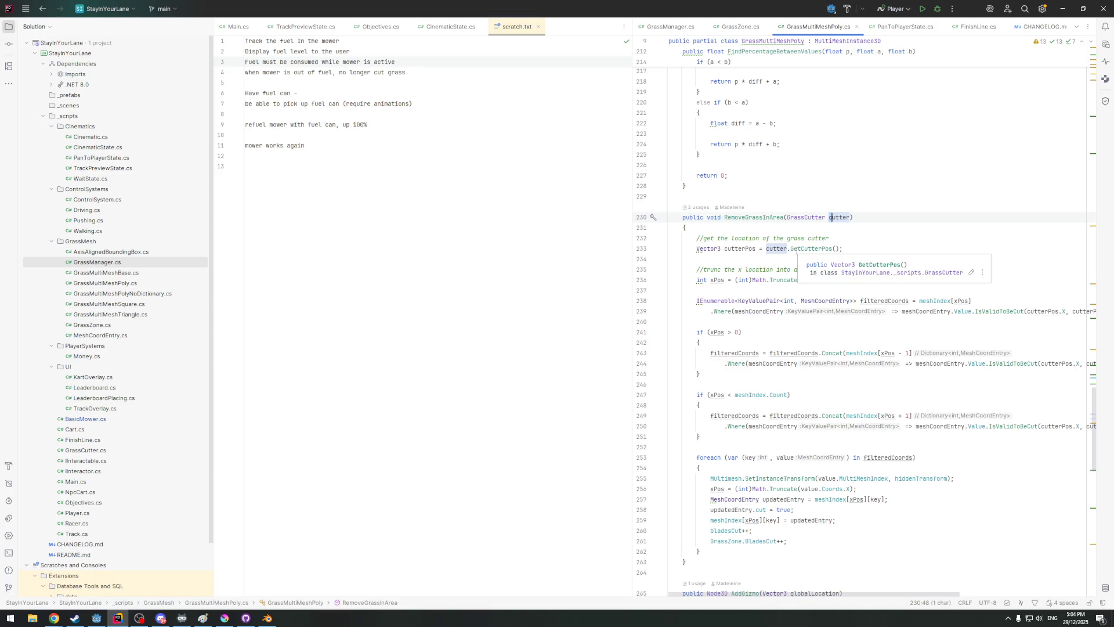
scroll(796, 253, "down", 1)
left_click_drag(631, 272, 529, 270)
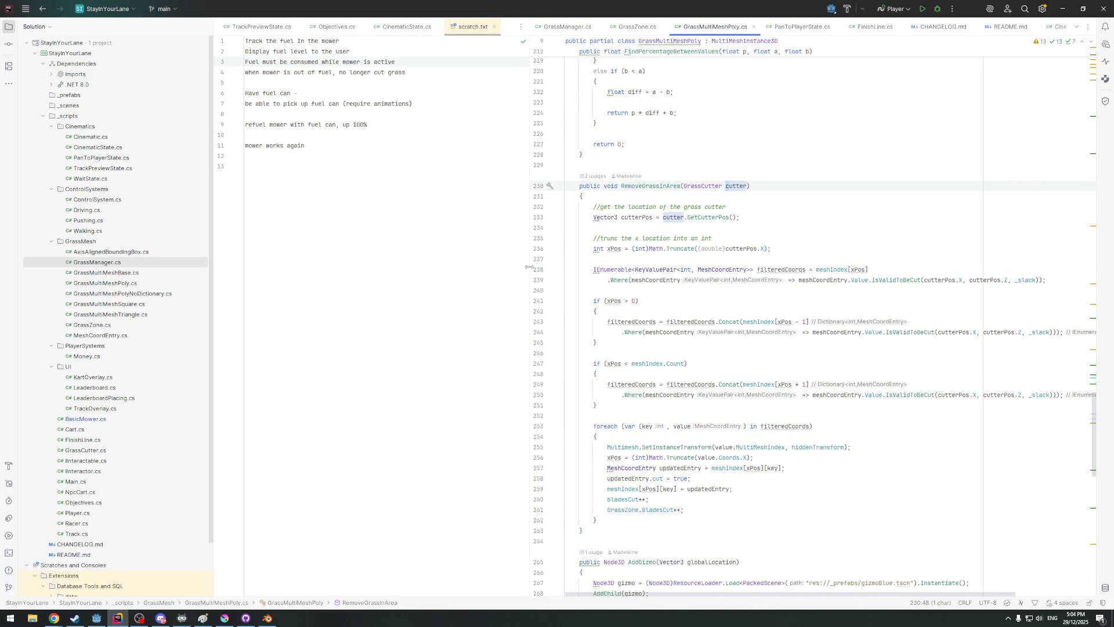
Visit GetCutterPos in GrassCutter, then close the GrassMultiMeshPoly.cs and PanToPlayerState.cs tabs
left_click(688, 215)
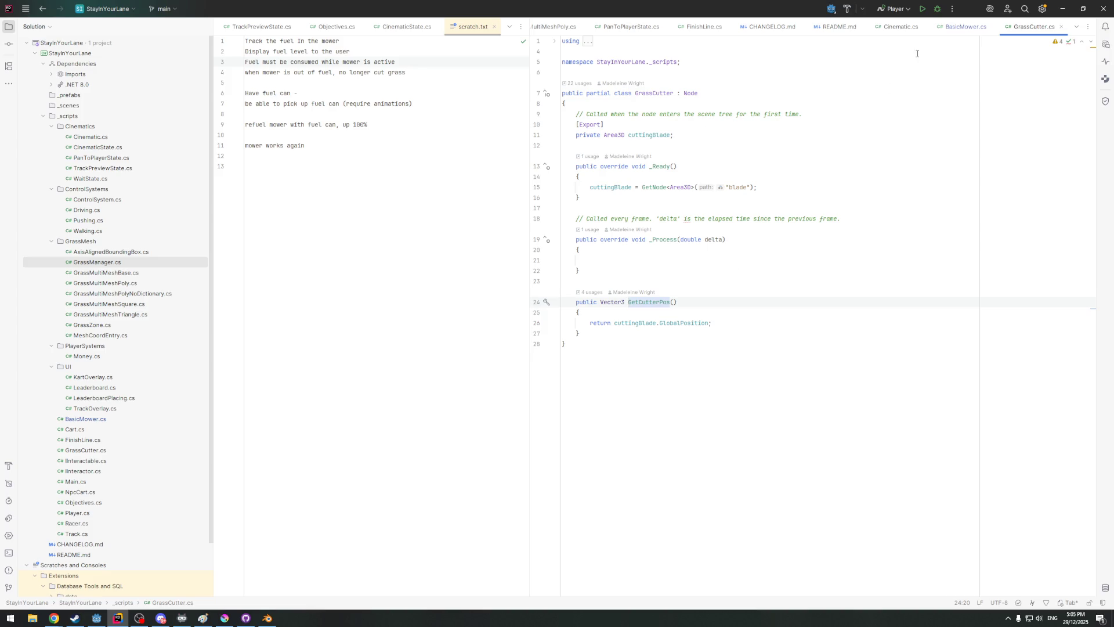
key("alt+Left")
key("alt+Left")
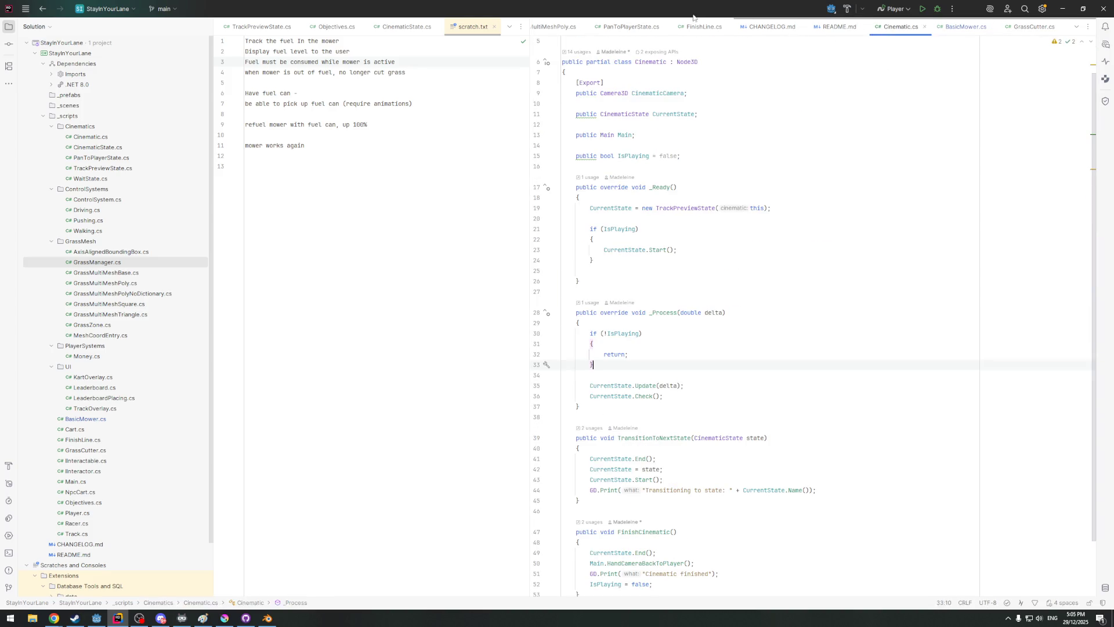
key("alt+Left")
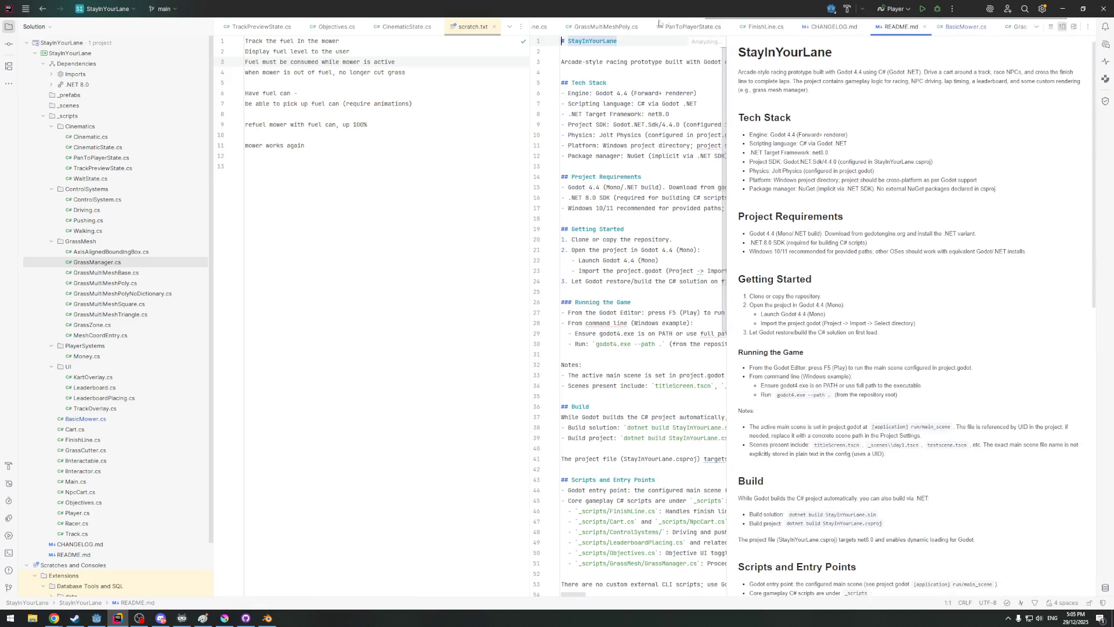
middle_click(665, 24)
middle_click(644, 26)
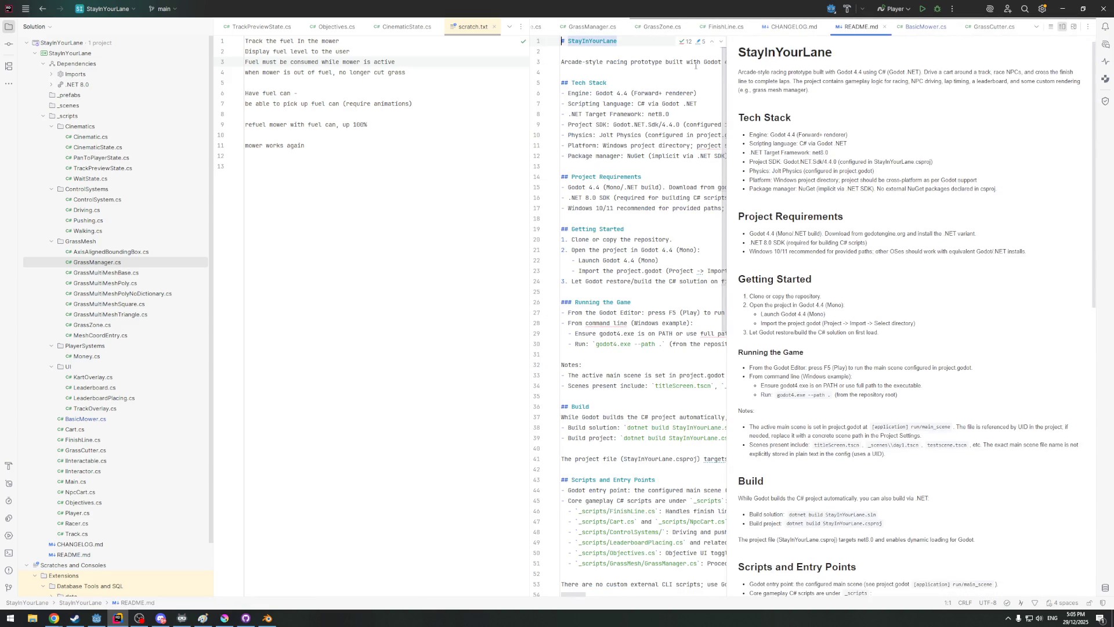
Return to BasicMower.cs with the caret at the end of the attached-to-player block
left_click(976, 27)
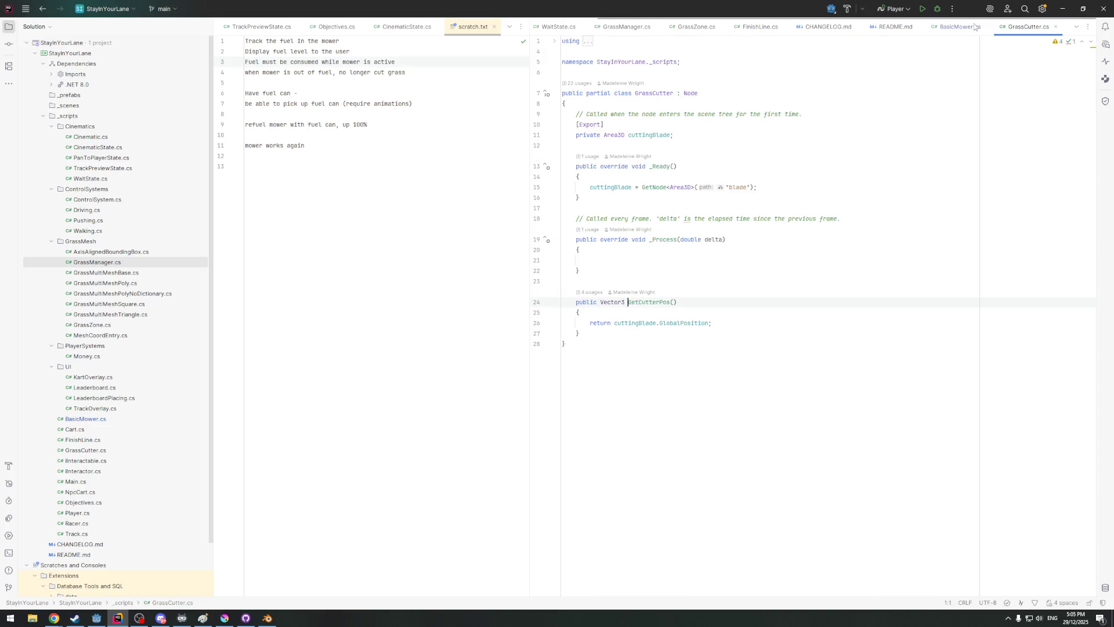
left_click(950, 29)
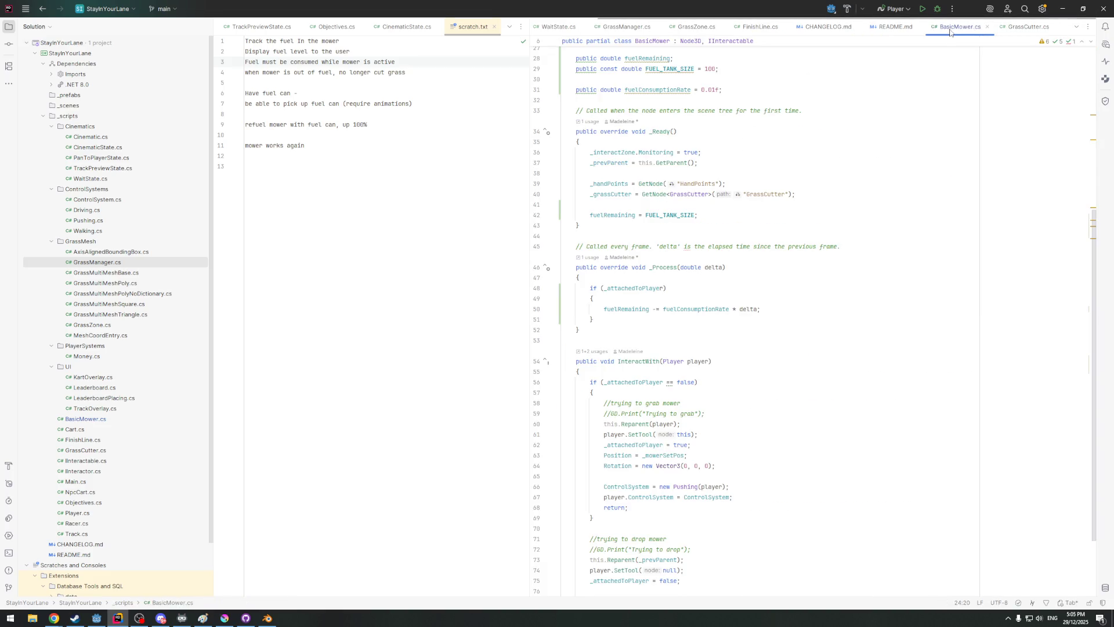
scroll(649, 277, "down", 1)
scroll(649, 276, "down", 1)
left_click(607, 253)
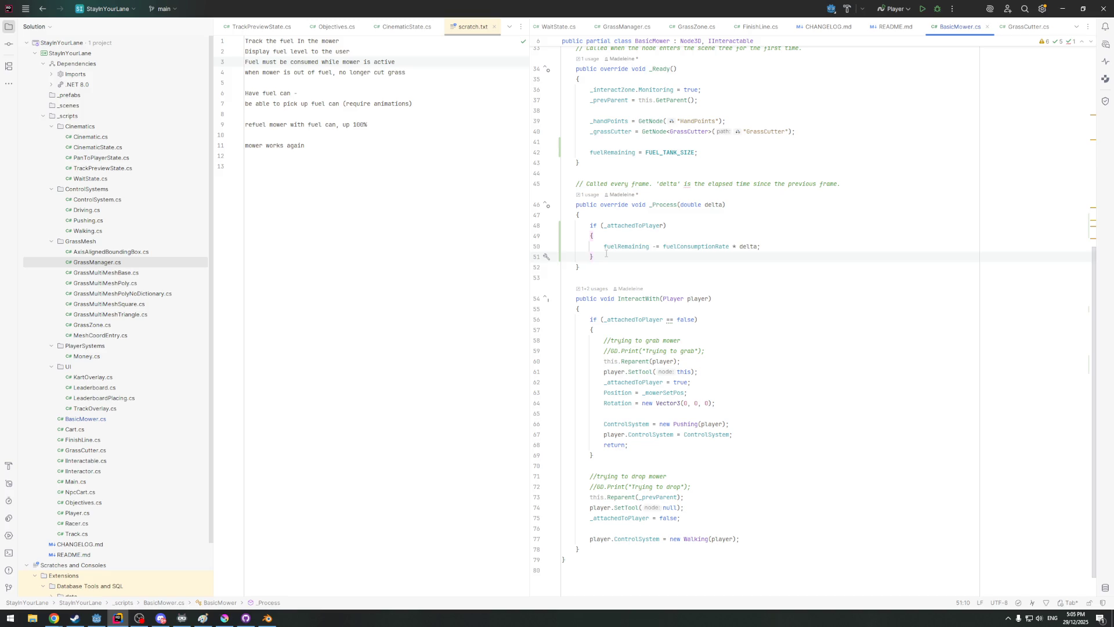
Add an empty 'if (fuelRemaining <= 0) { }' block below the fuel subtraction line
left_click(778, 250)
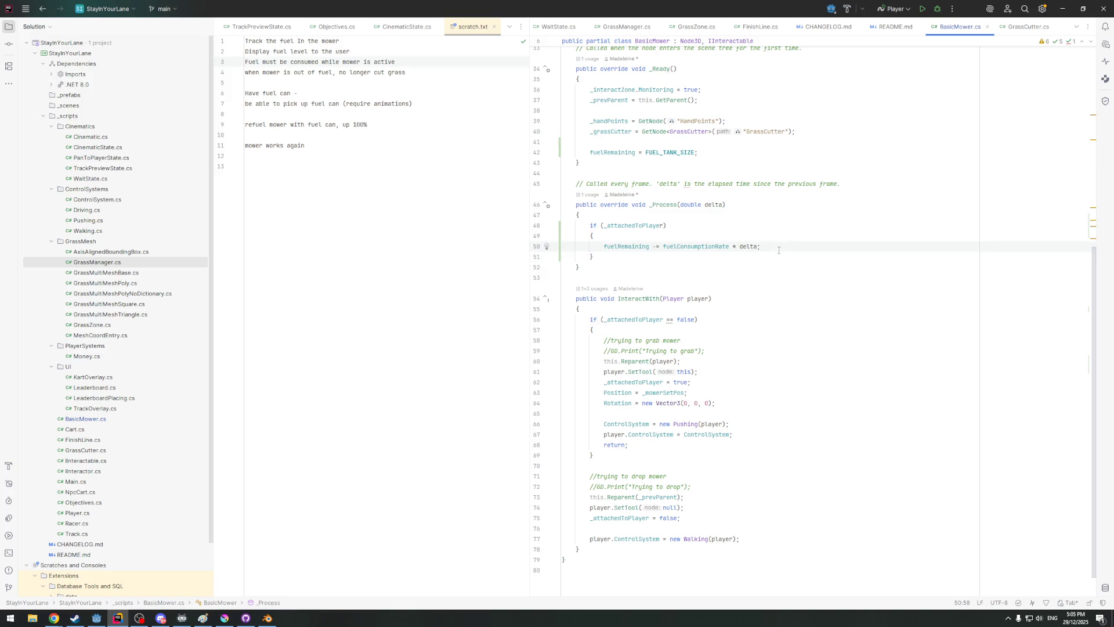
key("Return")
key("Return")
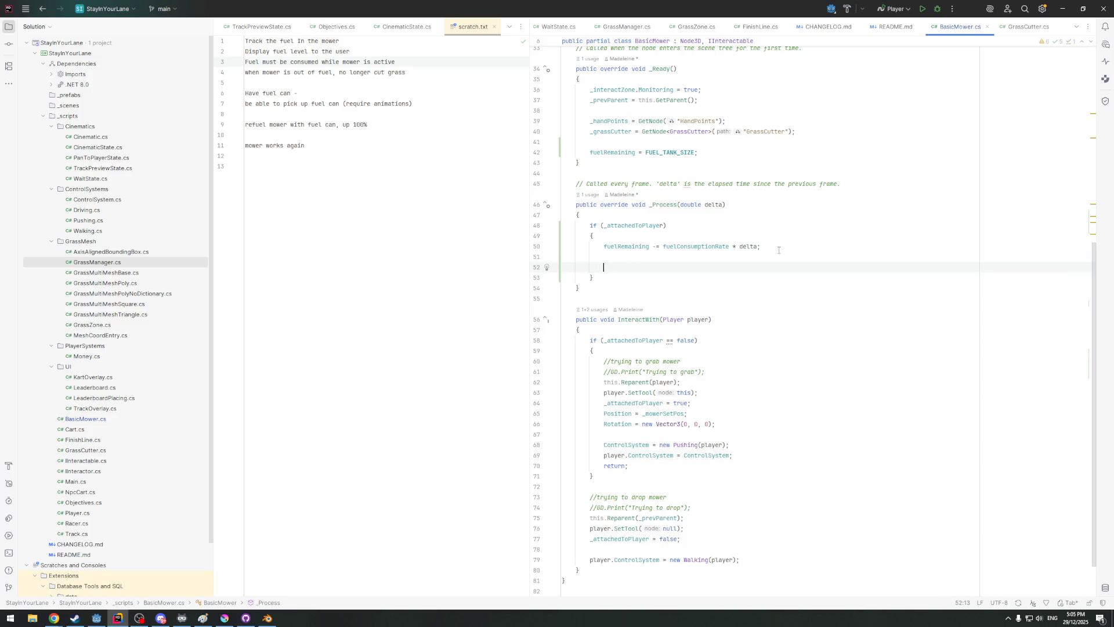
type("if")
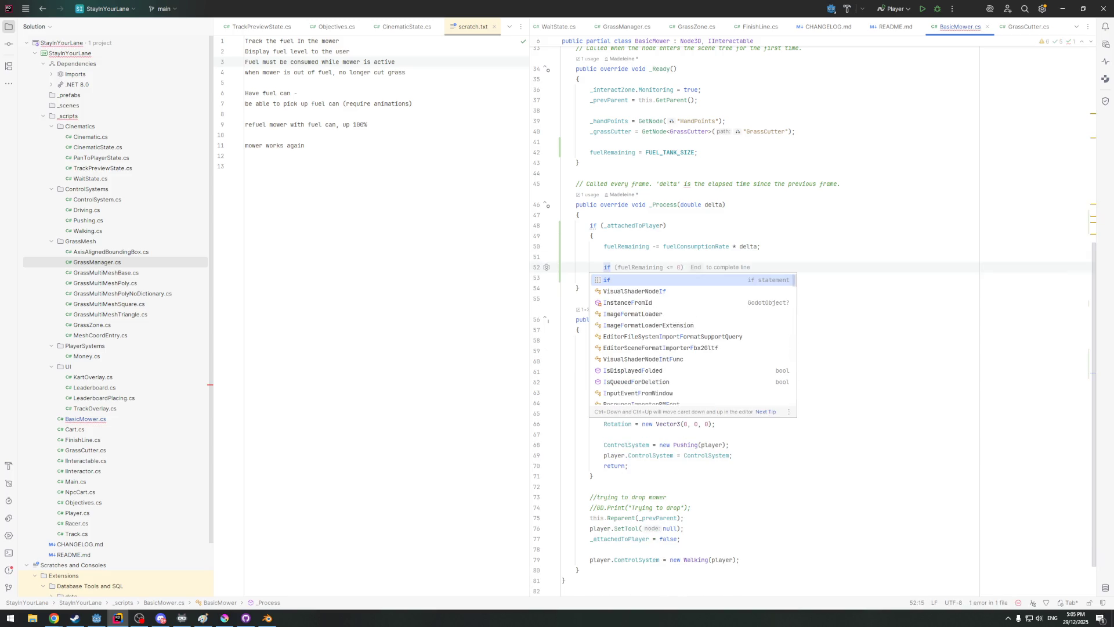
key("End")
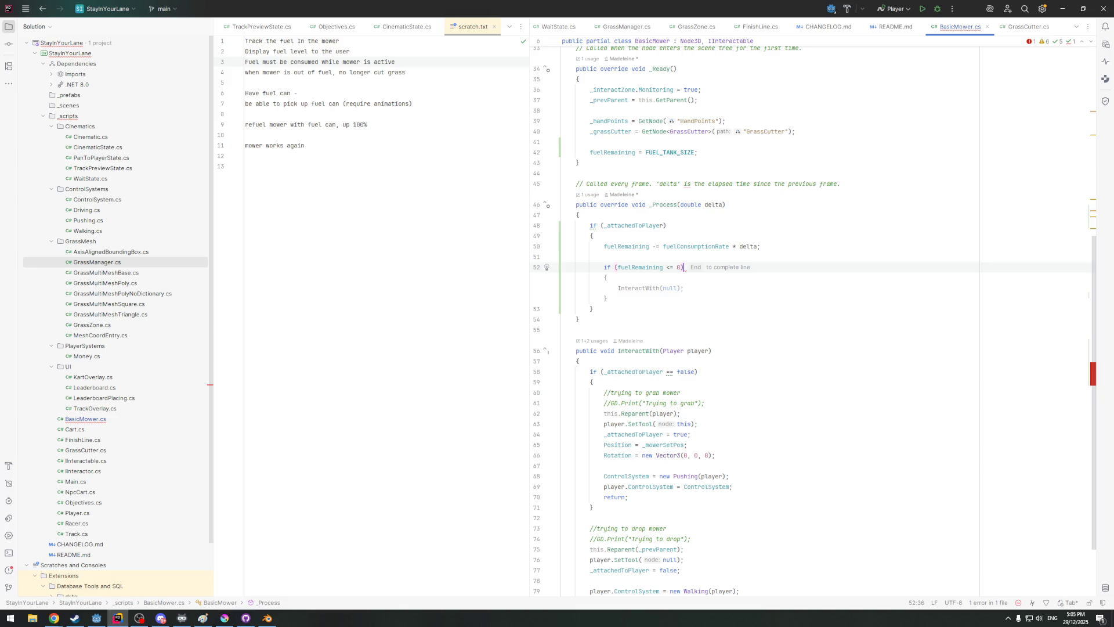
key("ctrl+shift+Return")
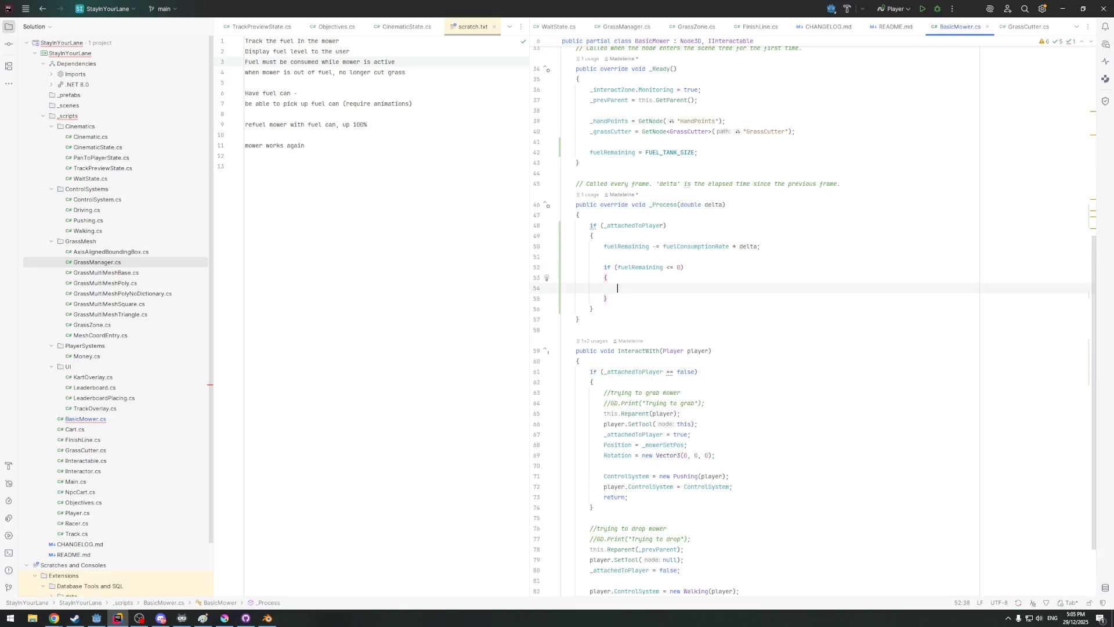
scroll(870, 263, "down", 1)
scroll(910, 266, "down", 2)
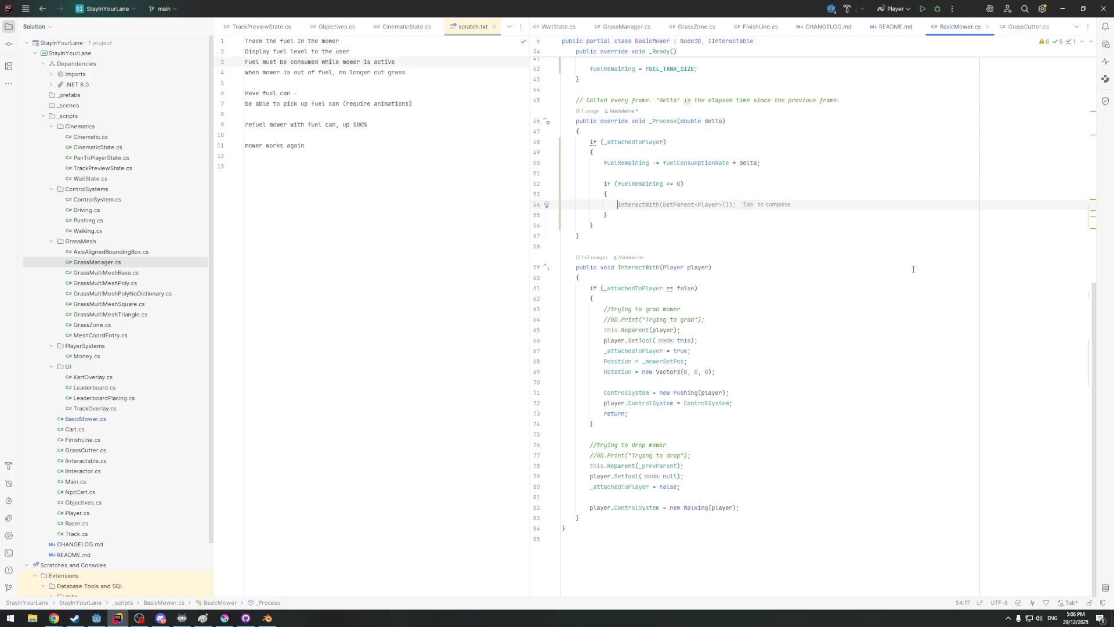
scroll(913, 268, "up", 5)
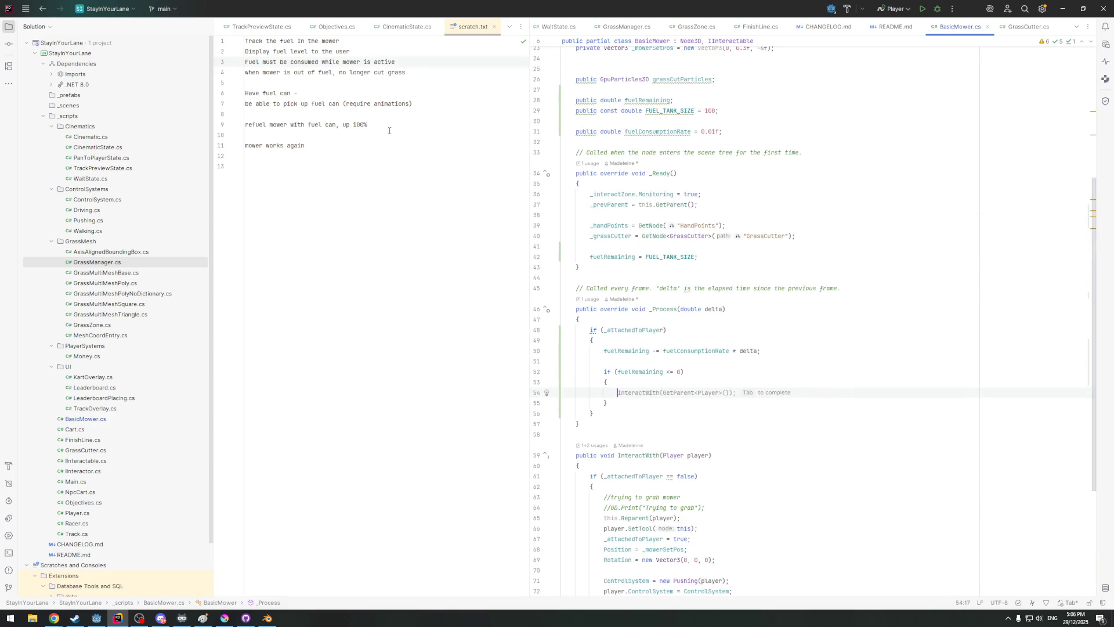
scroll(613, 193, "up", 3)
scroll(614, 104, "up", 3)
left_click(626, 132)
scroll(638, 314, "down", 4)
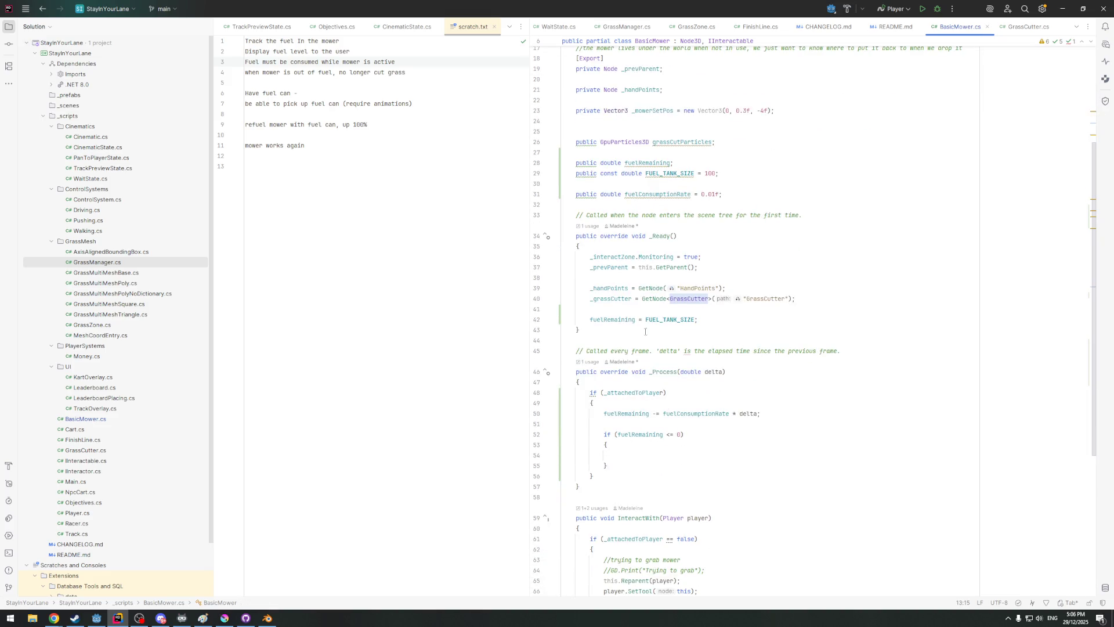
left_click(651, 454)
scroll(651, 435, "up", 1)
scroll(648, 417, "up", 2)
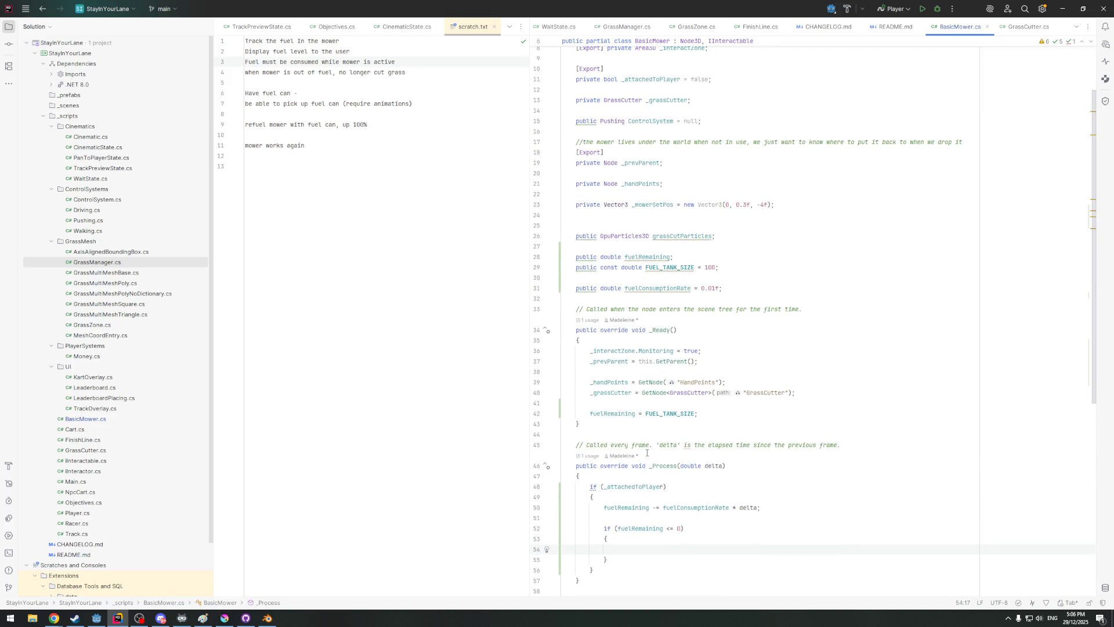
scroll(646, 402, "up", 1)
Go to GrassCutter and declare a public bool Active field below cuttingBlade via completion
left_click(623, 131)
key("ctrl+b")
left_click(689, 135)
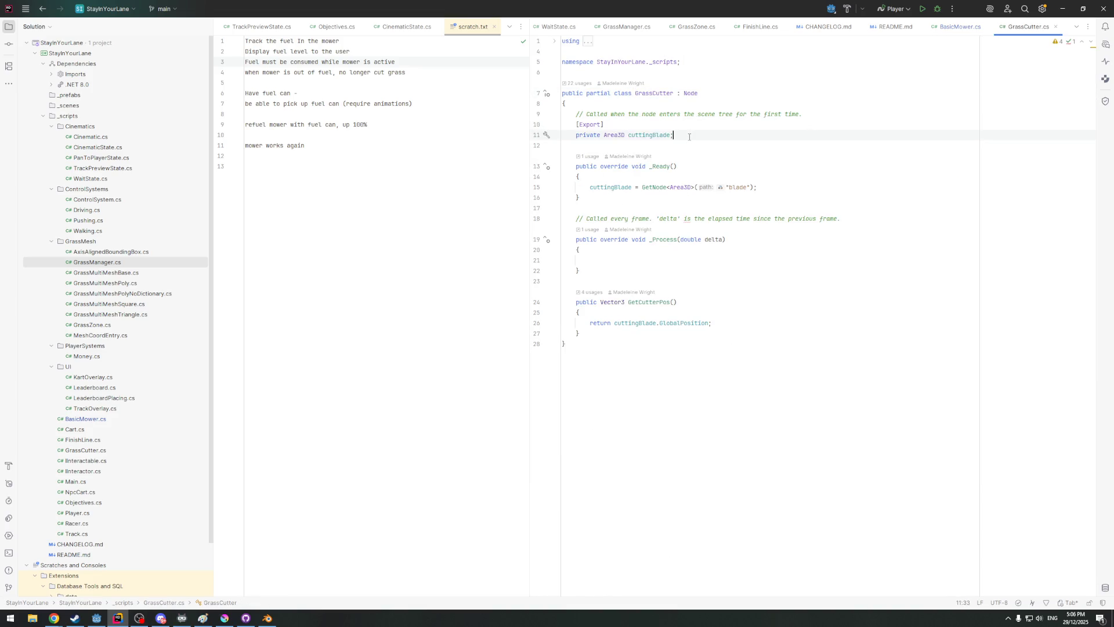
key("Return")
key("Return")
type("pub")
key("Return")
type("public bool ")
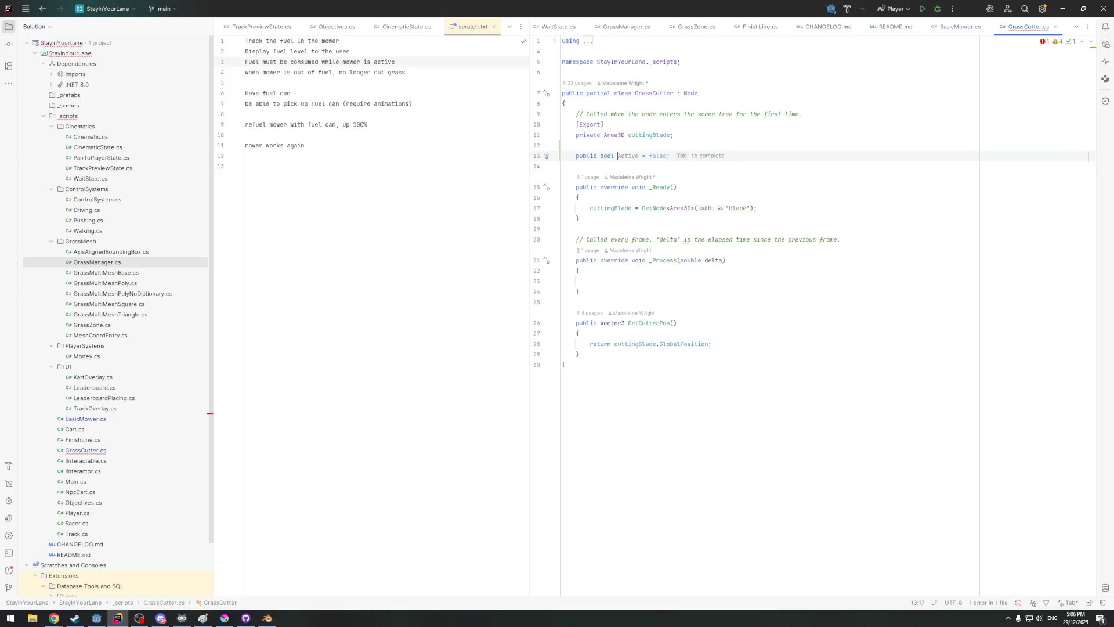
type("Ac")
key("Tab")
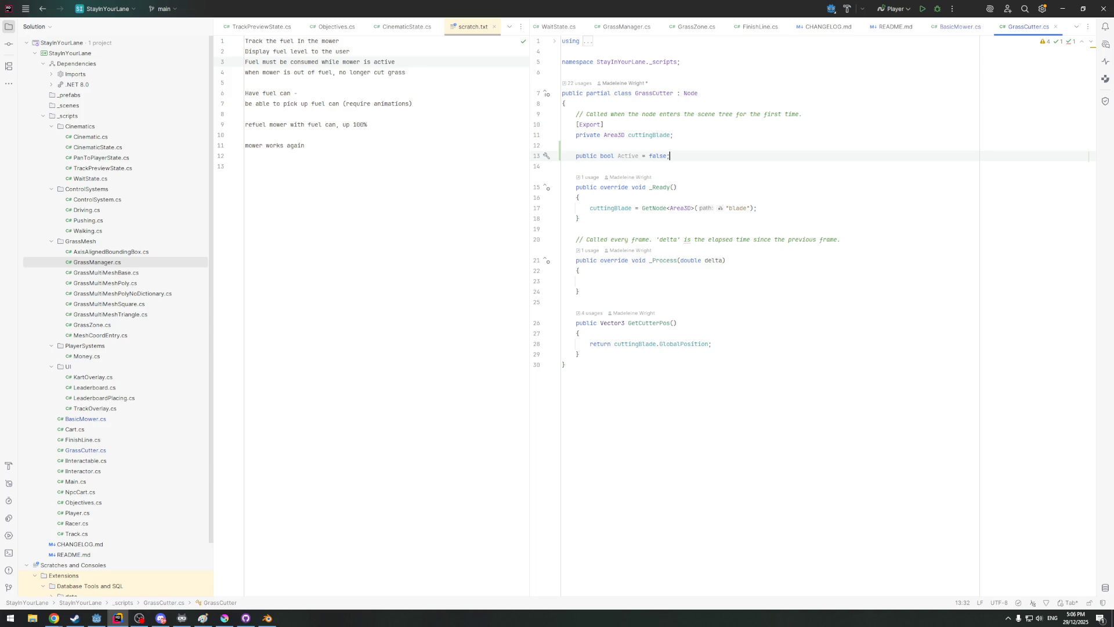
Change Active's default to true, then switch to GrassManager.cs
double_click(666, 152)
type("true;")
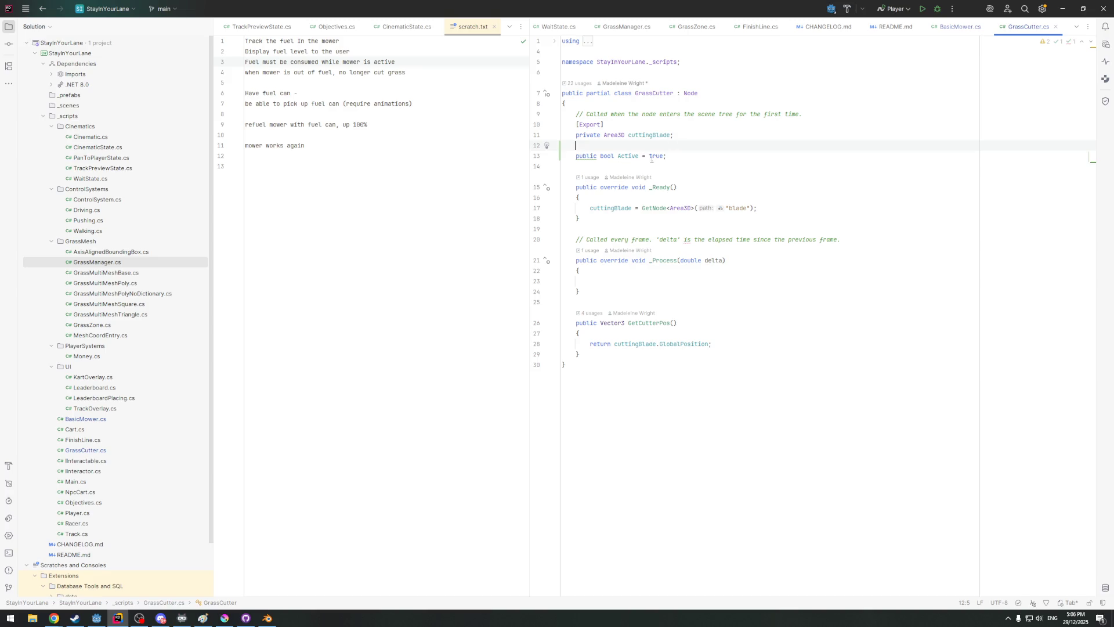
double_click(628, 155)
left_click(715, 163)
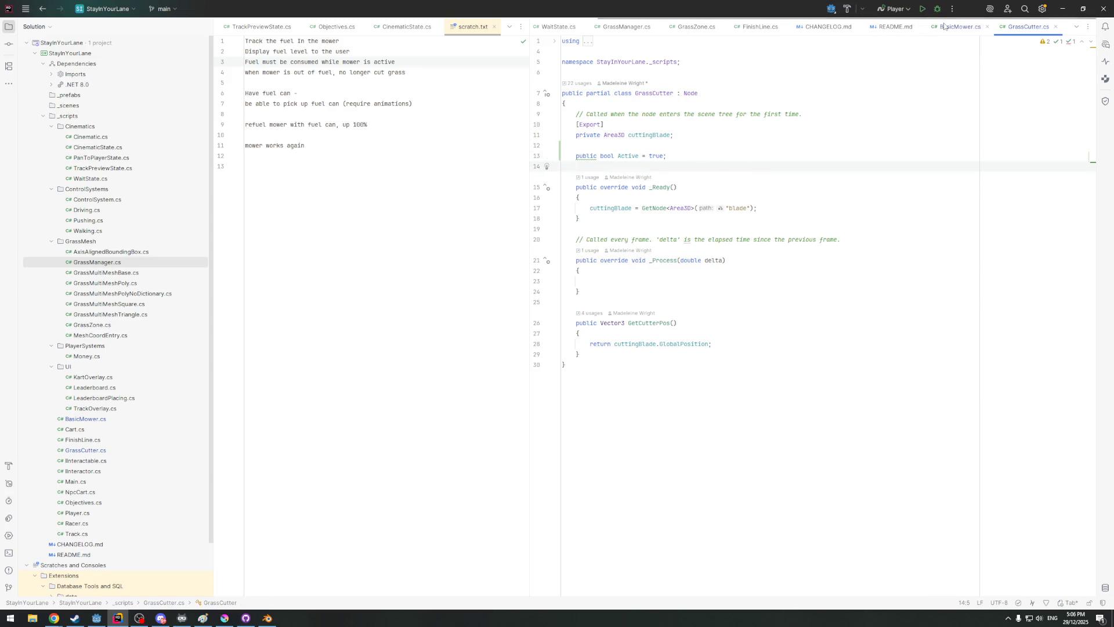
key("ctrl+Tab")
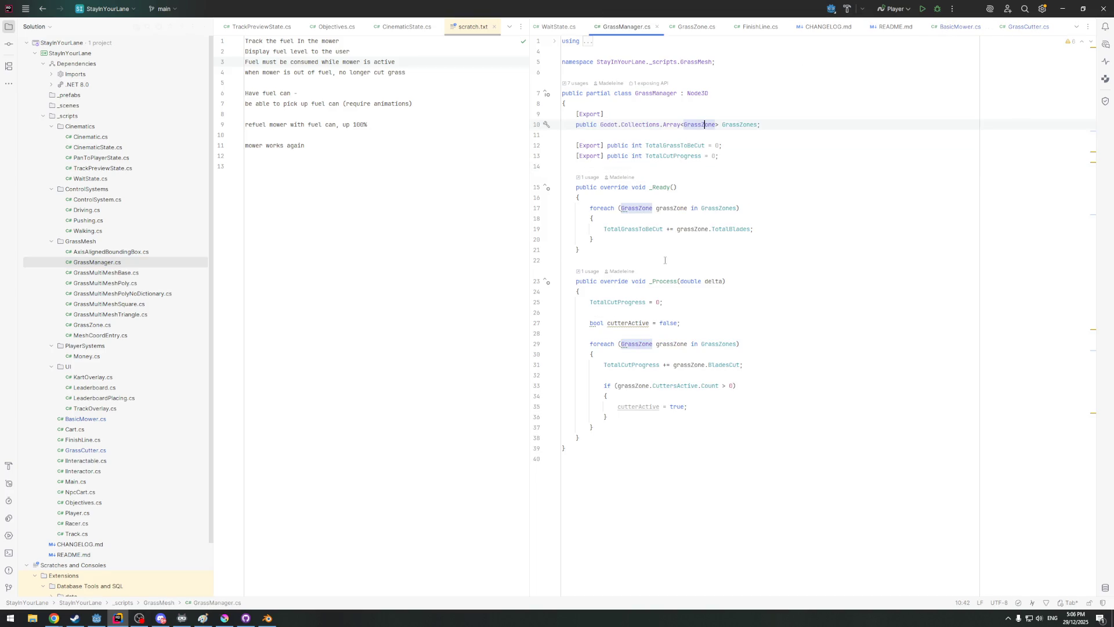
left_click(732, 230)
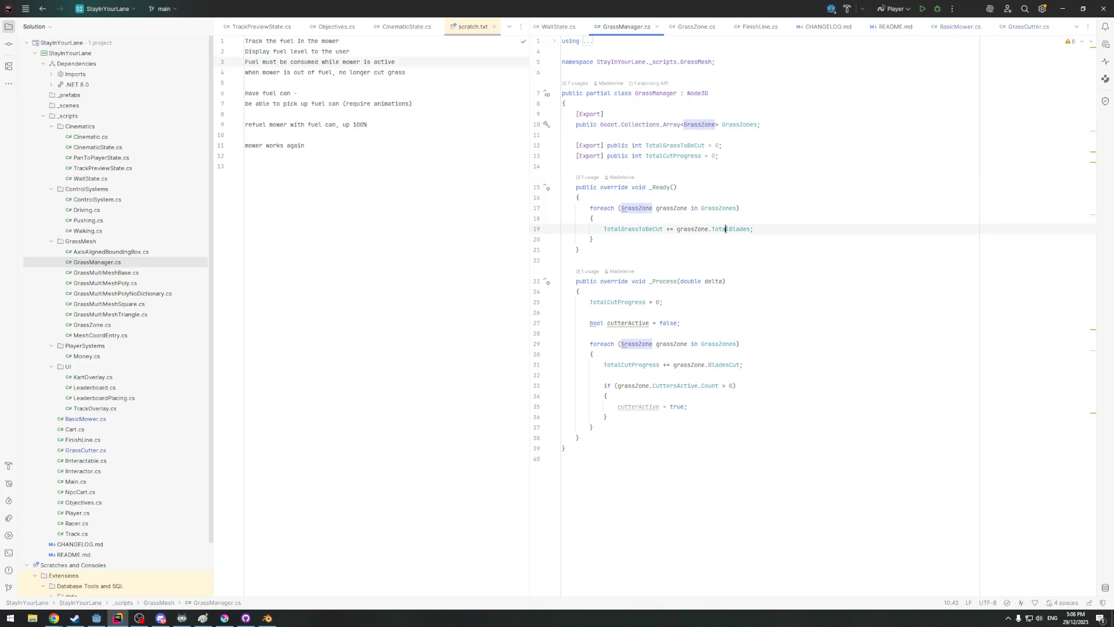
key("ctrl+b")
scroll(678, 255, "down", 5)
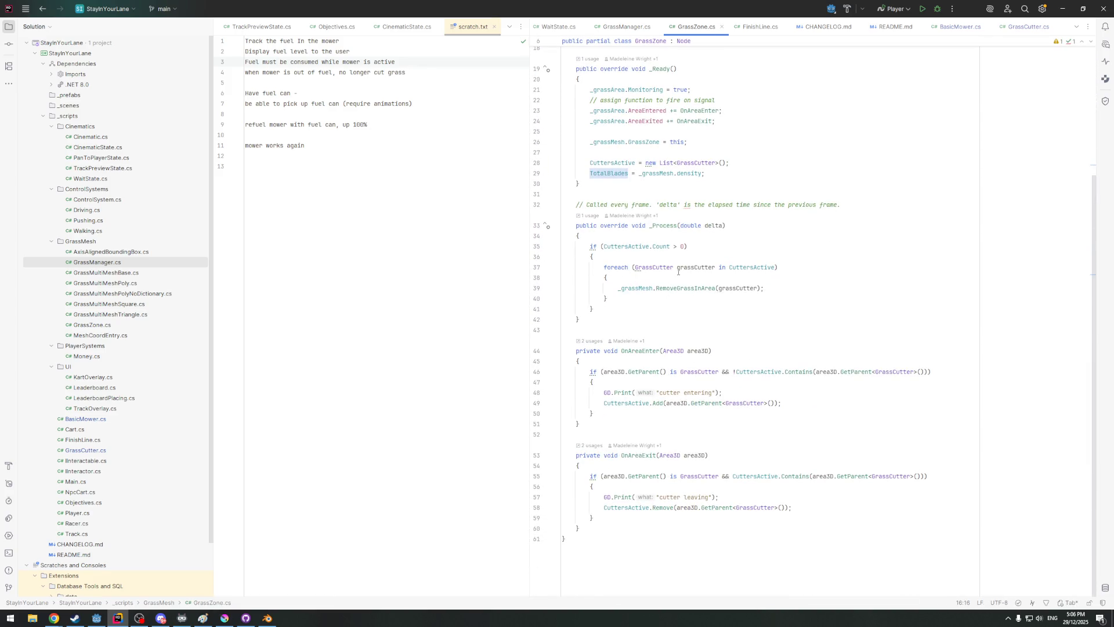
left_click(673, 287)
key("ctrl+b")
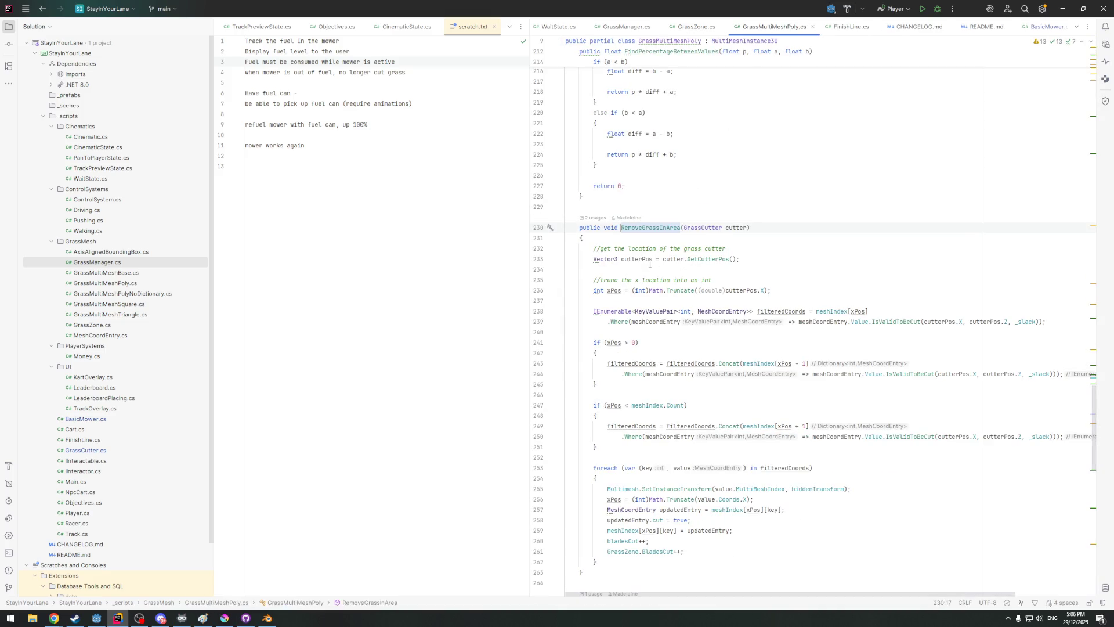
scroll(650, 264, "down", 2)
scroll(709, 201, "up", 1)
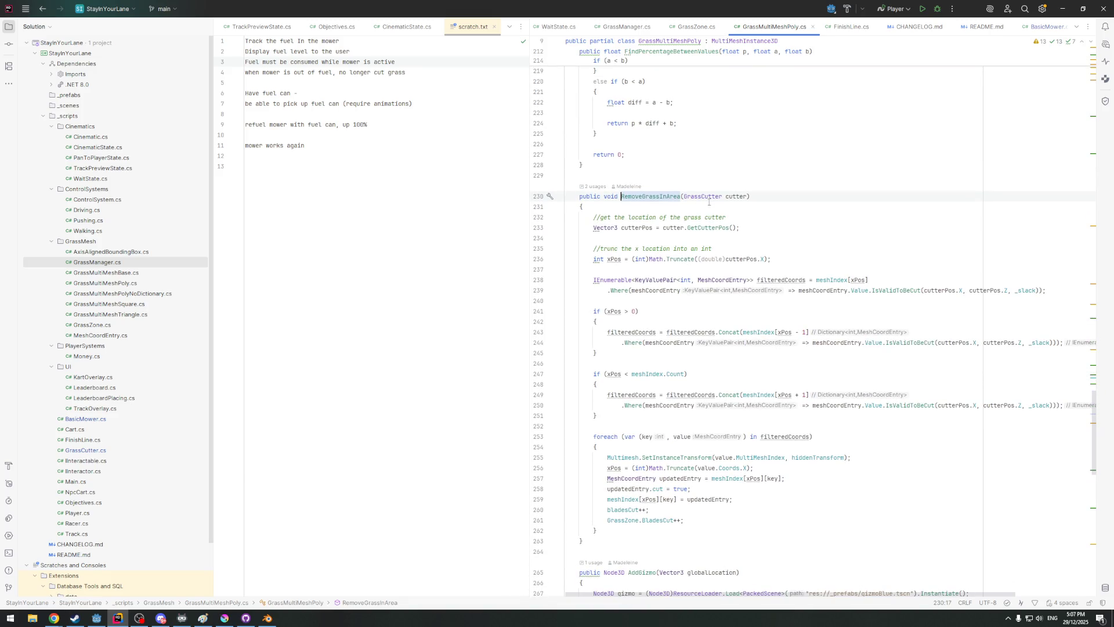
left_click(667, 207)
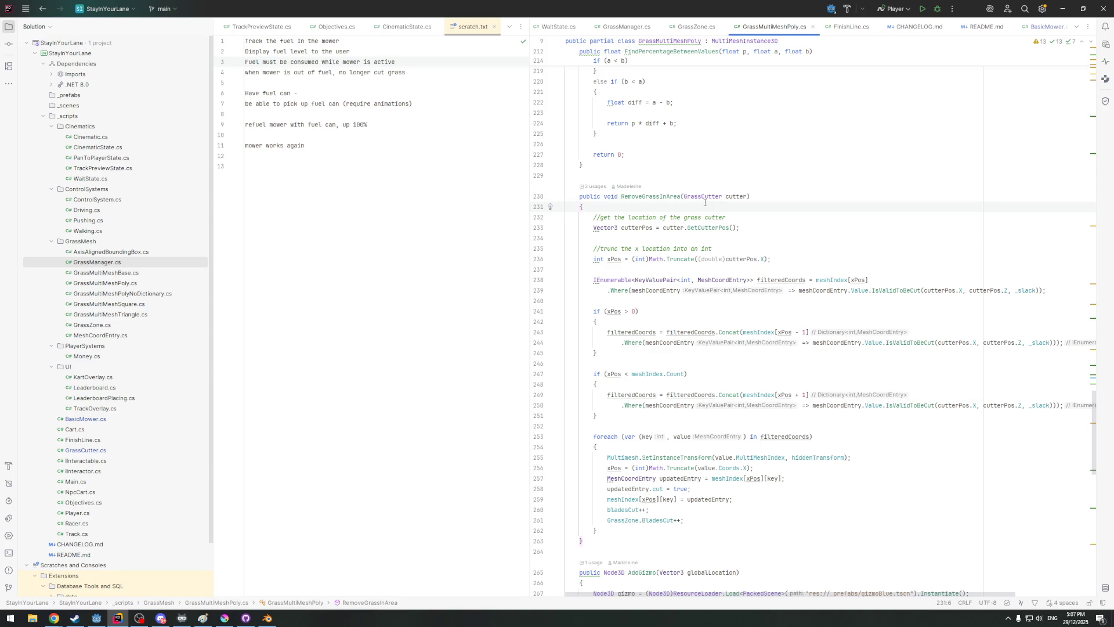
key("Return")
key("Return")
Write the guard condition 'if (cutter.Active == false)' at the top of RemoveGrassInArea
key("Up")
type("cutte")
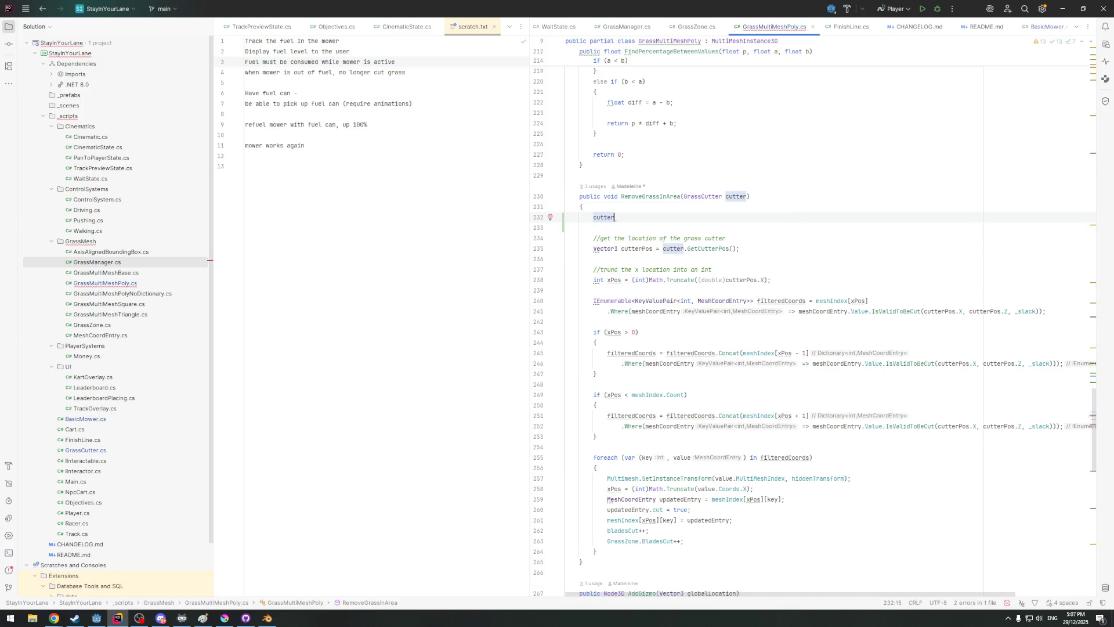
key("BackSpace")
key("BackSpace")
key("BackSpace")
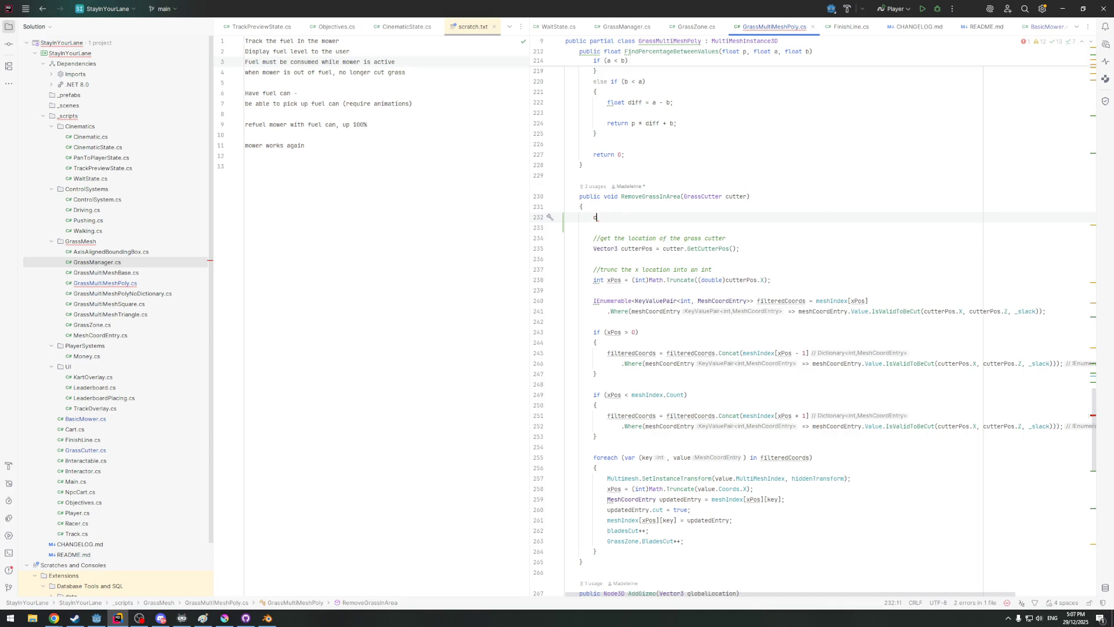
type("if (")
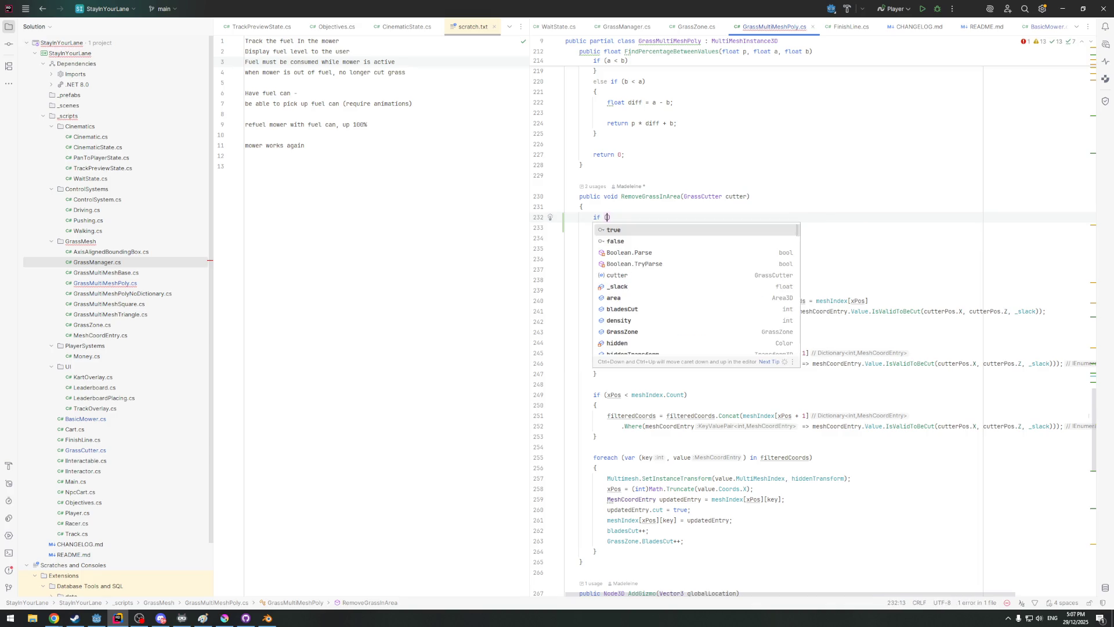
type("cutter.A")
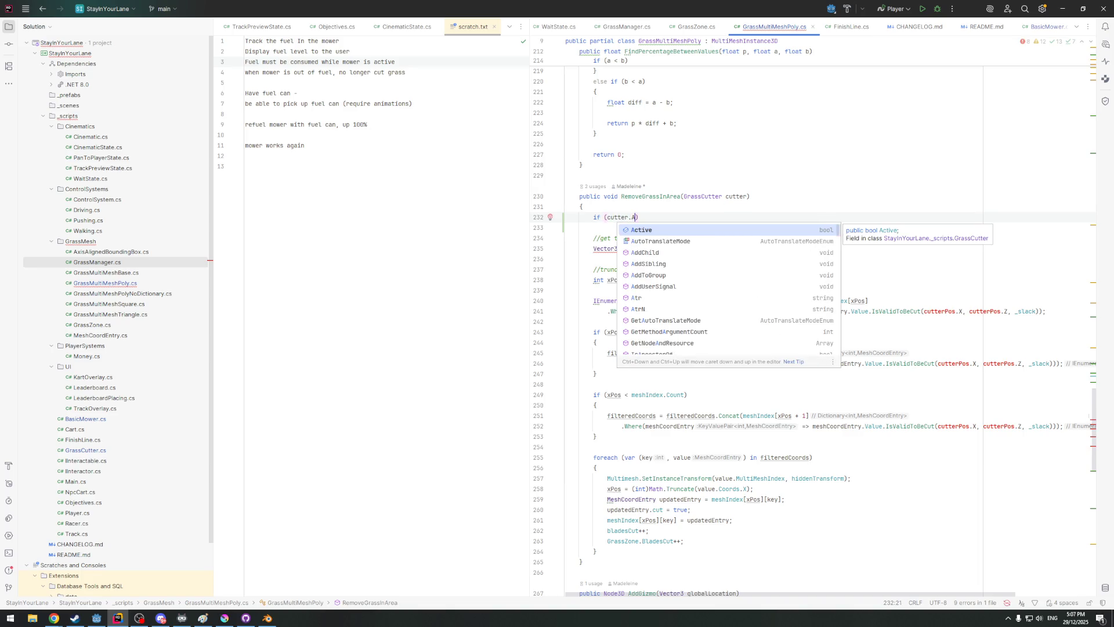
key("Return")
type("==")
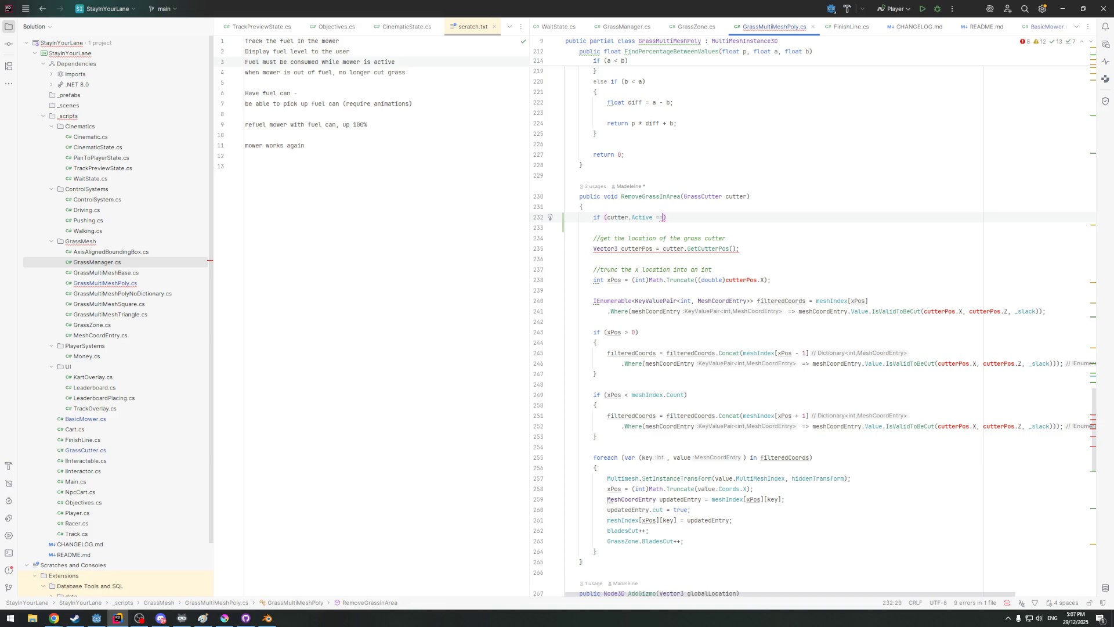
type("= f")
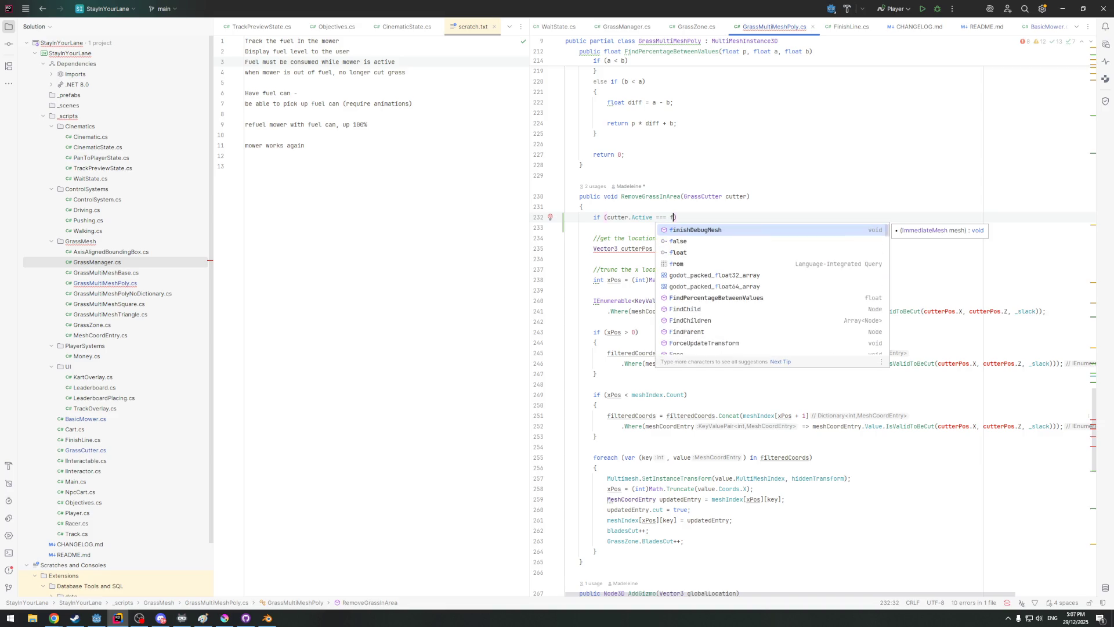
key("Down")
key("Return")
key("End")
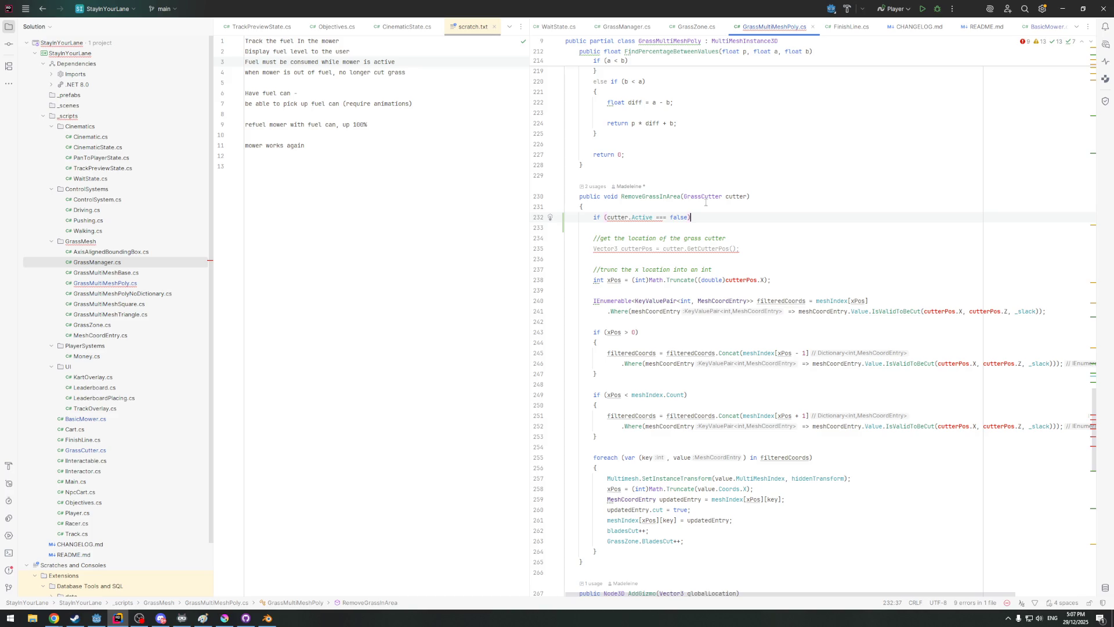
key("BackSpace")
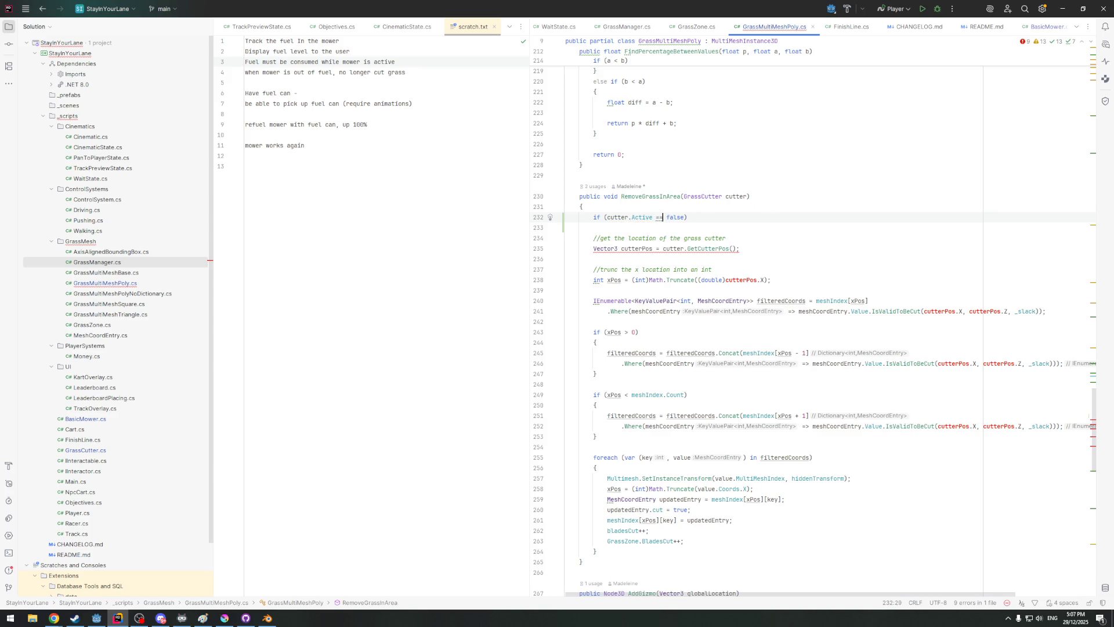
type("{}")
Add 'return;' as the guard's body, then switch to GrassZone.cs
key("Return")
type("{")
key("Return")
type("r")
key("Down")
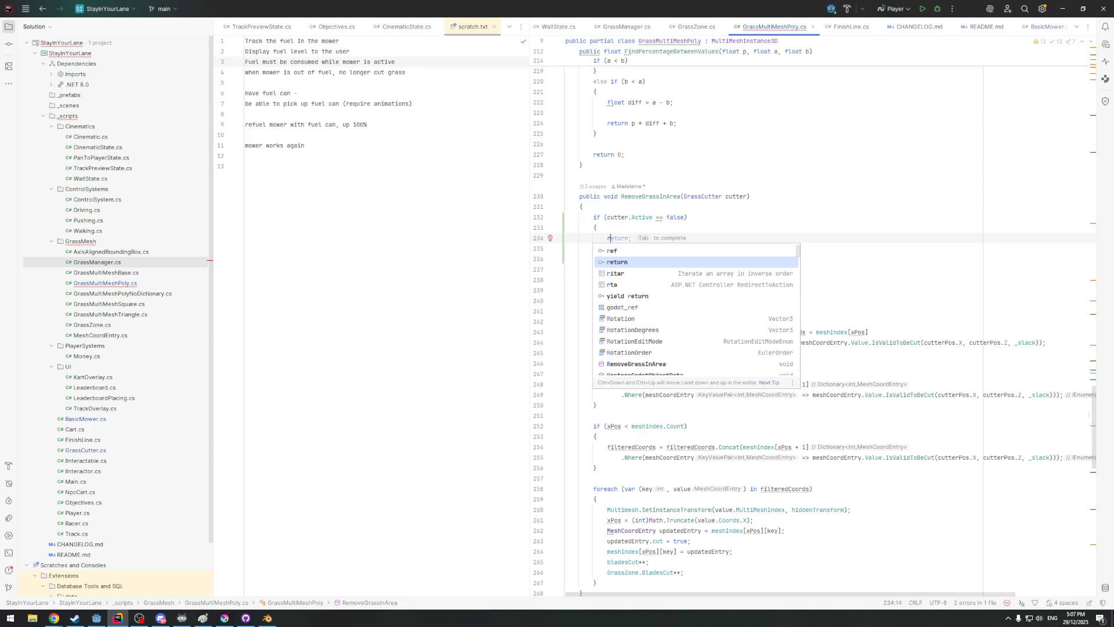
key("Return")
scroll(662, 231, "down", 3)
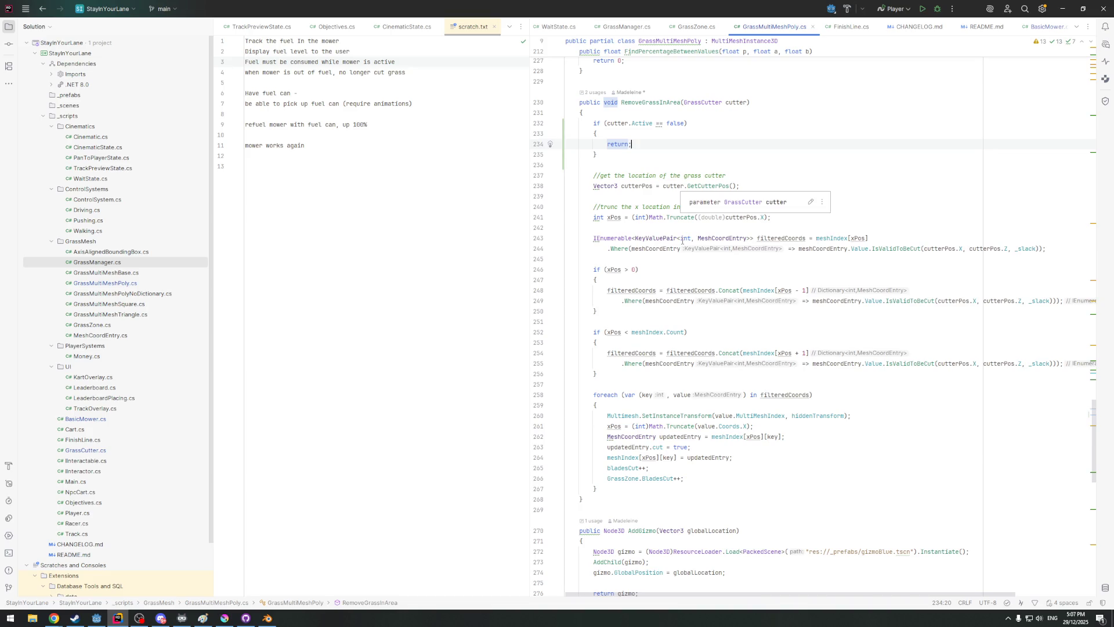
scroll(681, 215, "up", 4)
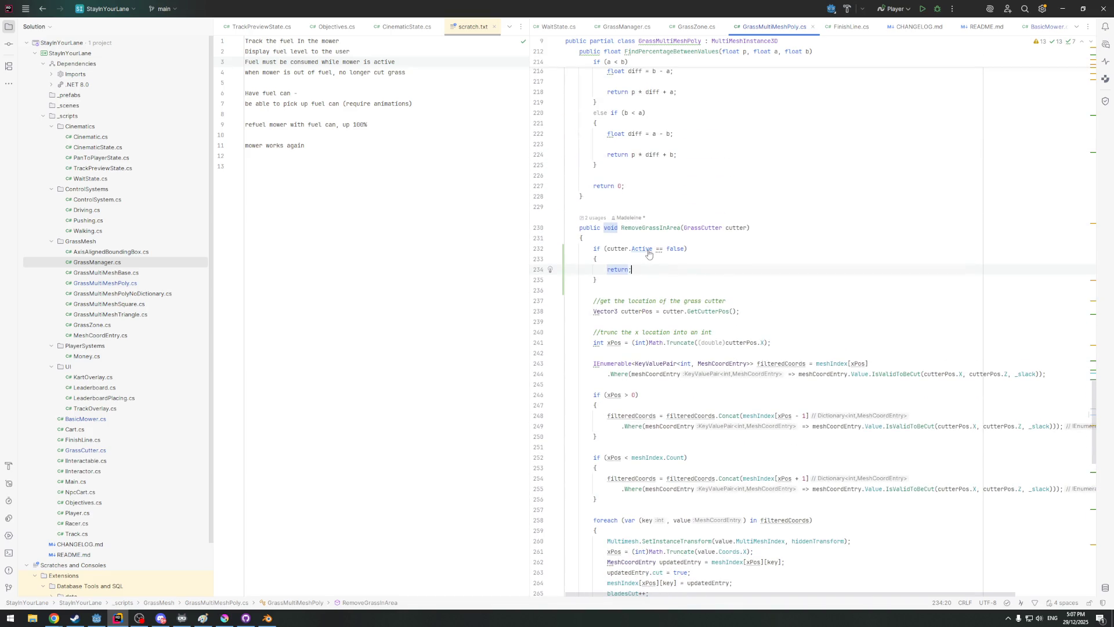
left_click(697, 27)
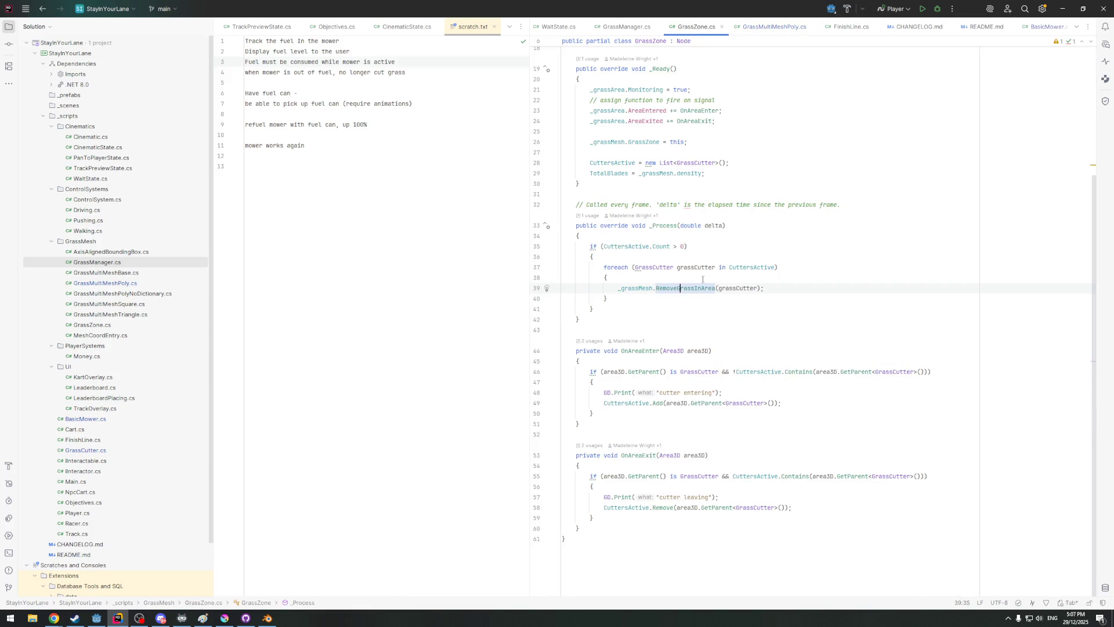
Return to BasicMower.cs with the caret inside the empty out-of-fuel block
left_click(638, 27)
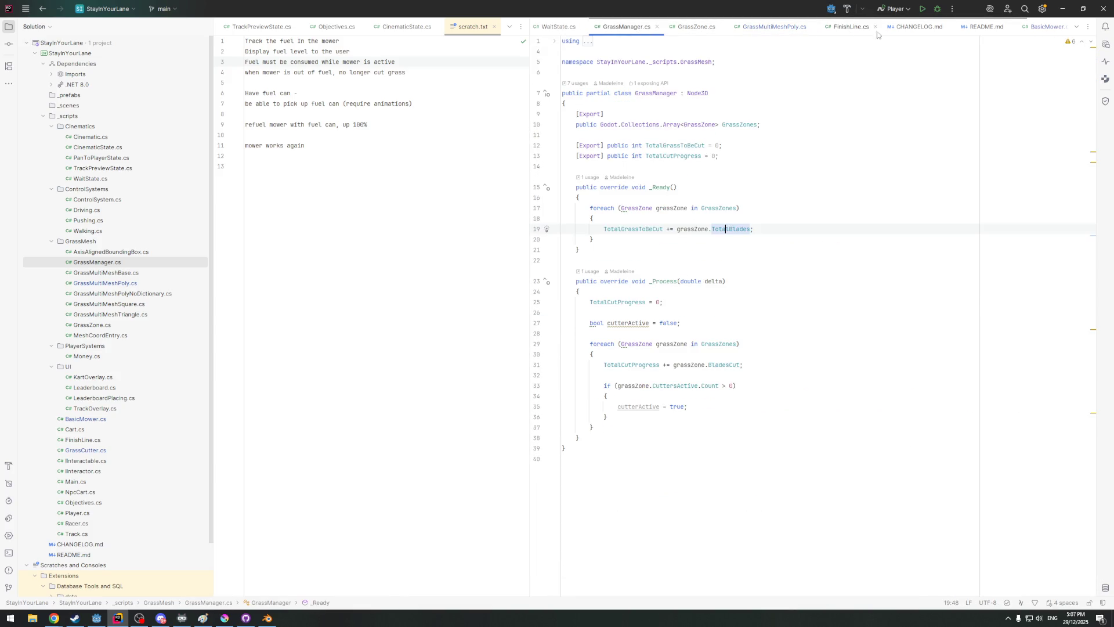
left_click(1051, 27)
key("Down")
key("Down")
key("Down")
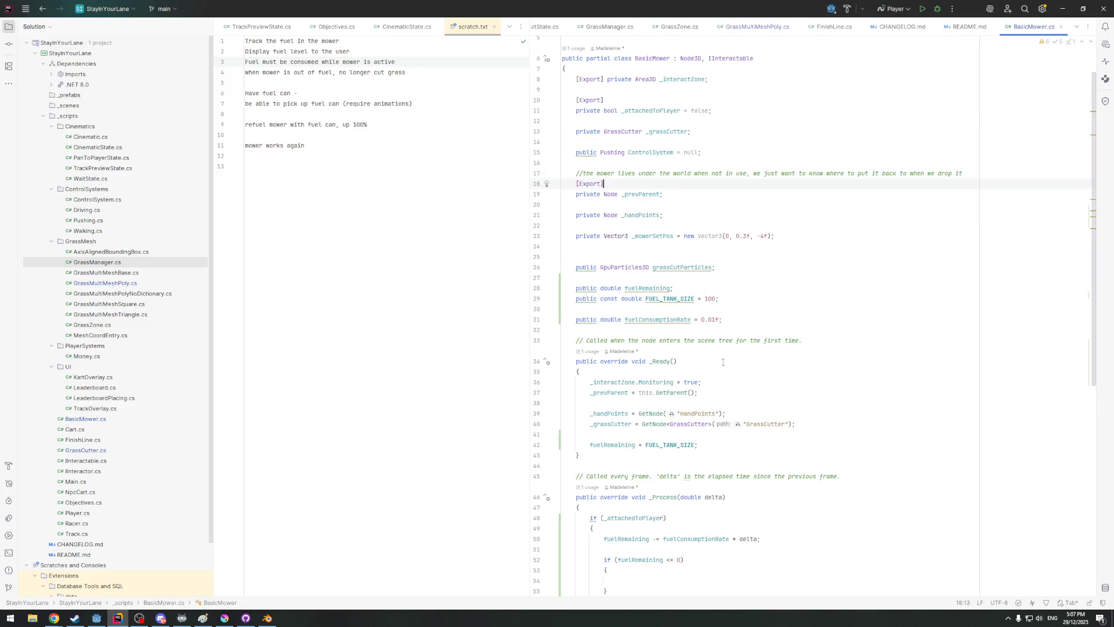
scroll(709, 400, "down", 2)
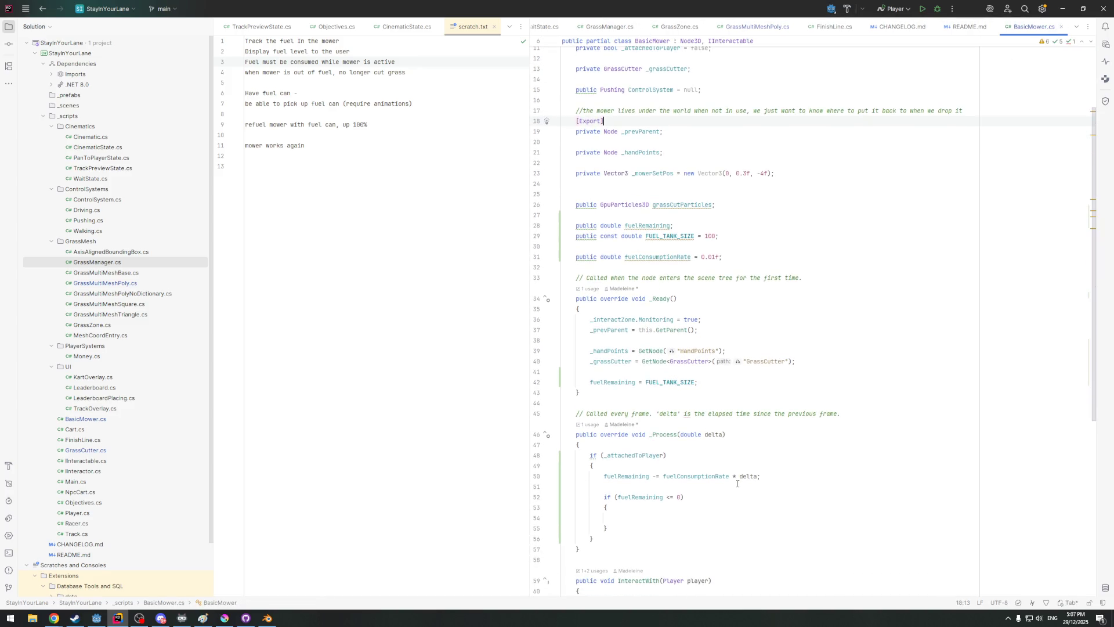
scroll(629, 506, "down", 1)
left_click(649, 485)
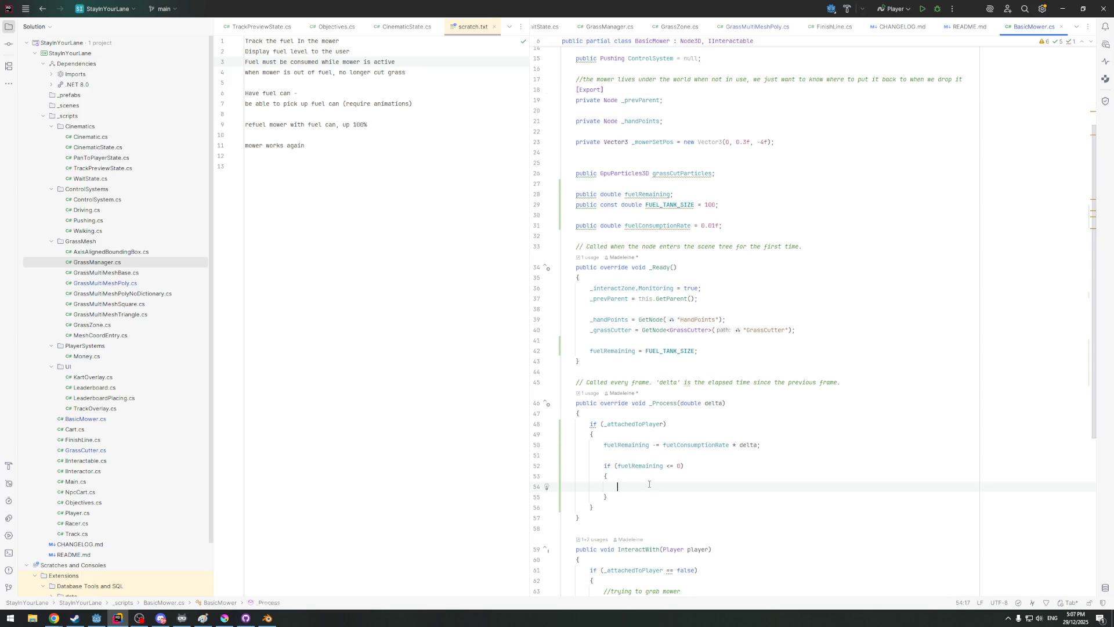
type("gr")
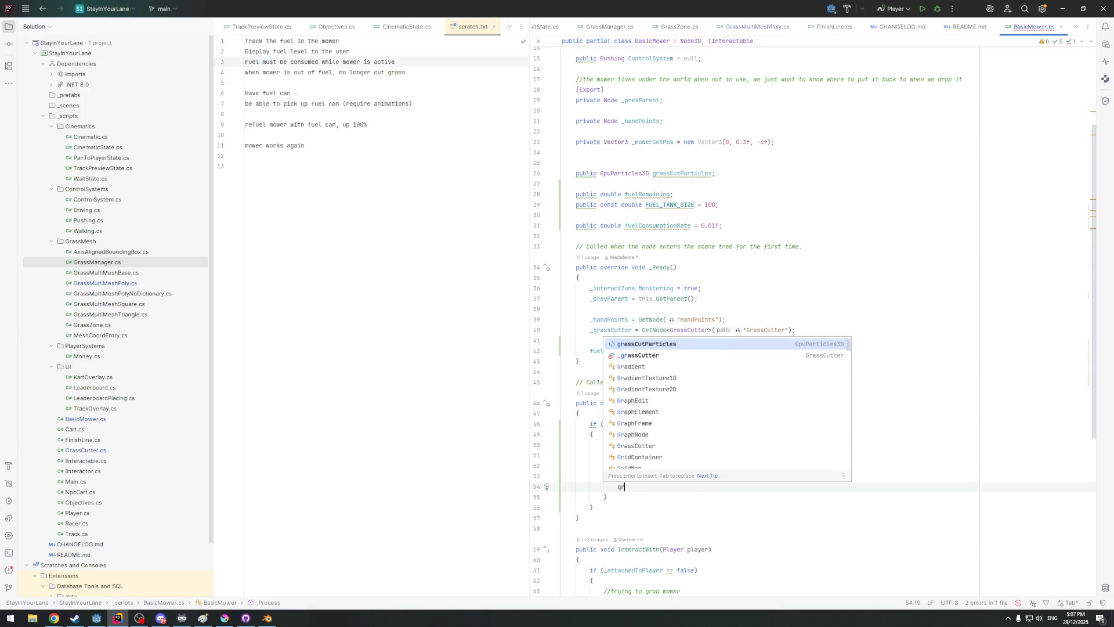
Write '_grassCutter.Active = false;' inside the out-of-fuel block via completion
key("Down")
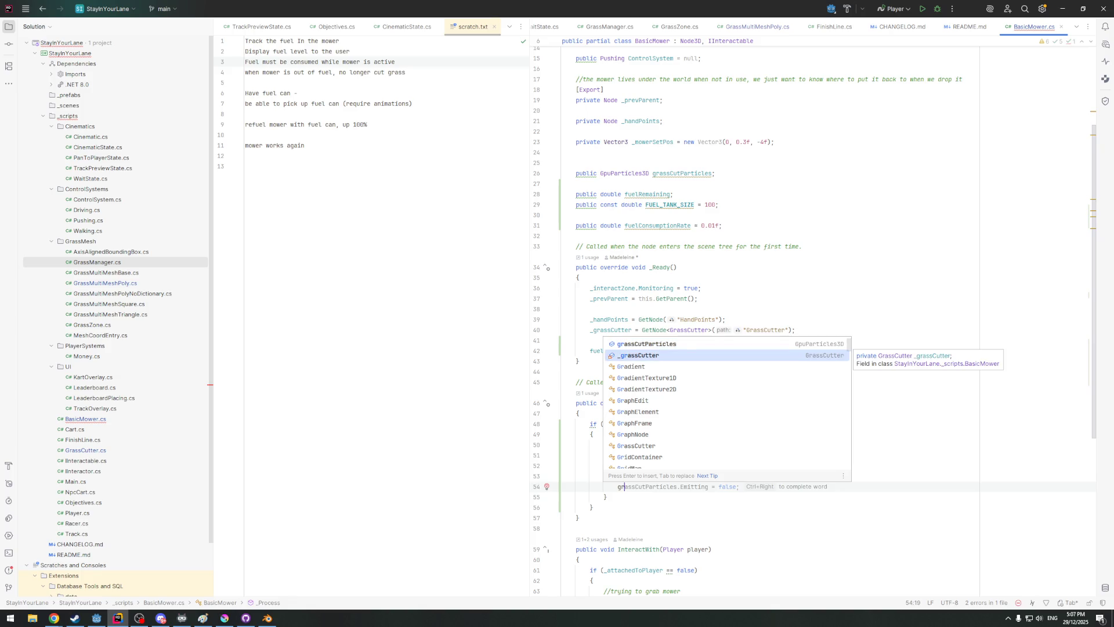
key("Return")
type(".Active")
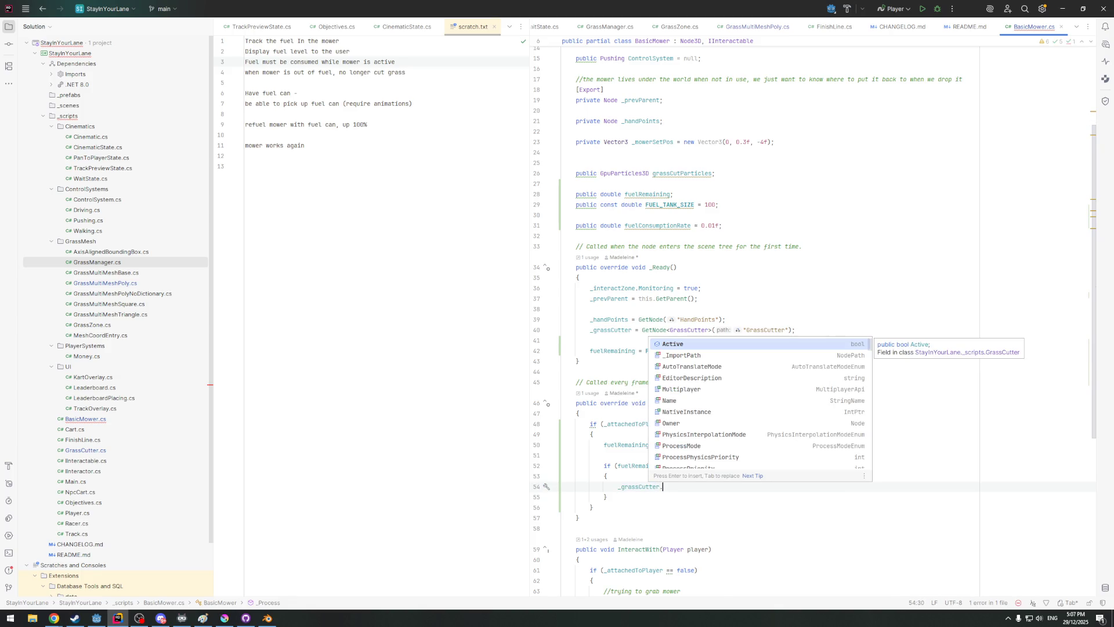
key("Return")
type("= fg")
key("BackSpace")
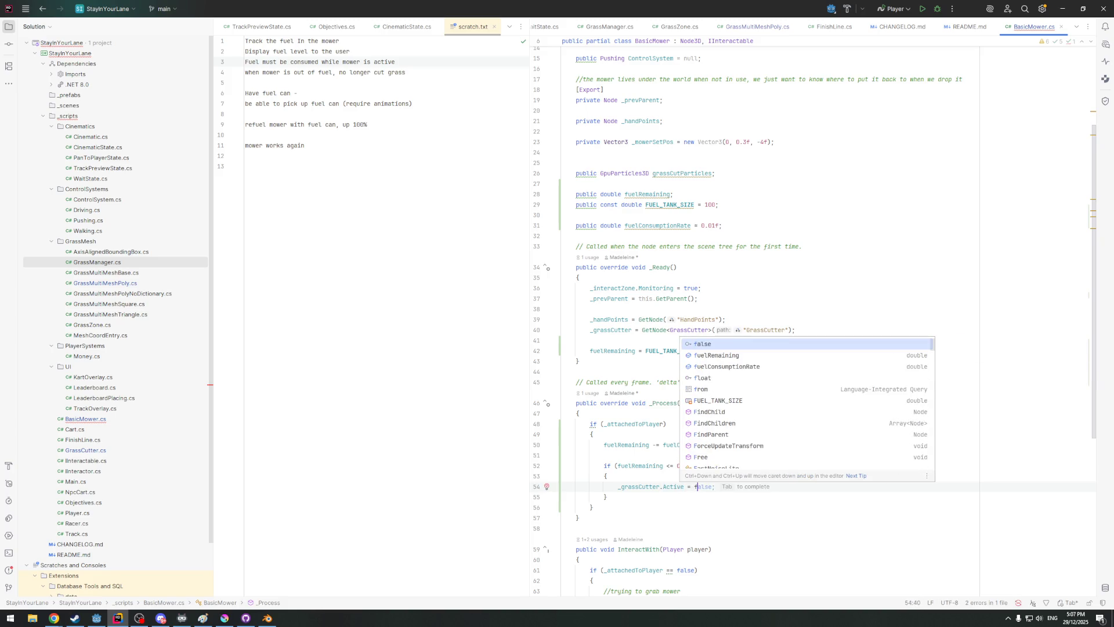
key("Tab")
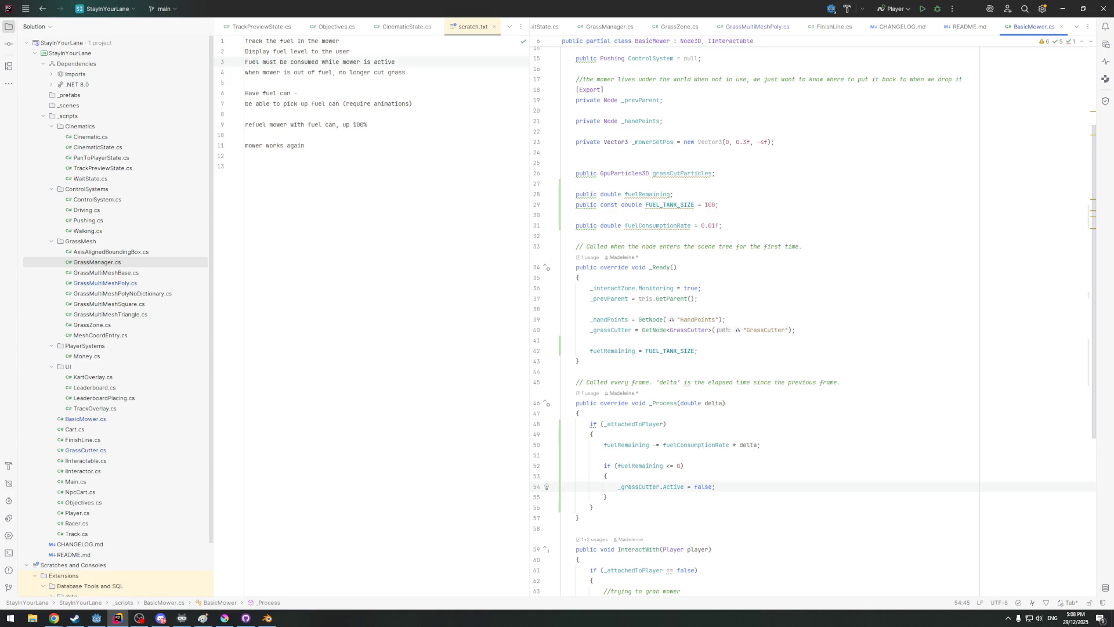
Cut the fuelRemaining <= 0 block and paste it back below a blank line
left_click(604, 508)
key("Return")
key("Return")
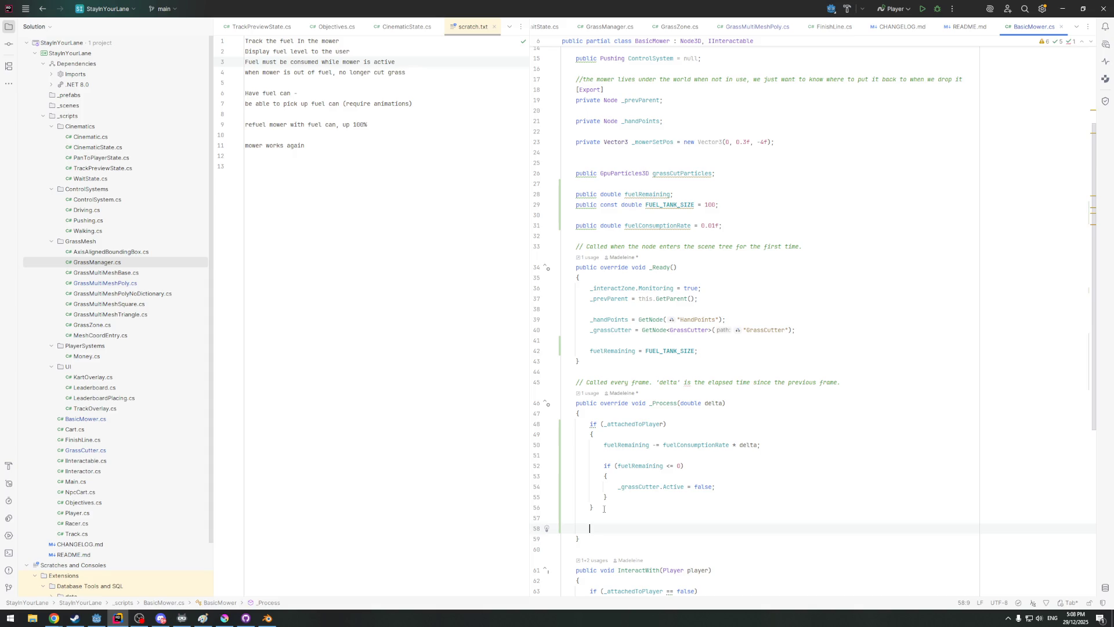
left_click_drag(608, 496, 603, 465)
key("ctrl+c")
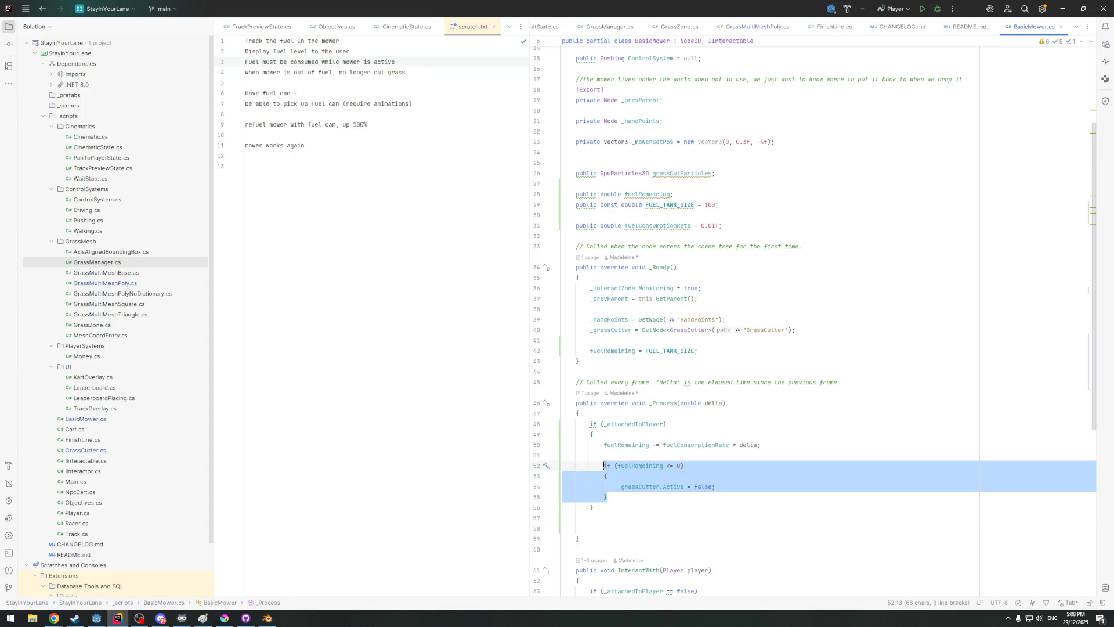
key("Delete")
key("BackSpace")
key("Return")
key("ctrl+v")
scroll(596, 473, "down", 2)
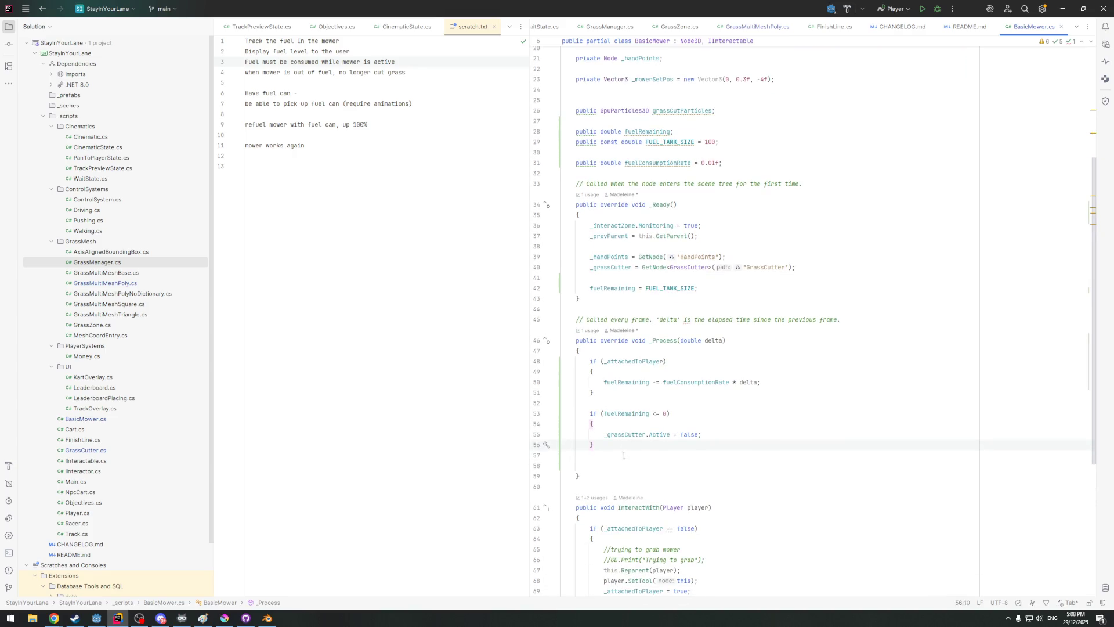
Move the fuel check back inside the attached-to-player block and tidy the blank lines
left_click_drag(615, 443, 576, 406)
key("BackSpace")
left_click(780, 381)
key("Return")
key("ctrl+v")
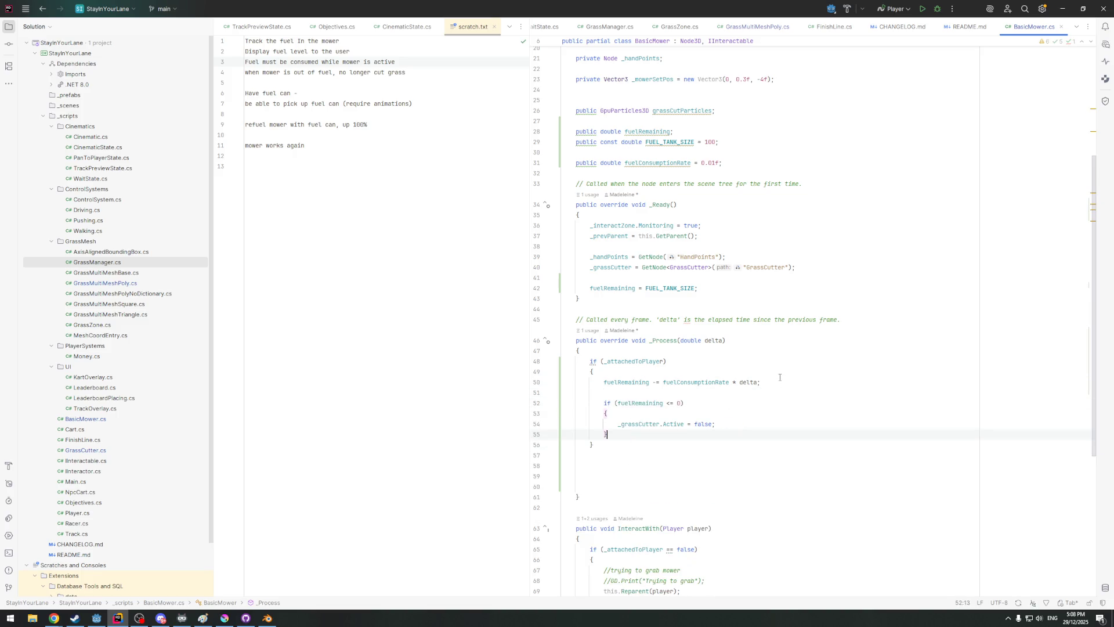
left_click(603, 465)
key("BackSpace")
Start a new 'if (fuelRemaining > 0)' condition below the out-of-fuel block
key("Down")
type("if")
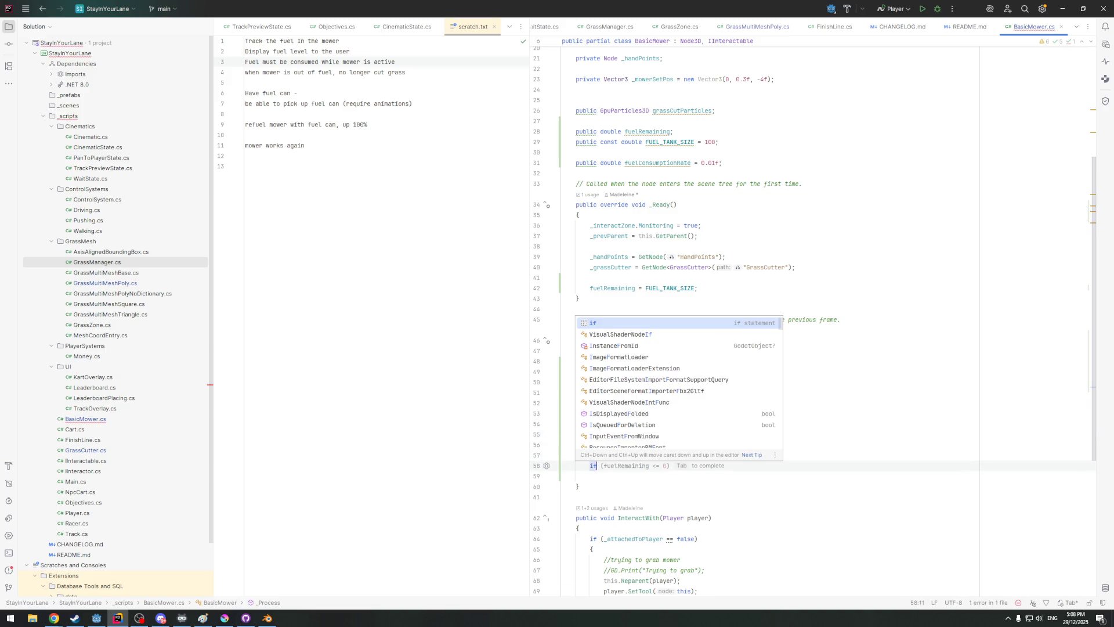
key("Escape")
key("Tab")
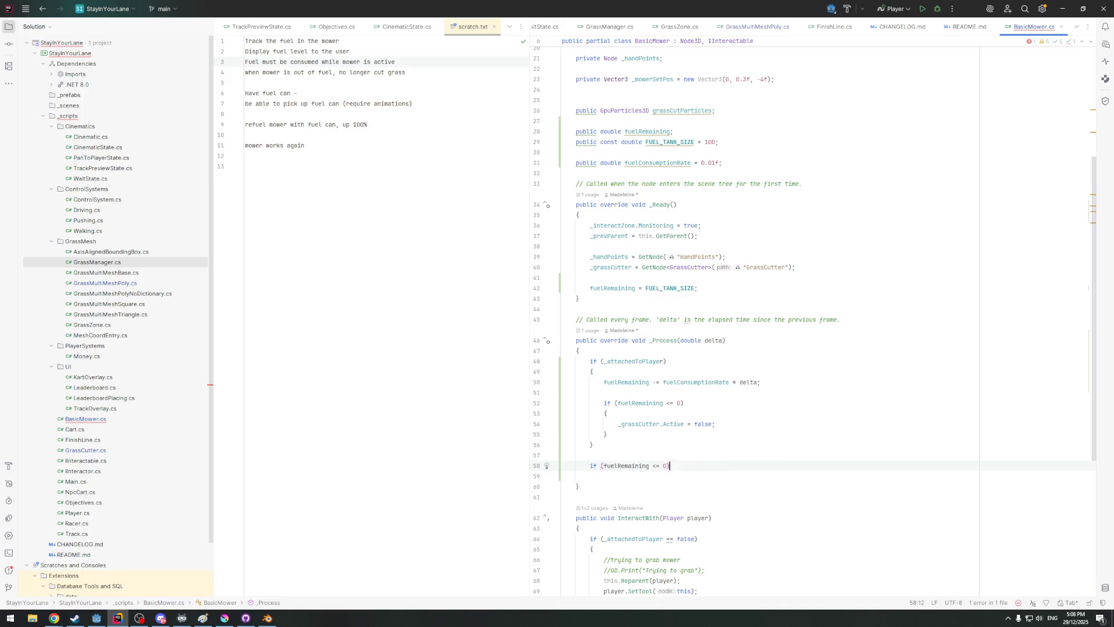
key("Left")
key("Left")
key("BackSpace")
key("BackSpace")
type(">")
key("Right")
key("Right")
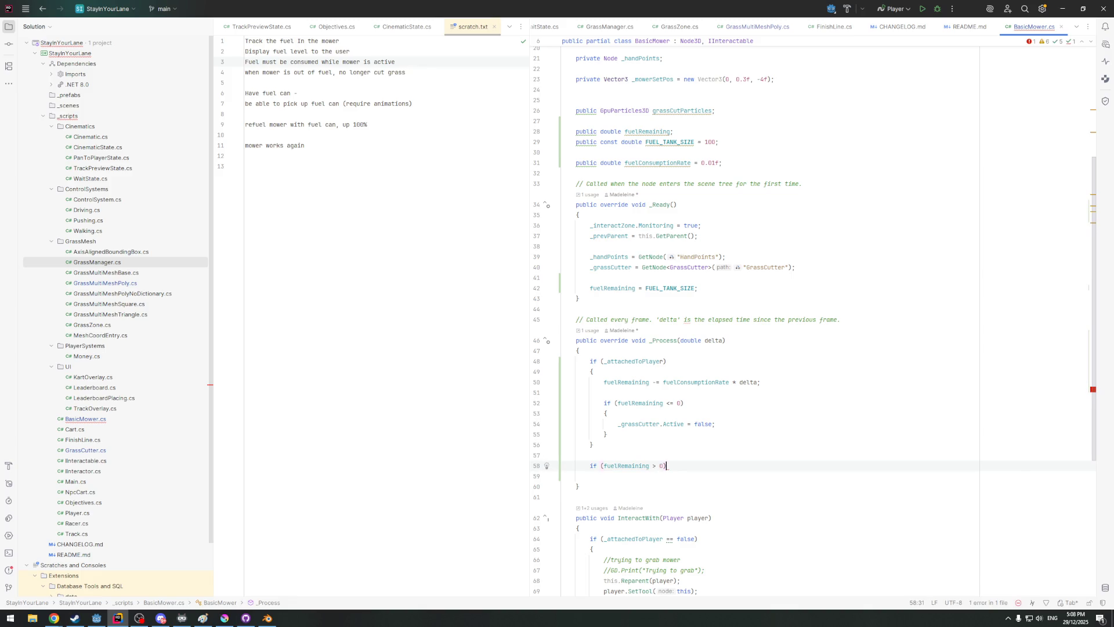